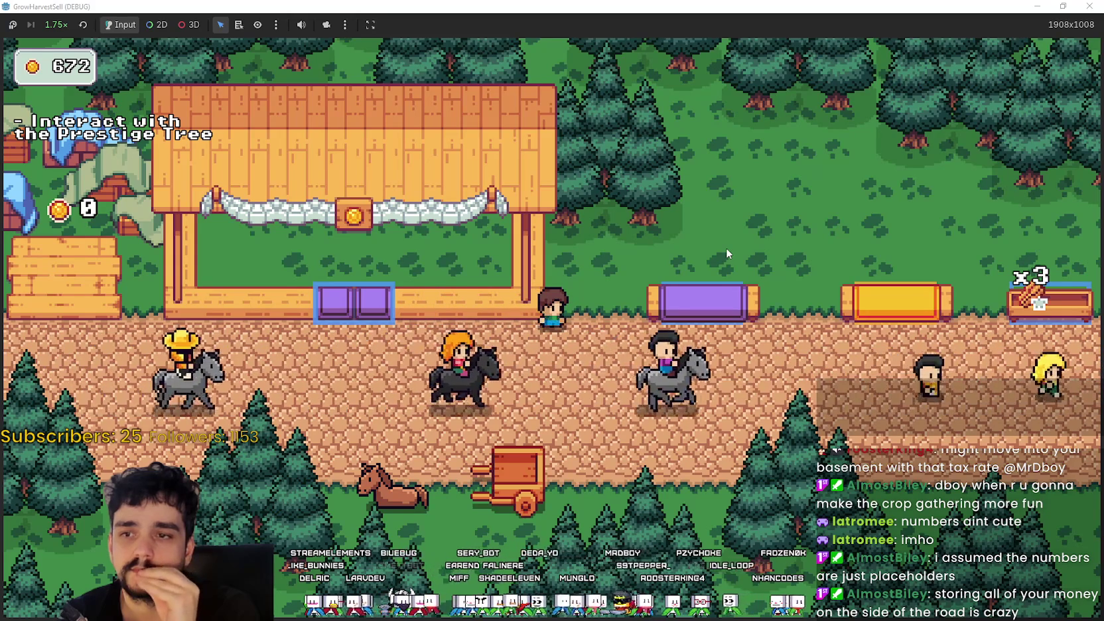
- Walk the player back and forth along the stalls, around the purple stall
key("d")
key("a")
key("d")
key("a")
key("d")
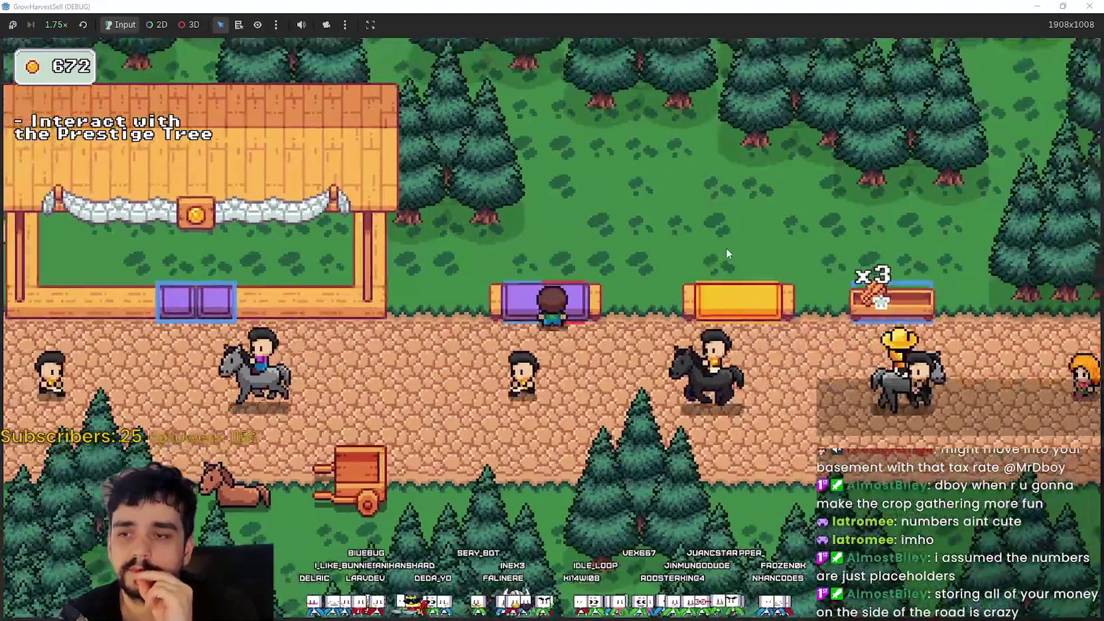
key("a")
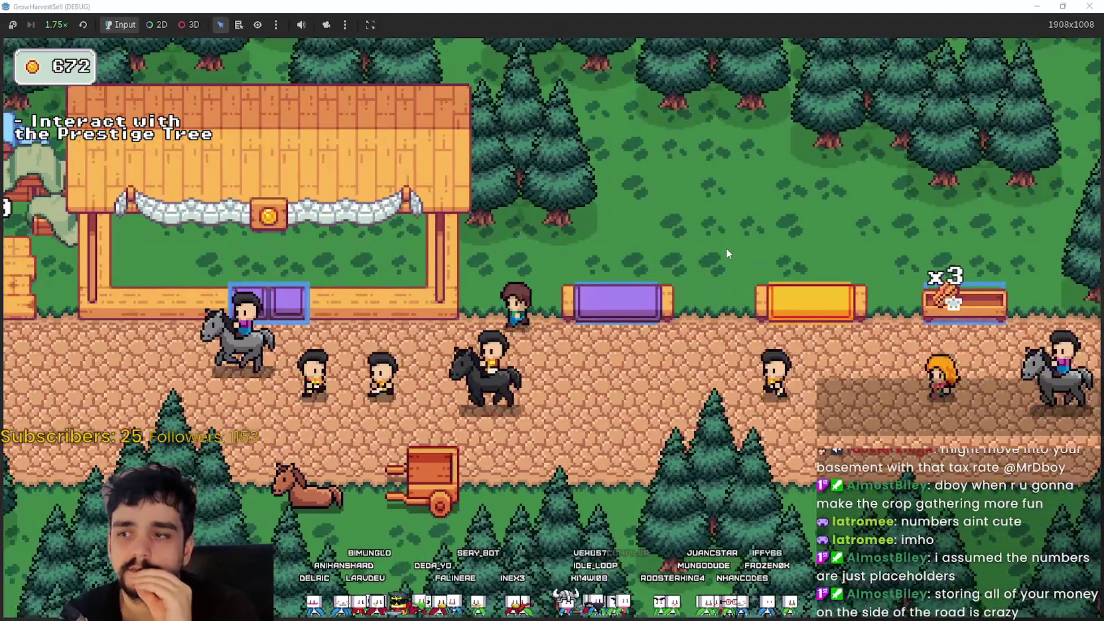
key("d")
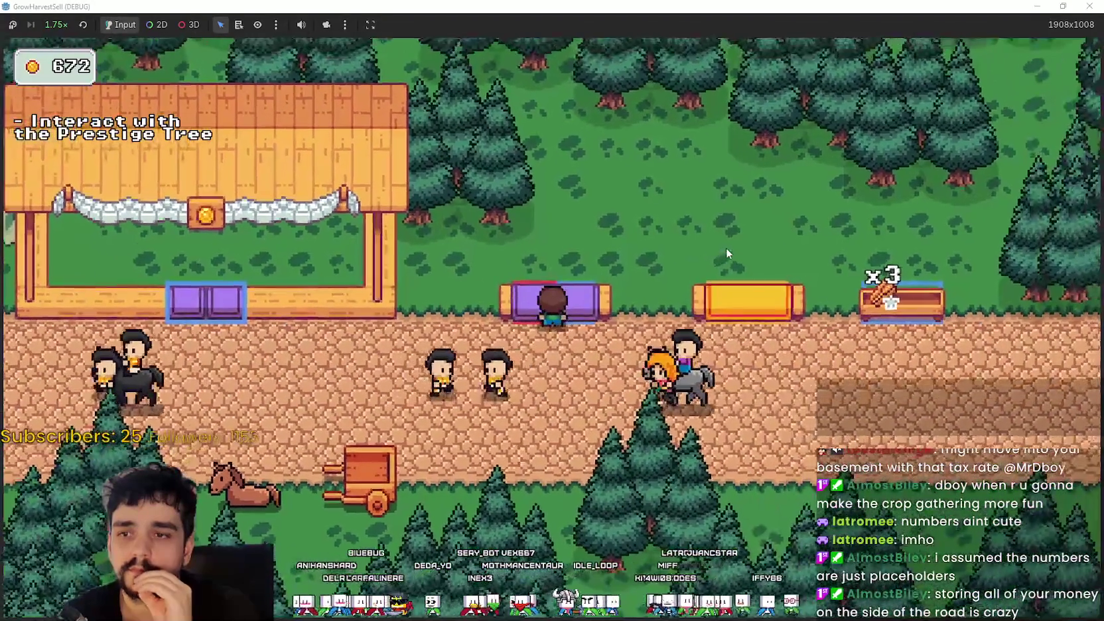
key("s")
key("d")
key("a")
- Walk the player behind the shop and along the road, then bring up Market Objects.png
key("a")
key("w")
key("a")
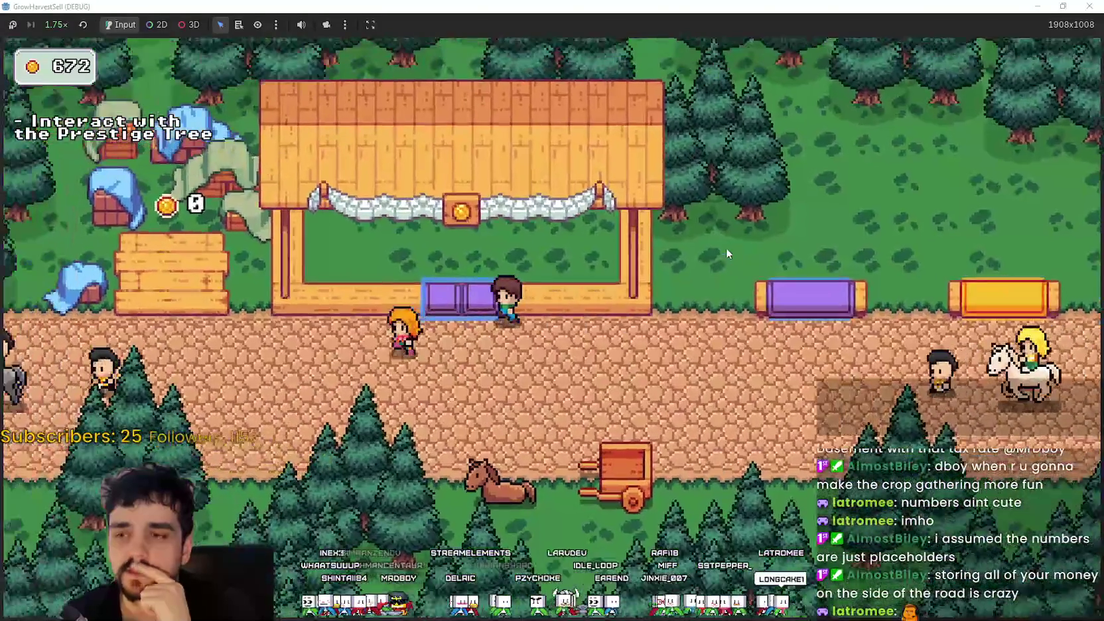
key("d")
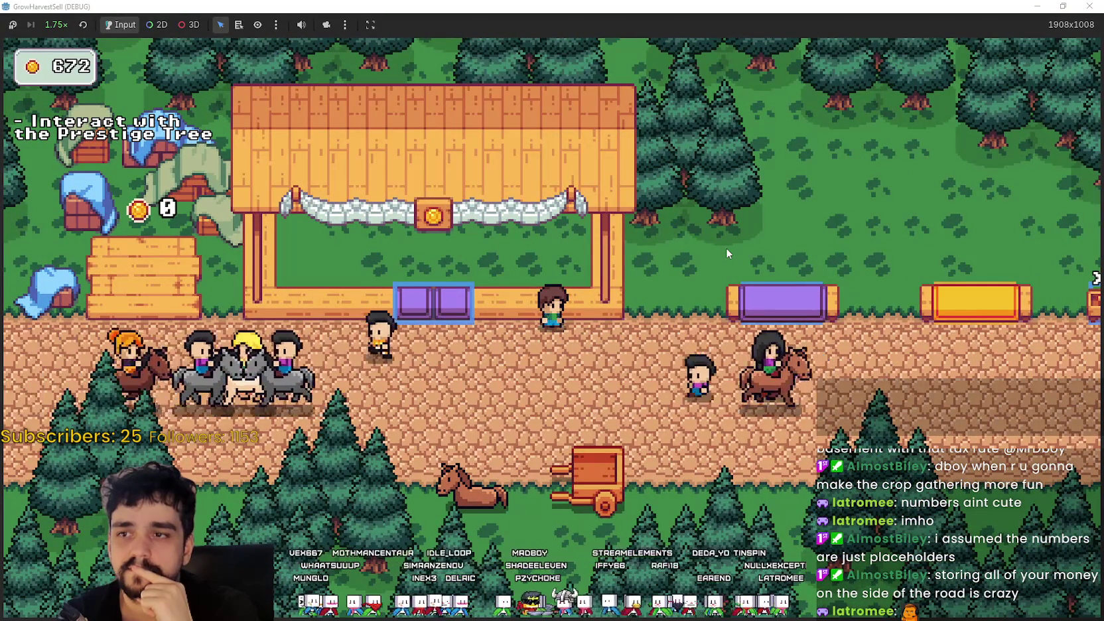
key("s")
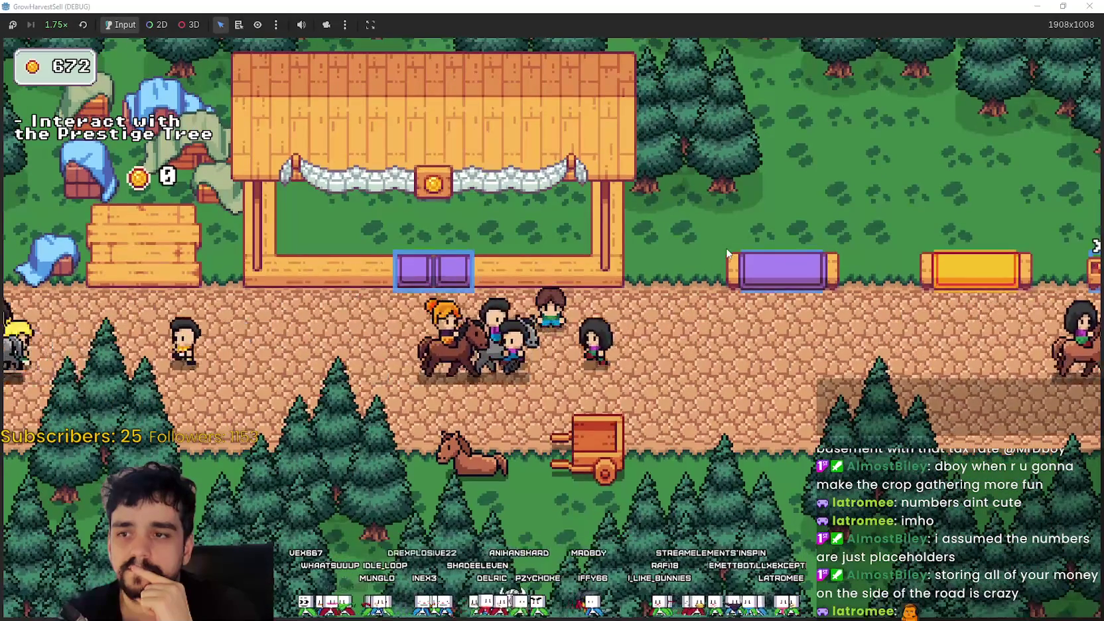
key("d")
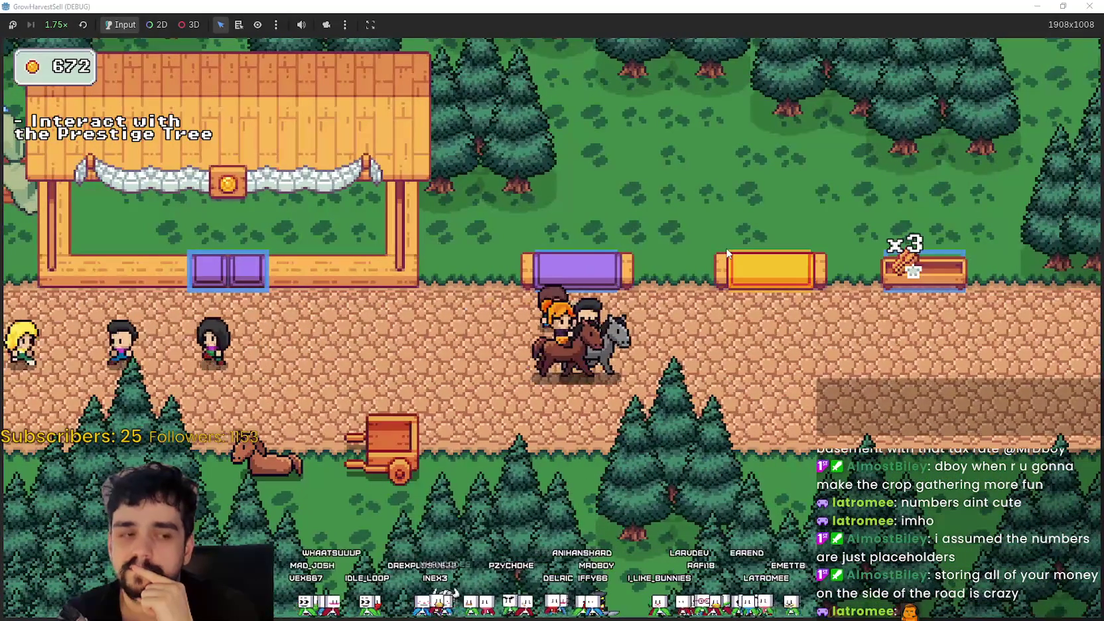
key("d")
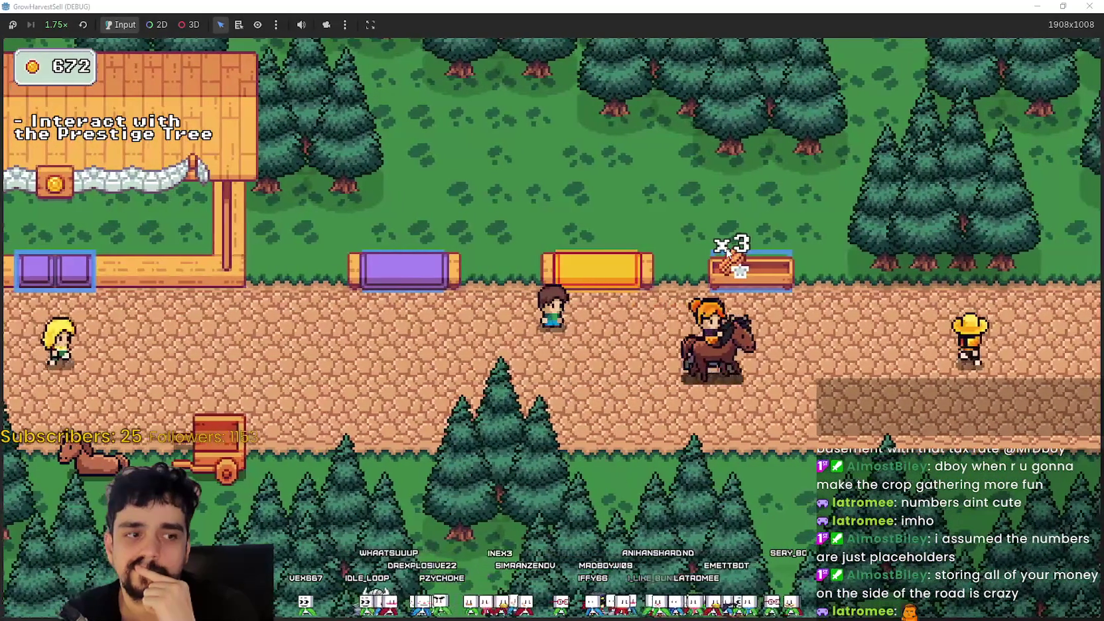
key("a")
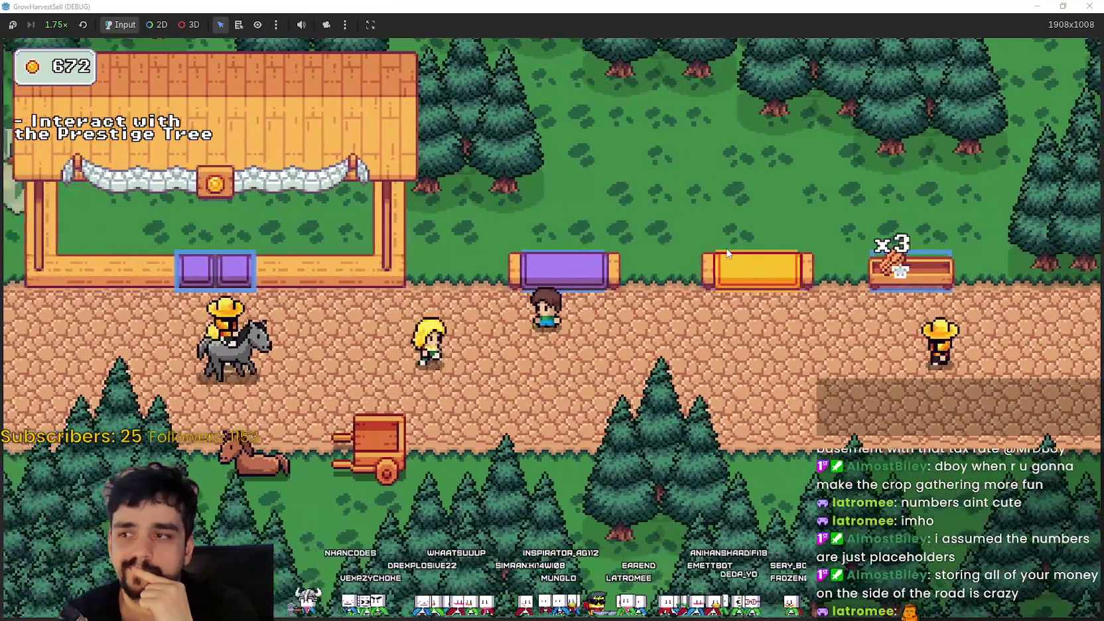
key("d")
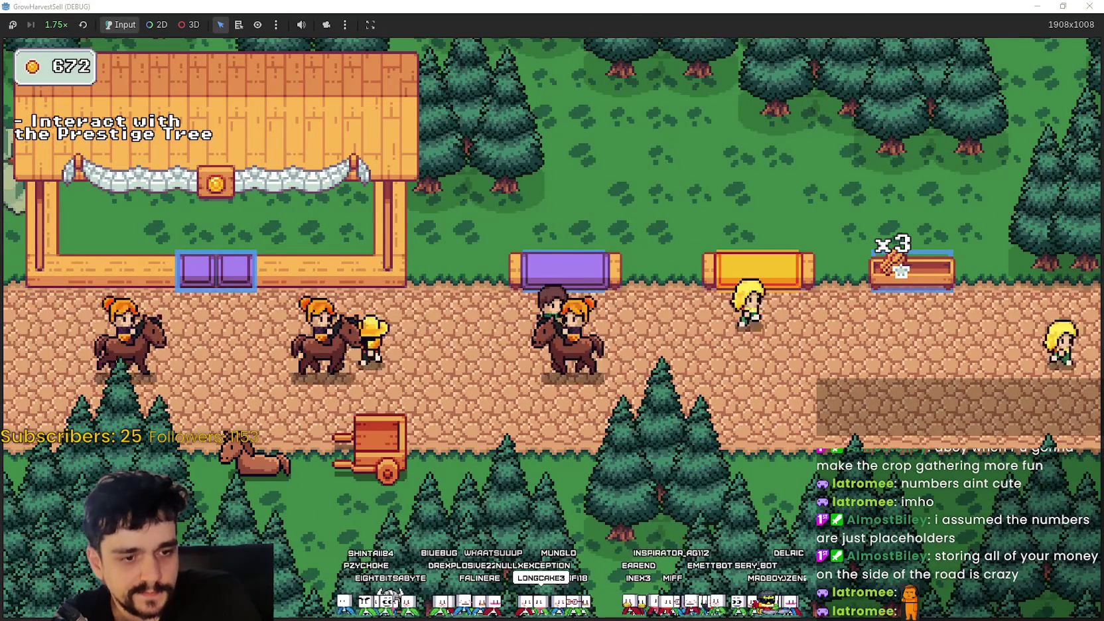
key("alt+Tab")
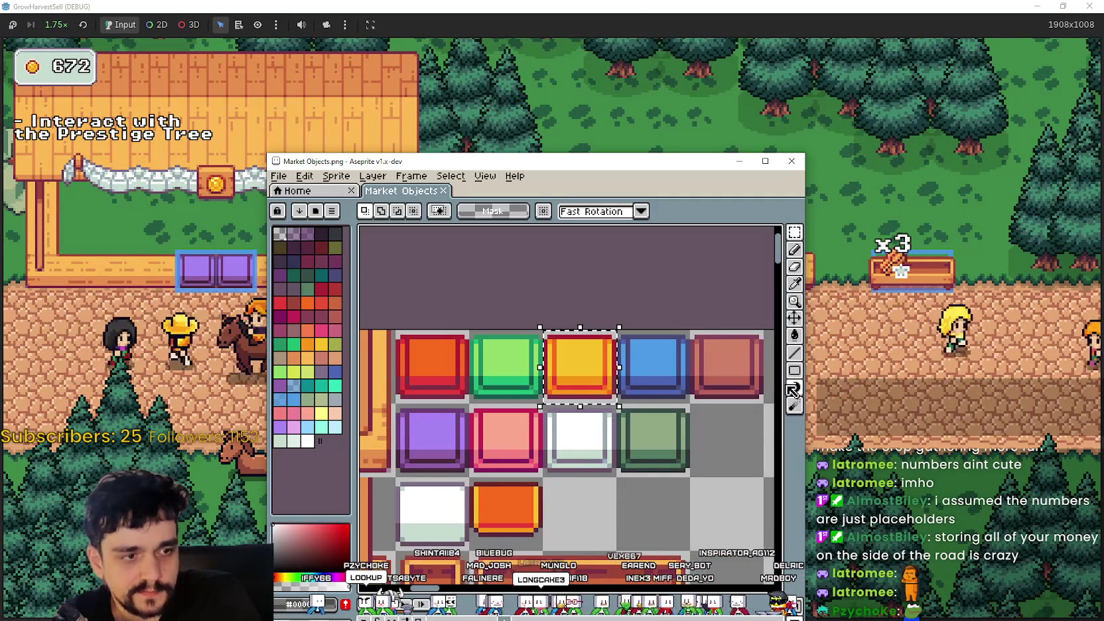
- Pan and zoom around the Market Objects sheet to view its rows of stall tiles
left_click_drag(666, 409, 621, 284)
scroll(620, 284, "down", 5)
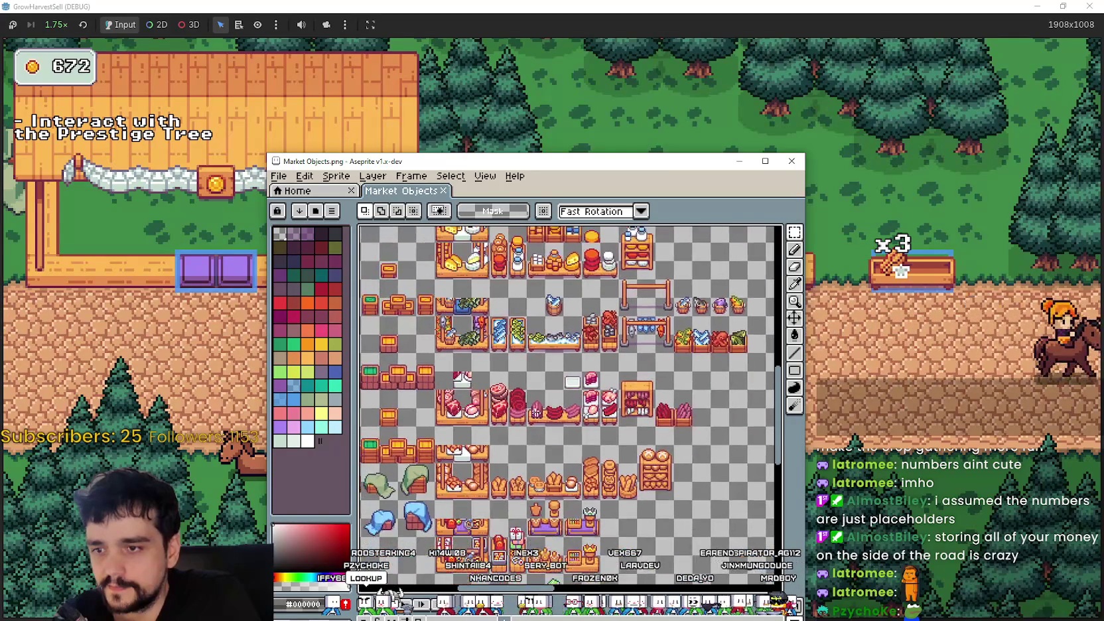
scroll(595, 253, "down", 3)
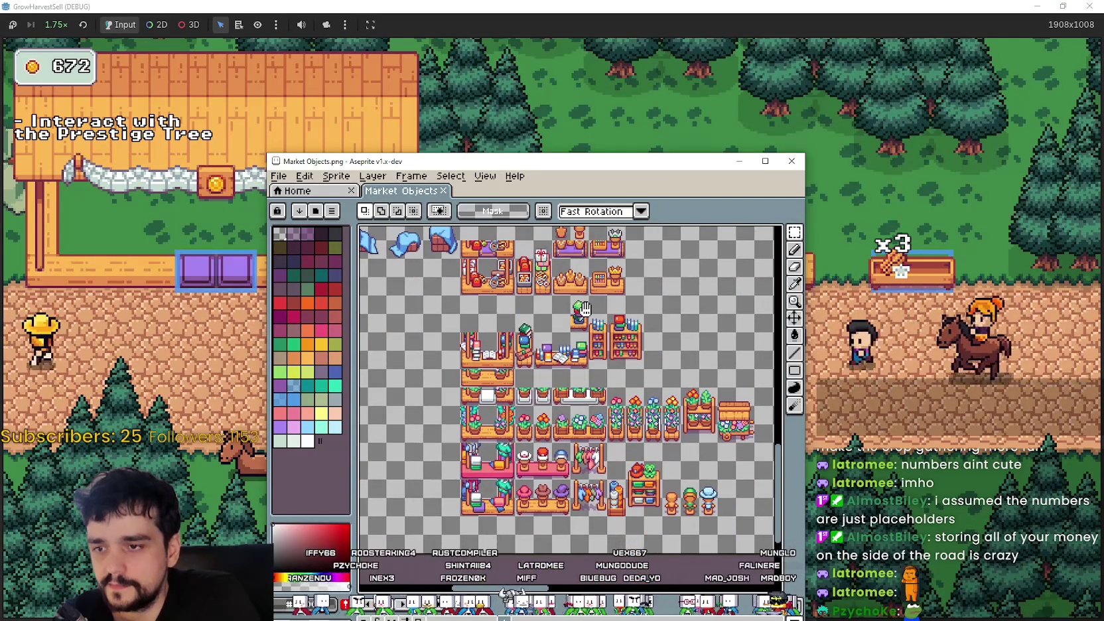
scroll(584, 308, "up", 4)
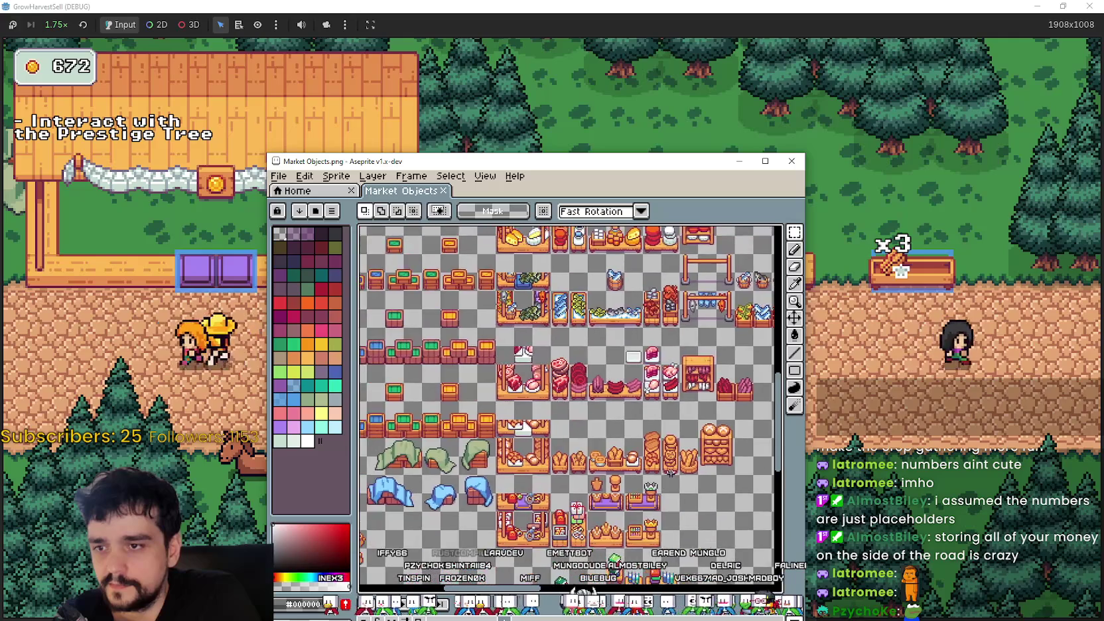
scroll(577, 255, "down", 5)
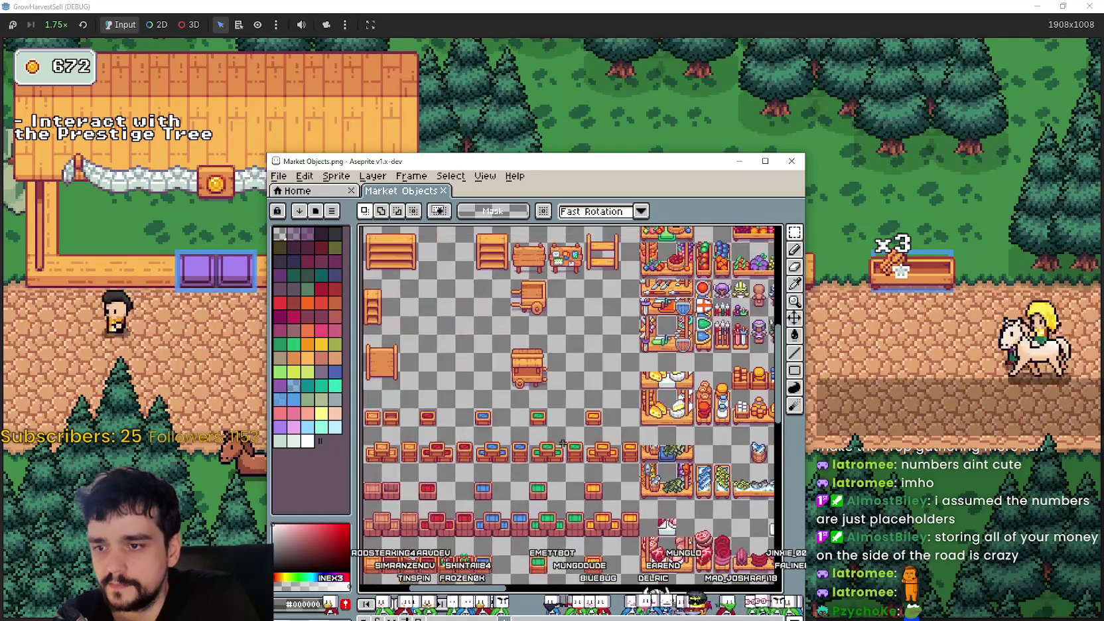
scroll(584, 469, "right", 5)
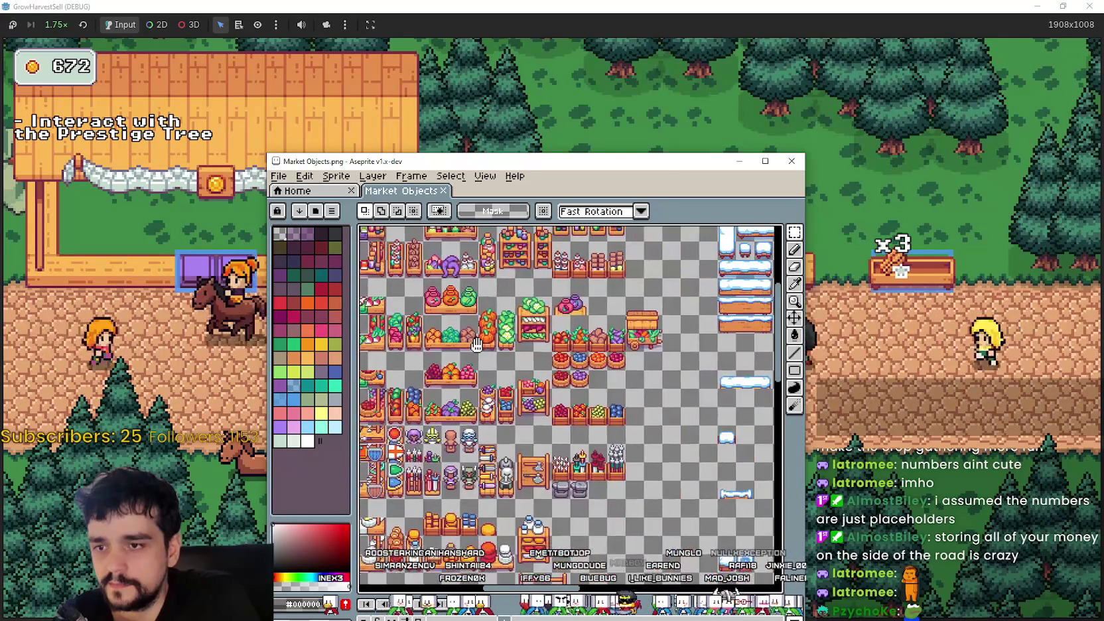
scroll(597, 411, "down", 4)
scroll(571, 427, "left", 5)
scroll(597, 428, "up", 4)
scroll(630, 425, "left", 5)
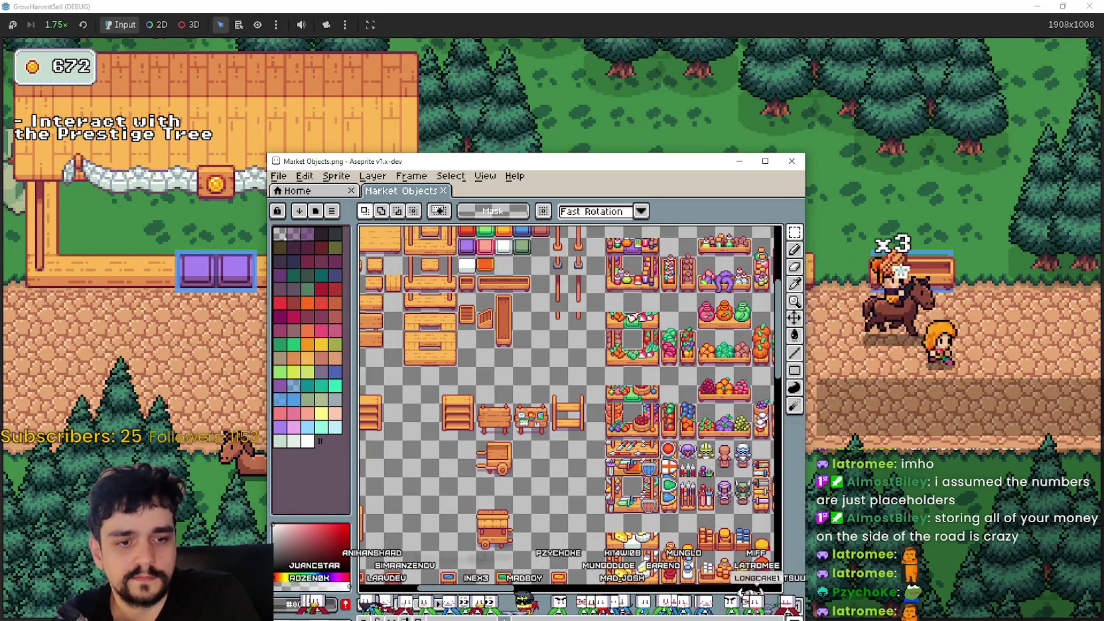
- Open Market Signs.png in Aseprite, zoom it, then minimise back to the game
key("alt+Tab")
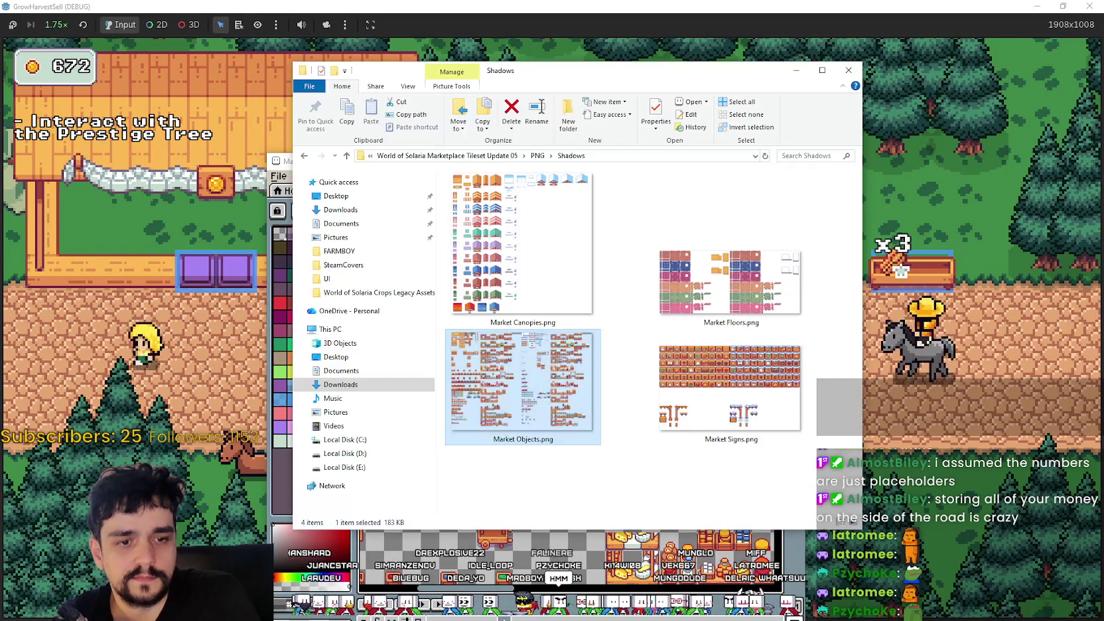
left_click(698, 418)
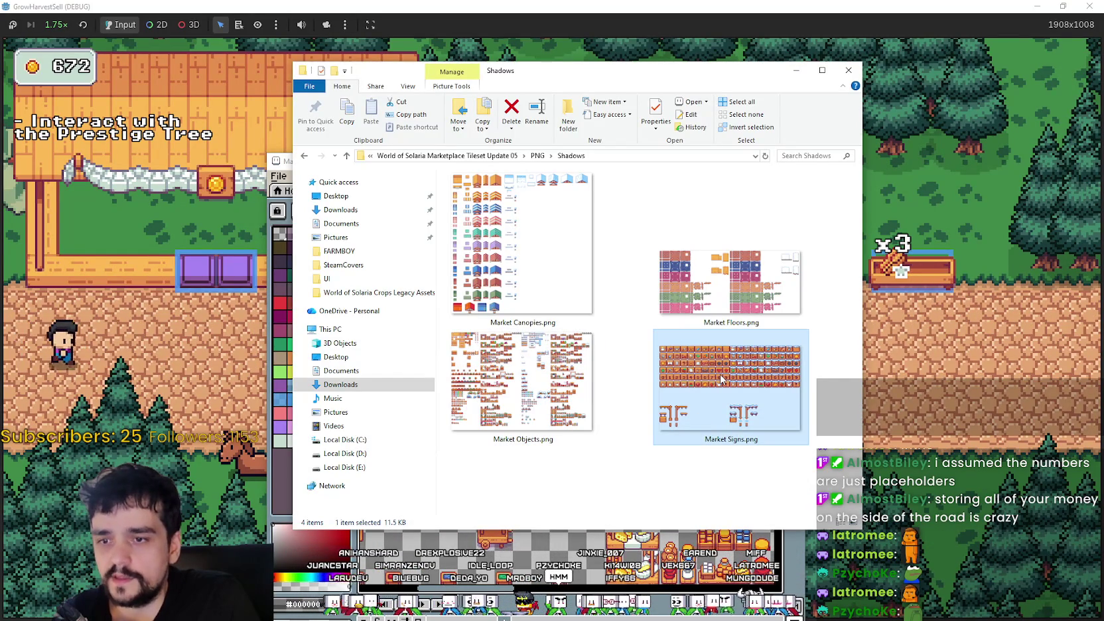
double_click(732, 417)
scroll(382, 305, "down", 2)
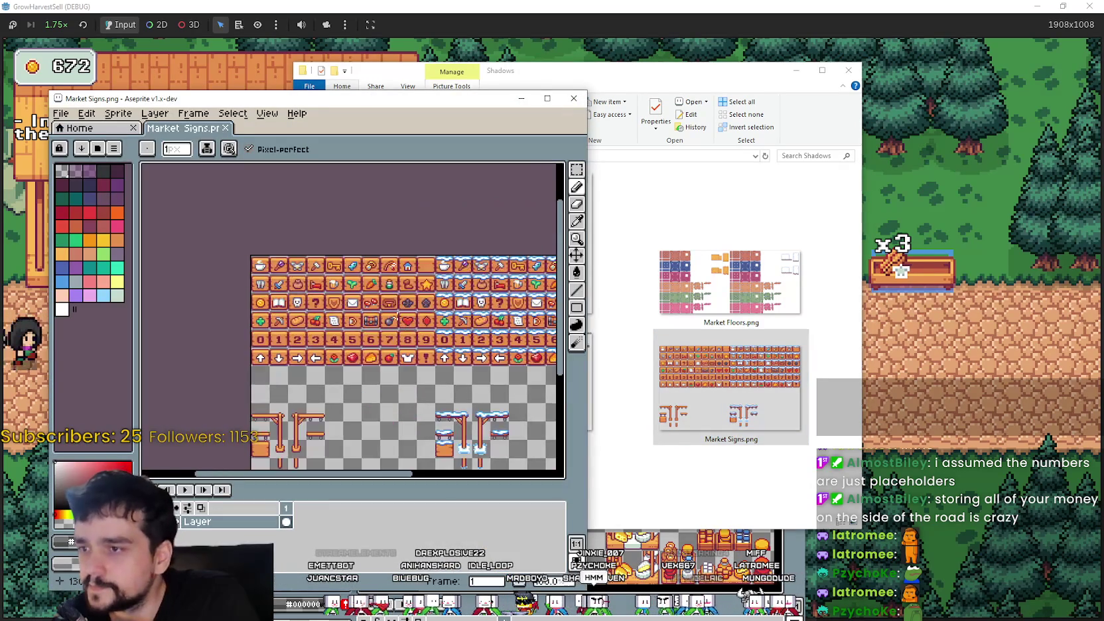
scroll(383, 305, "up", 4)
left_click(953, 285)
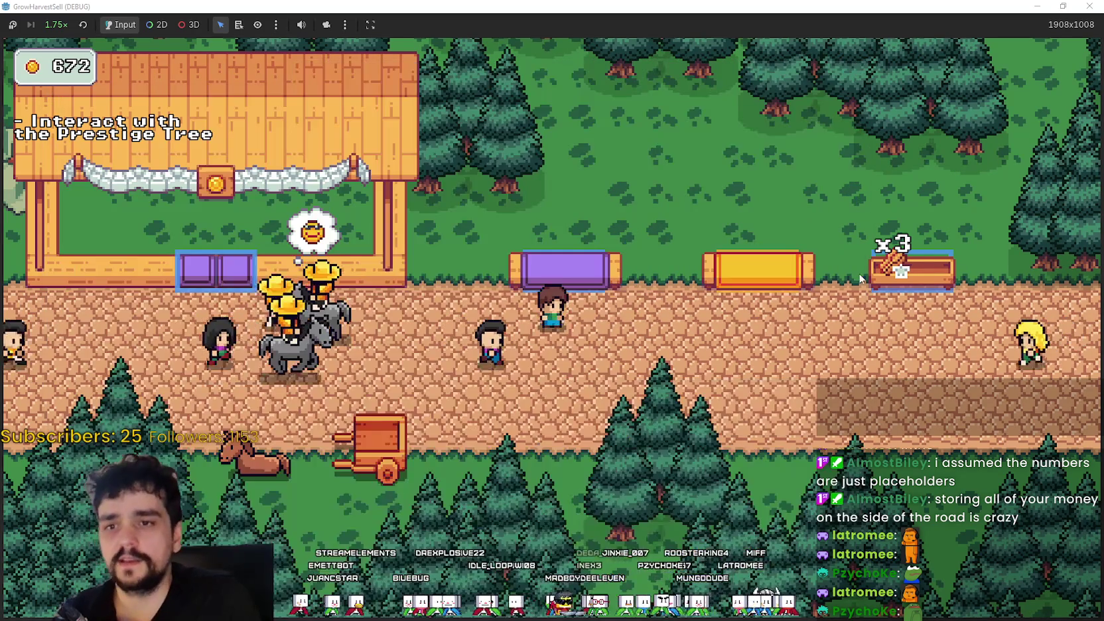
- Walk the player onto the grass, to the x3 stall, then to the purple stall
key("w")
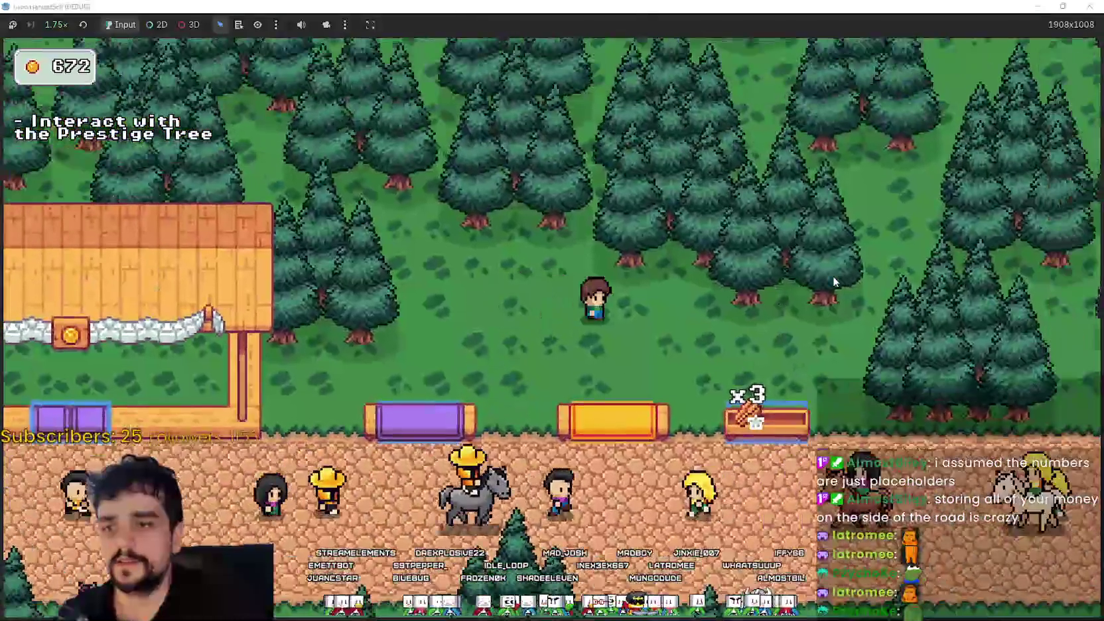
key("s")
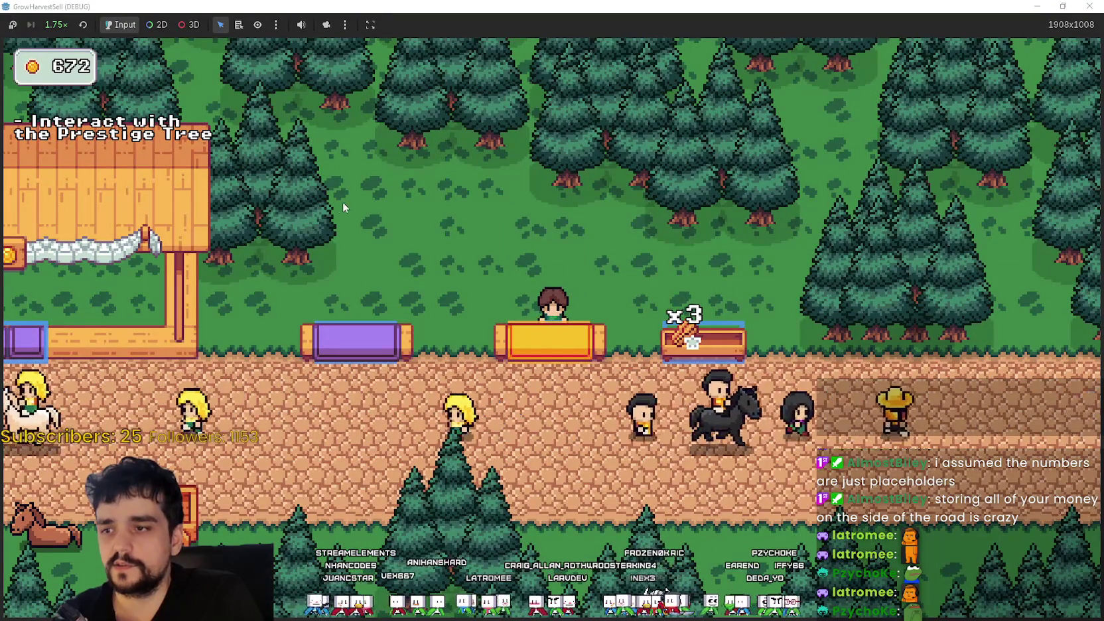
key("a")
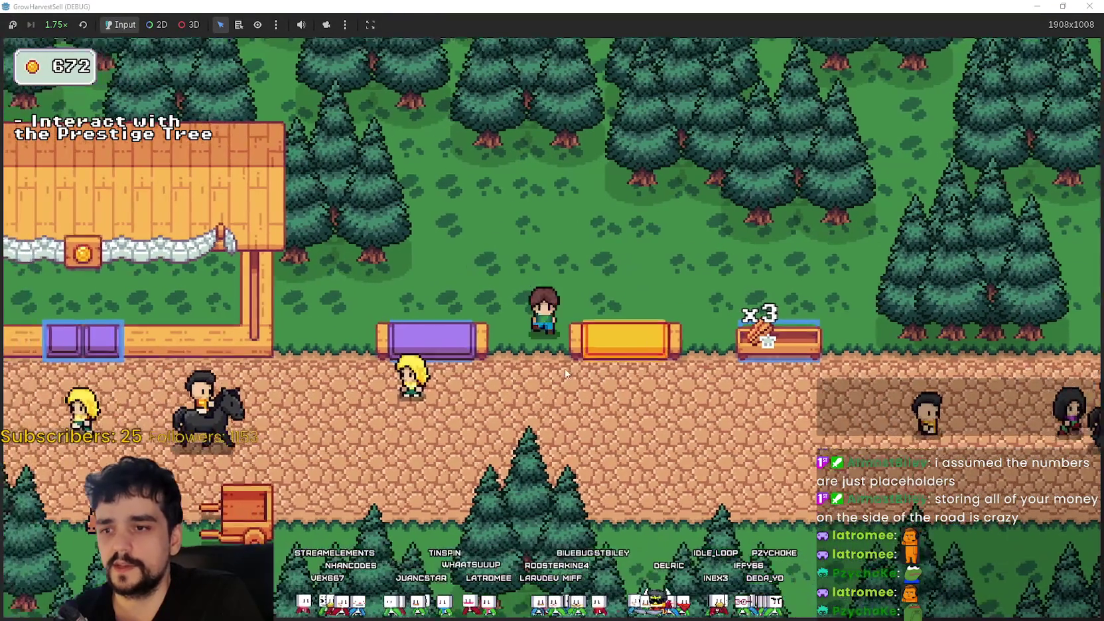
key("s")
key("d")
key("w")
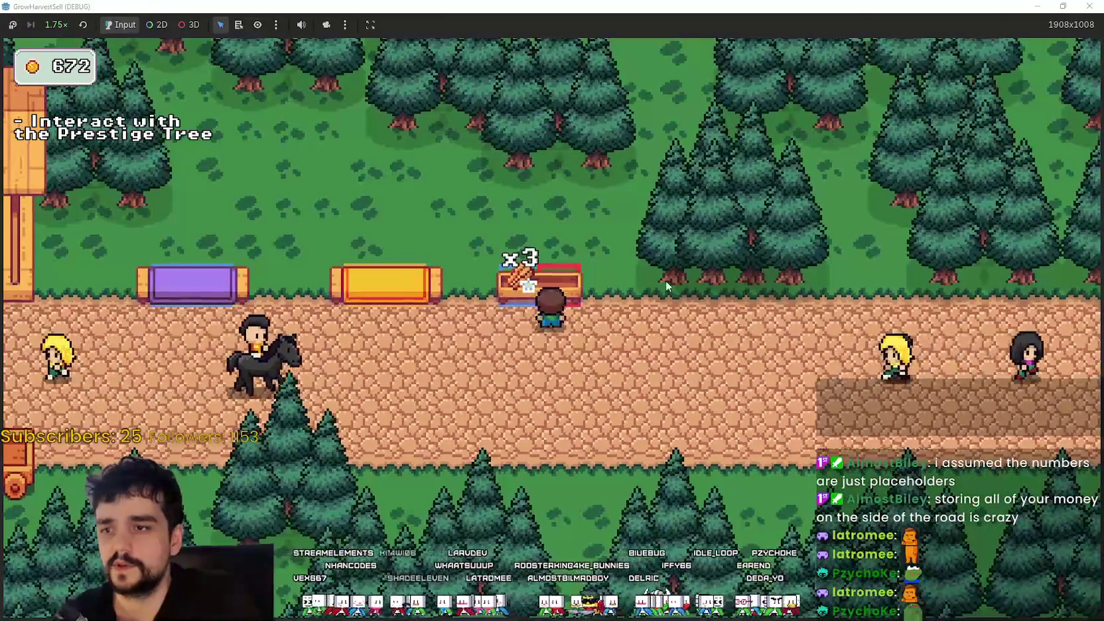
key("s")
key("a")
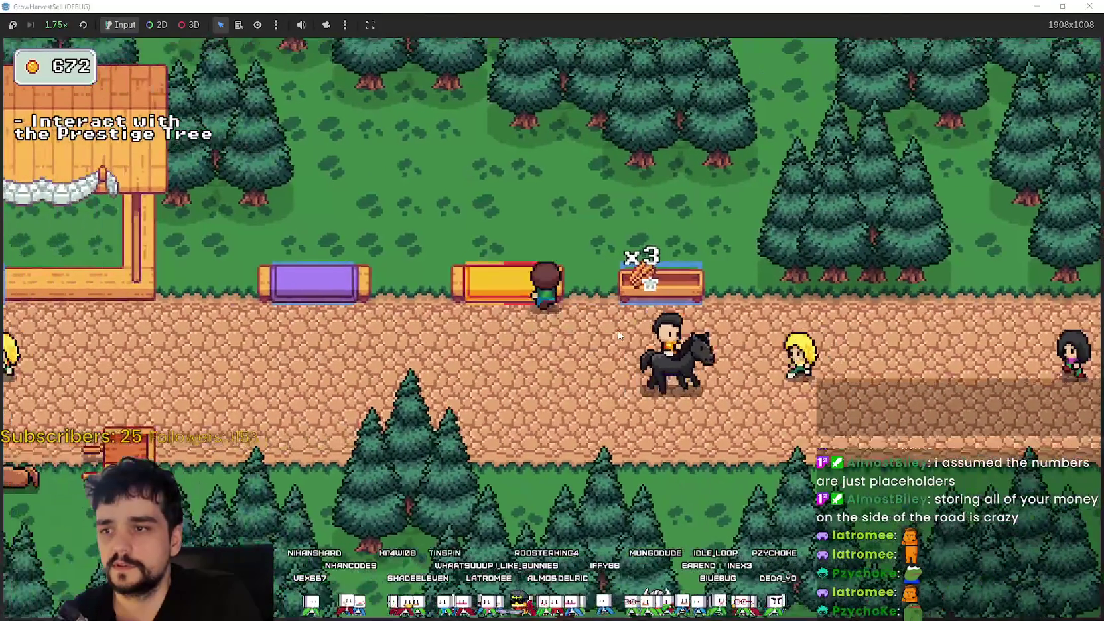
key("w")
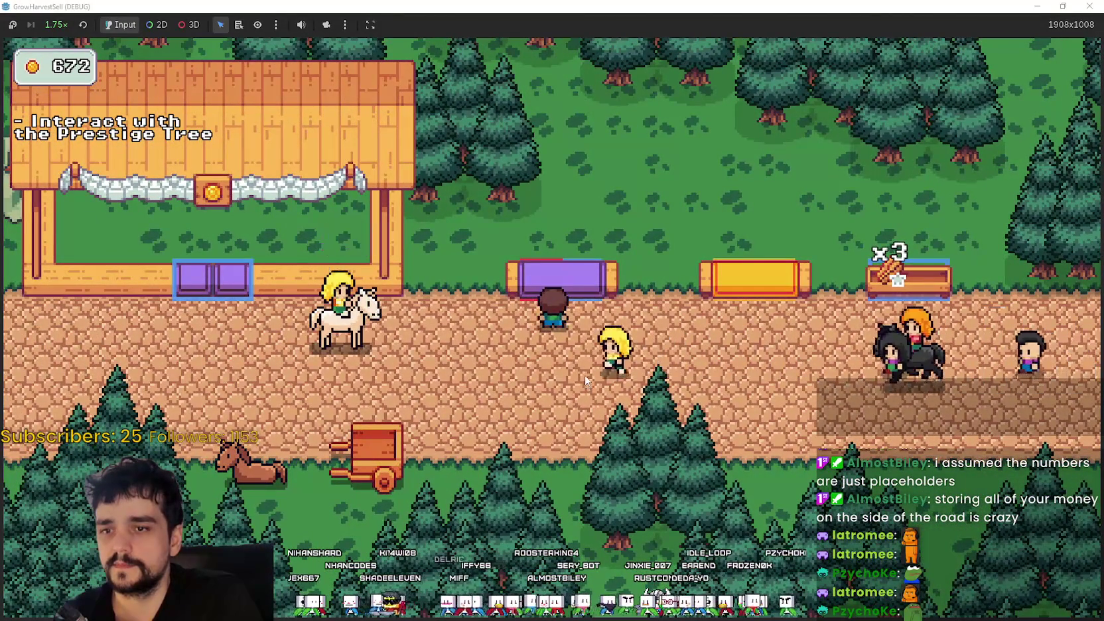
key("d")
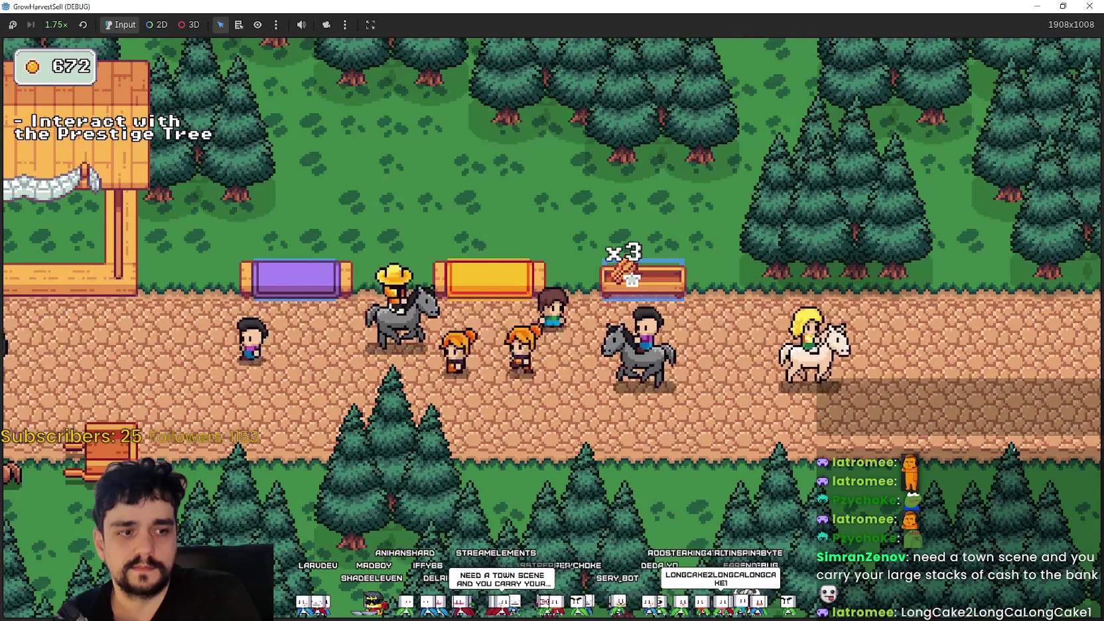
- Walk the player left and then right along the market road
key("Left")
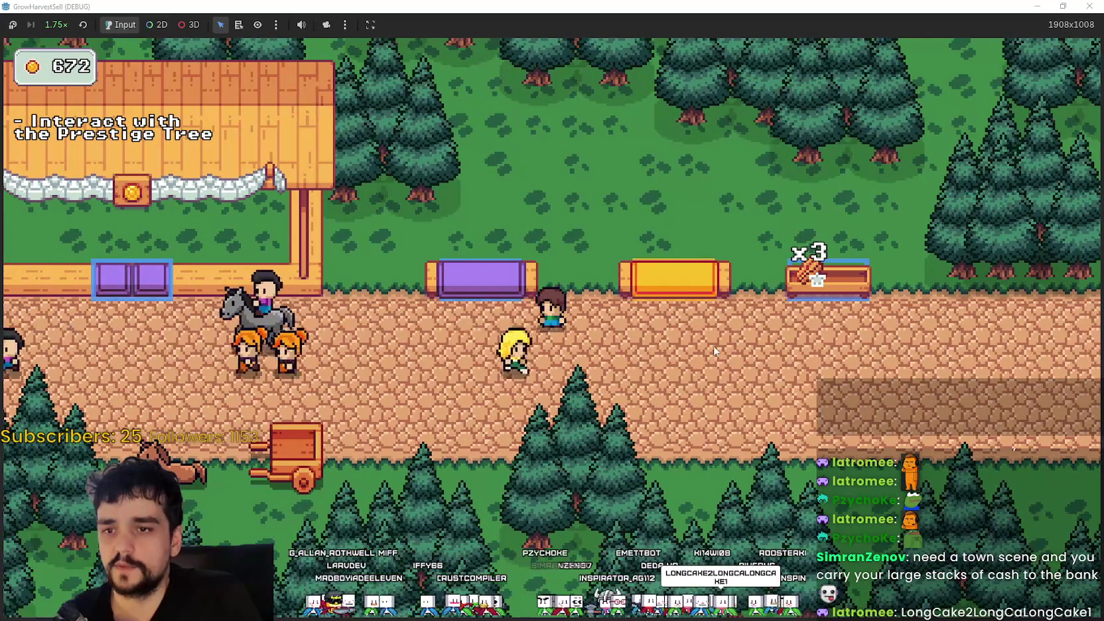
key("Left")
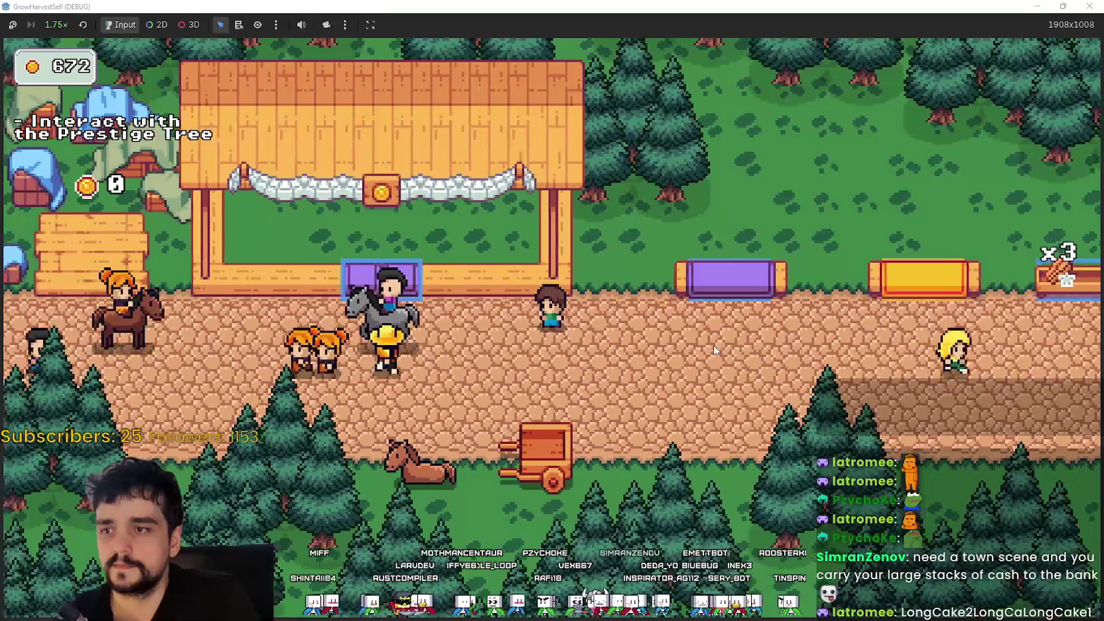
key("Right")
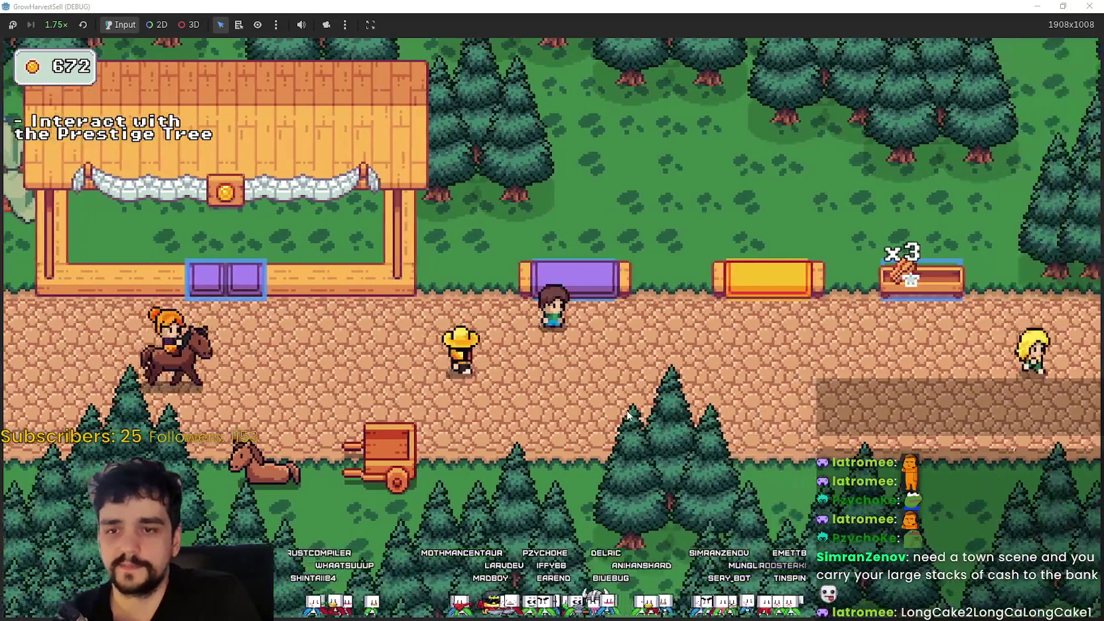
key("Left")
key("Right")
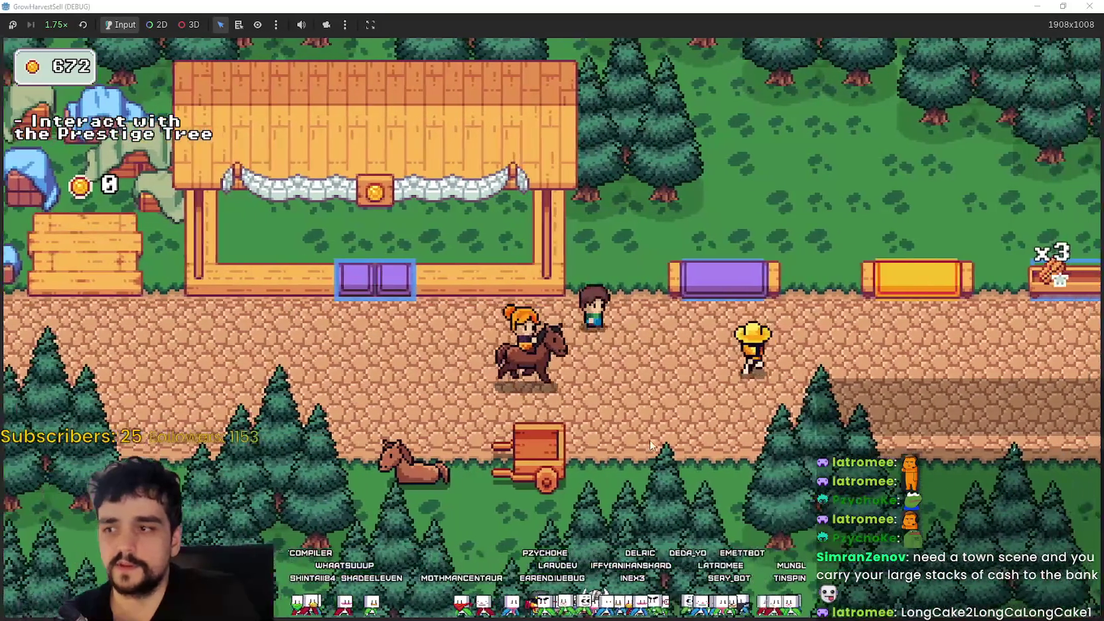
key("Right")
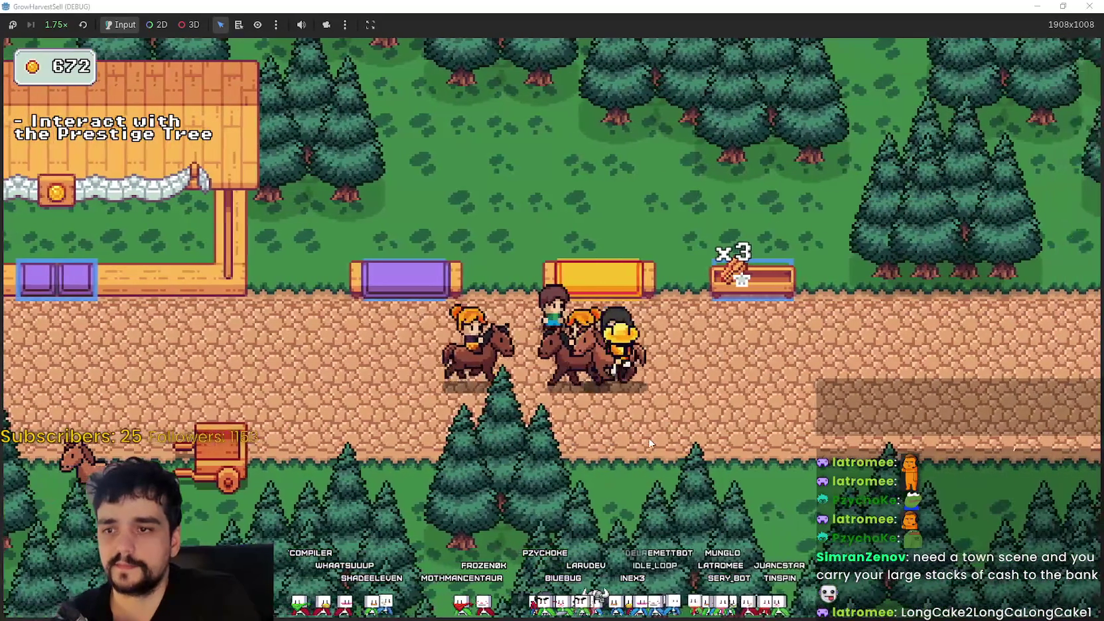
- Look over main_atlas.png in Aseprite, panning so the whole sheet shows
key("alt+Tab")
scroll(463, 378, "down", 3)
scroll(463, 378, "up", 3)
scroll(431, 365, "down", 4)
mouse_move(391, 315)
left_mouse_down()
mouse_move(343, 353)
mouse_move(256, 352)
mouse_move(280, 305)
mouse_move(297, 306)
left_mouse_up()
left_click(533, 104)
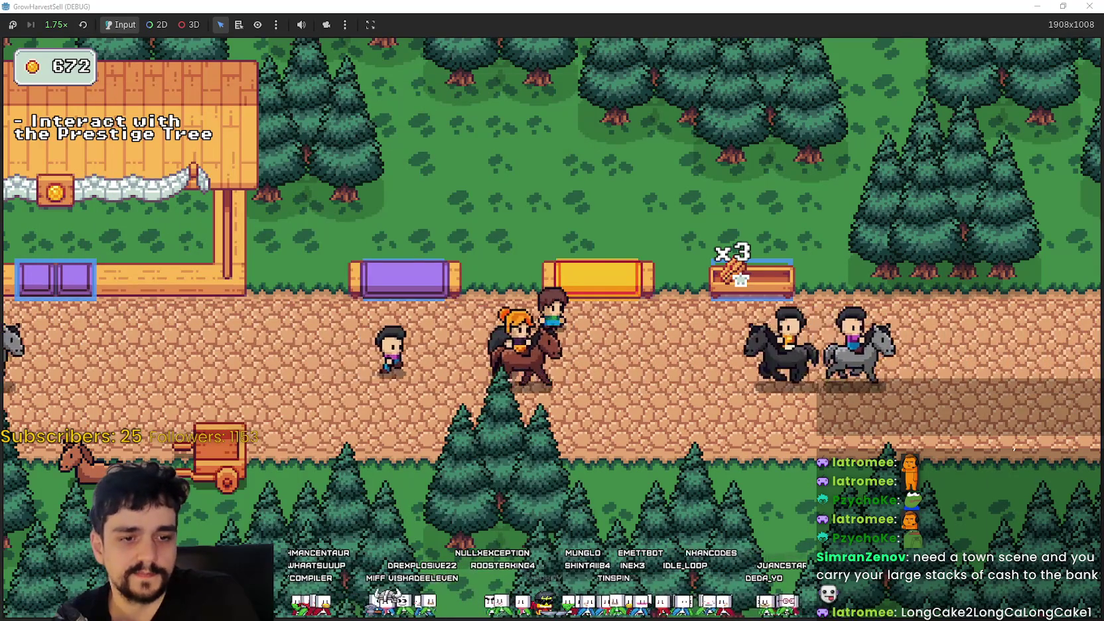
key("alt+Tab")
scroll(633, 337, "down", 3)
- Zoom and pan main_atlas.png to centre the lower shop sprite, then minimise Aseprite
left_click_drag(543, 296, 555, 296)
scroll(731, 431, "up", 3)
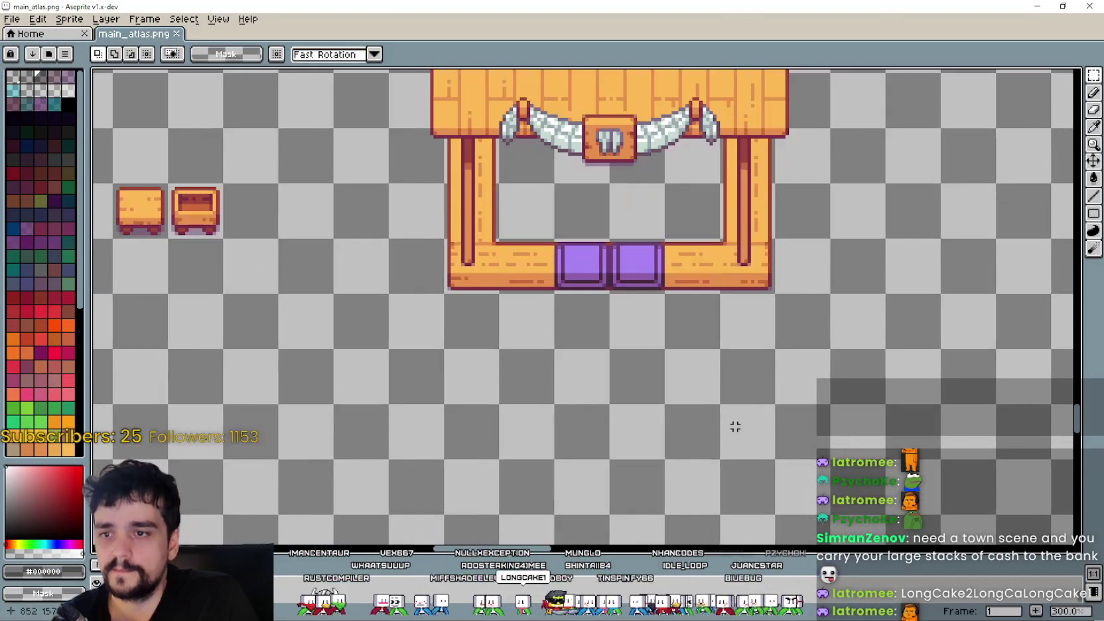
scroll(674, 422, "down", 3)
left_click_drag(675, 425, 682, 341)
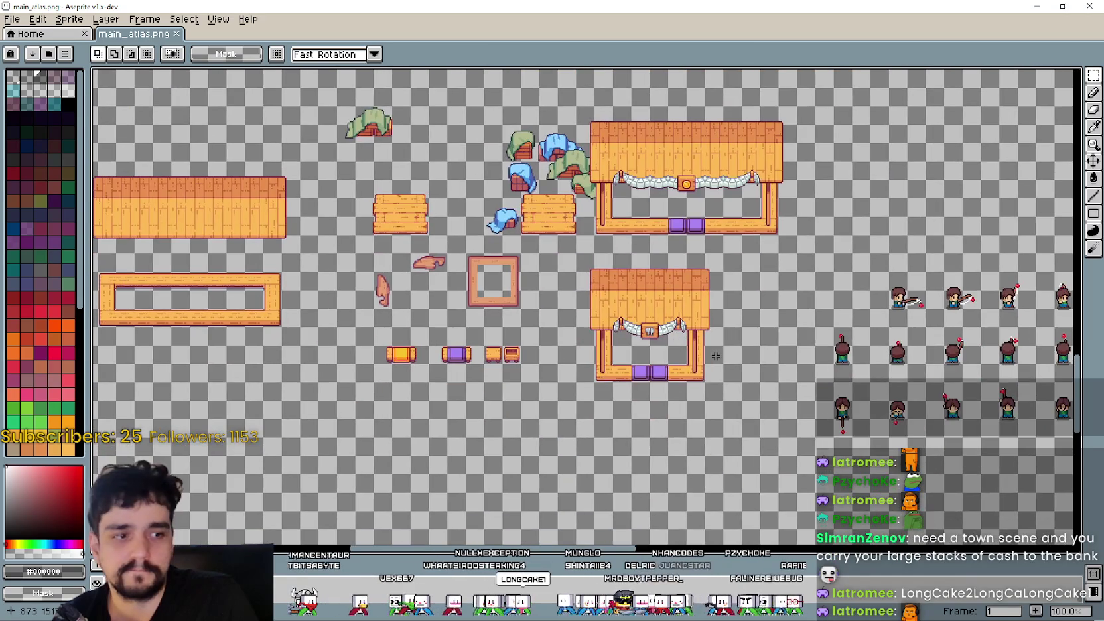
scroll(682, 338, "up", 1)
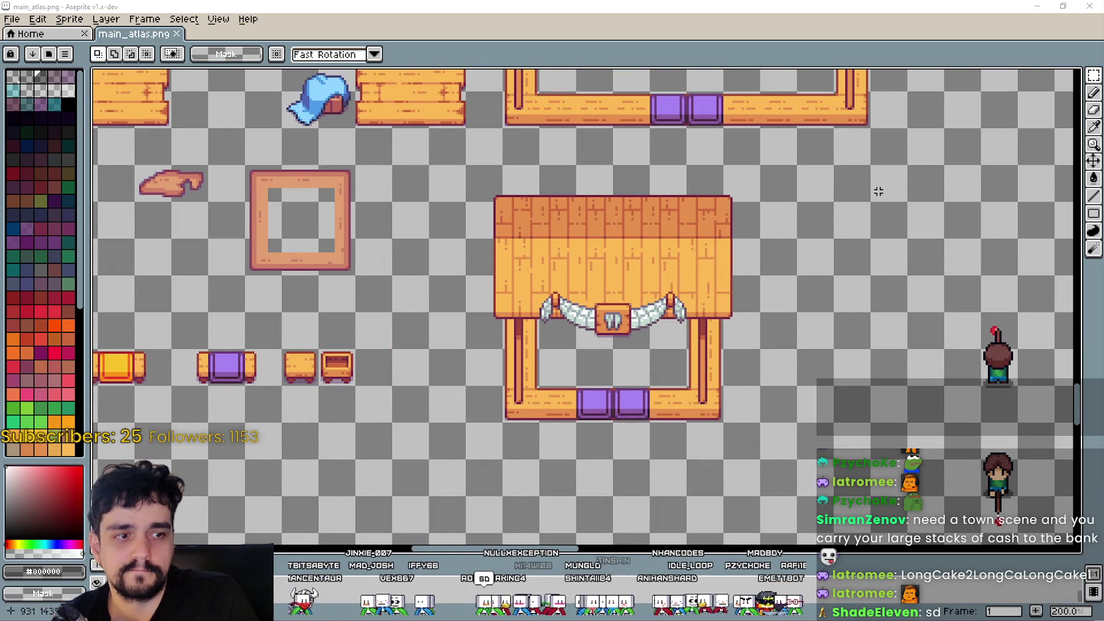
left_click_drag(801, 235, 799, 274)
left_click(1035, 8)
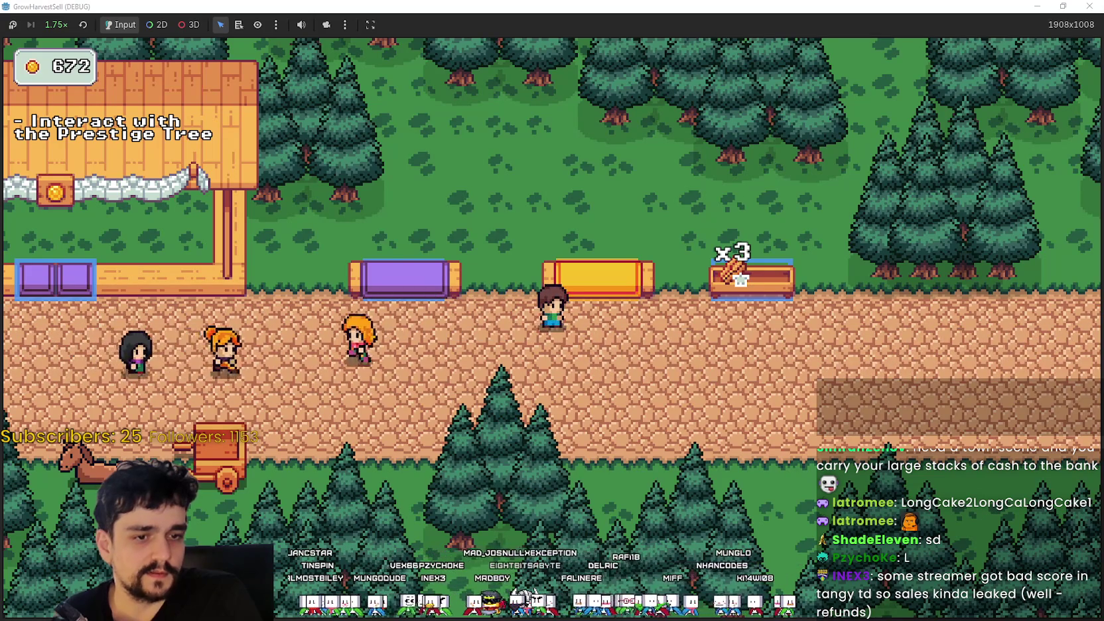
key("alt+Tab")
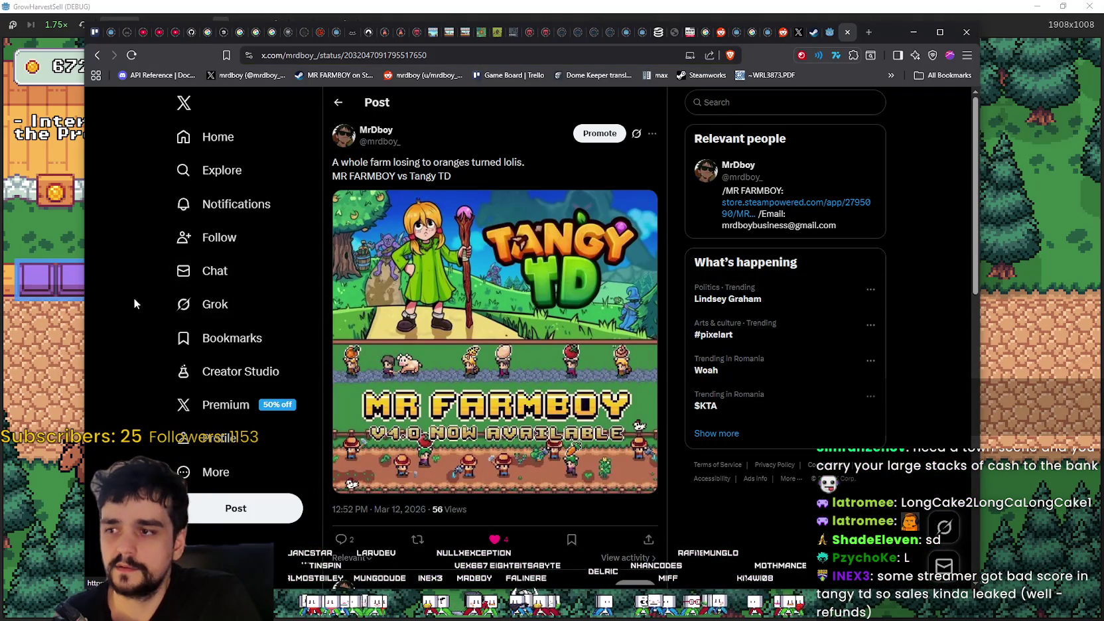
- Reload the MR FARMBOY vs Tangy TD post, scroll its replies, and copy its URL
right_click(151, 303)
left_click(161, 344)
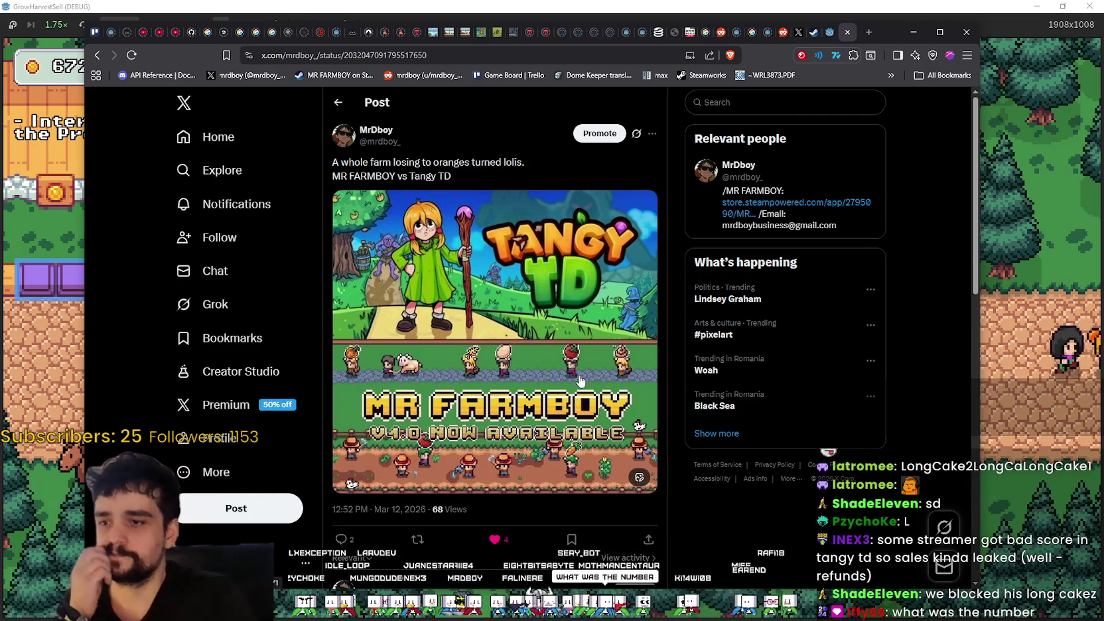
scroll(579, 369, "down", 8)
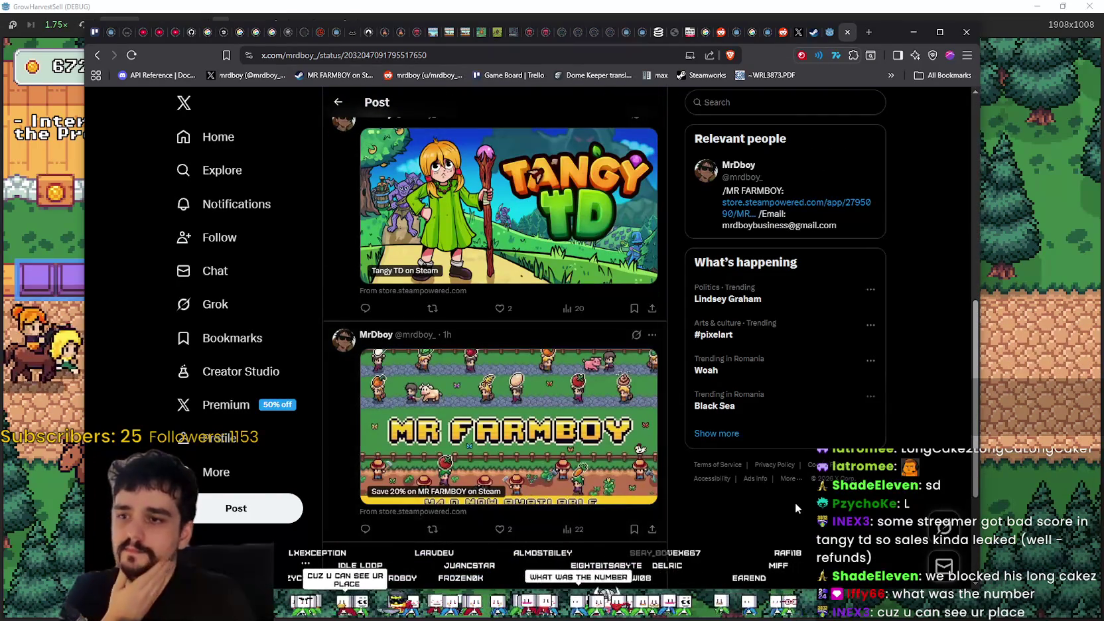
scroll(798, 491, "up", 8)
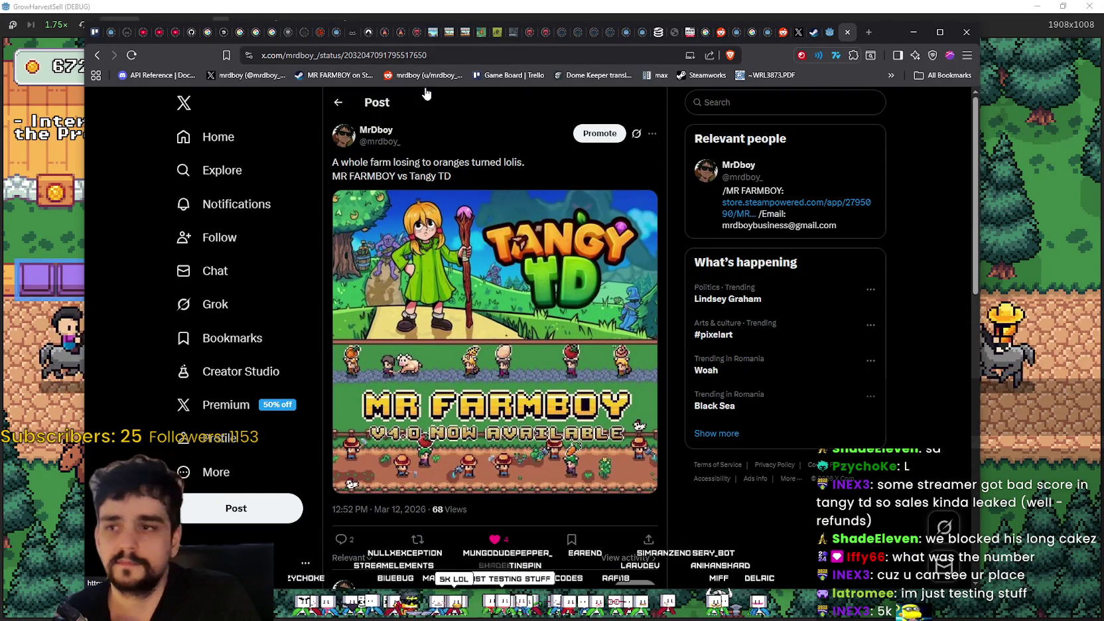
left_click(426, 61)
key("alt+Tab")
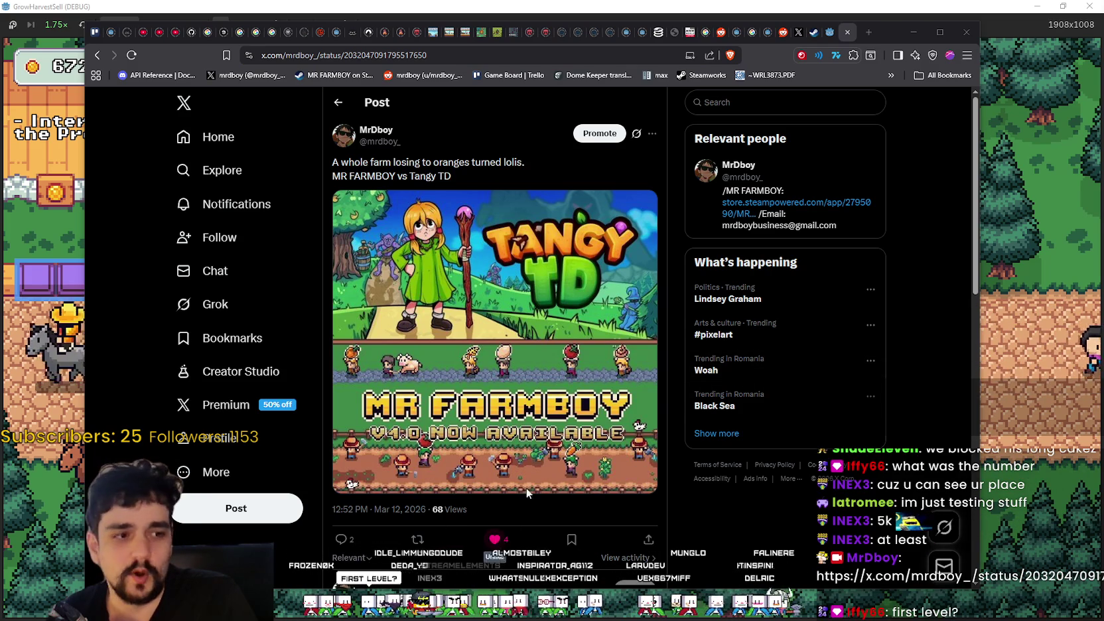
left_click(1013, 383)
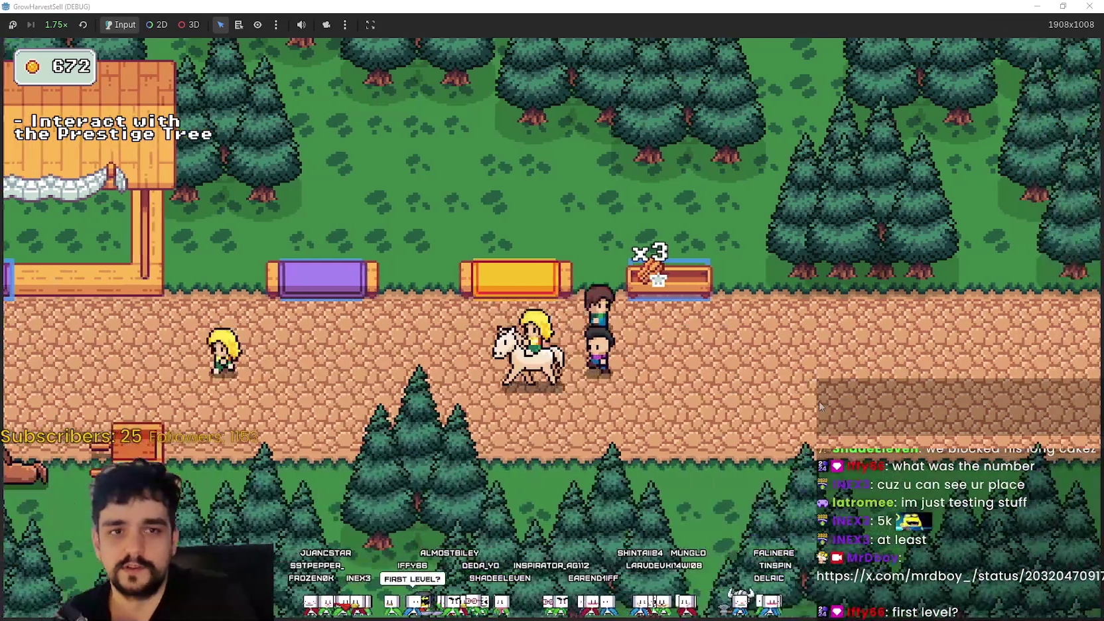
- Walk the player to the shop, the cart and the purple stall, then show the Shadows folder
key("a")
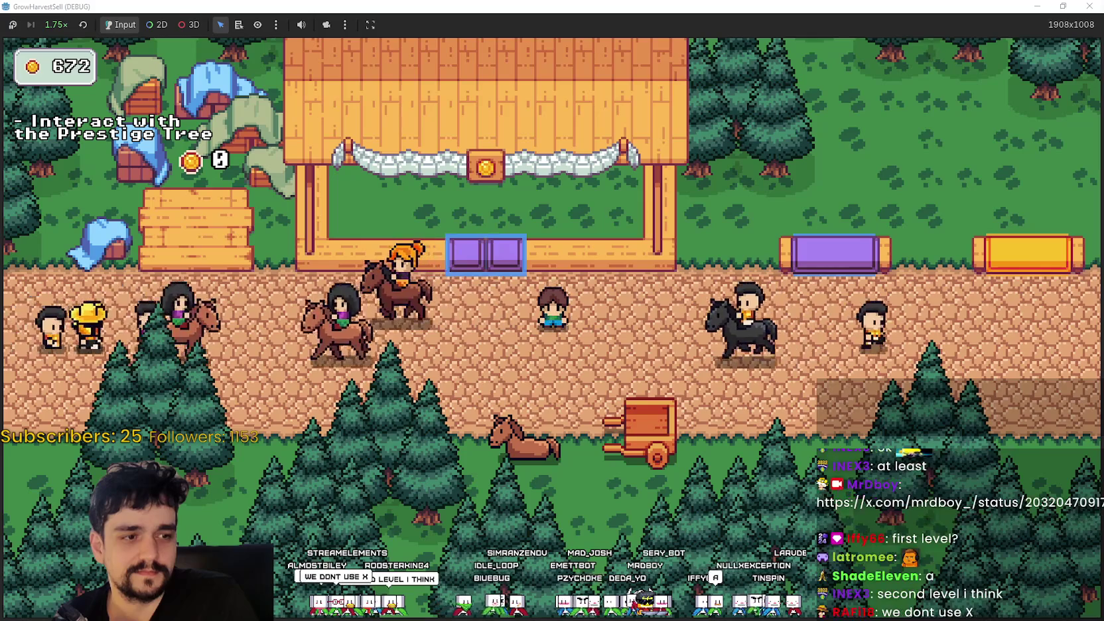
key("Right")
key("Down")
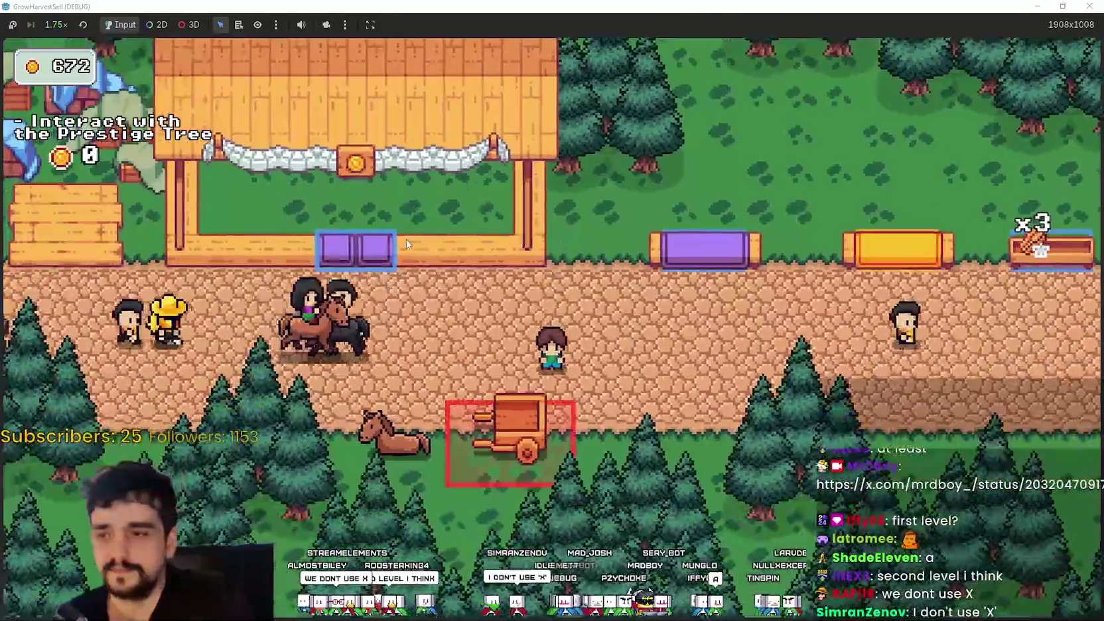
key("Left")
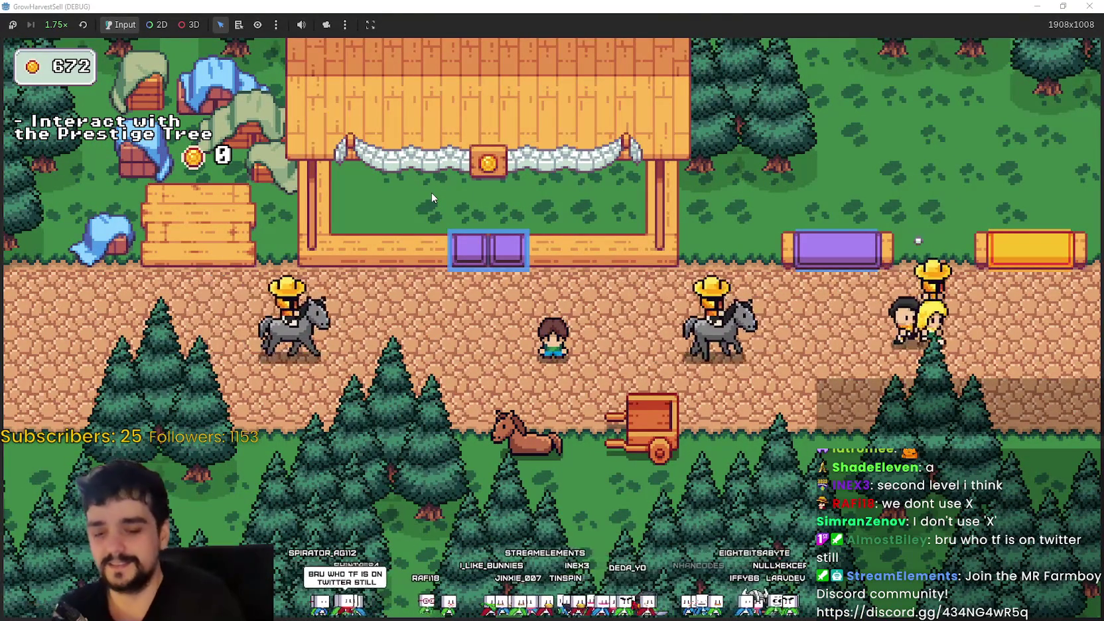
key("Up")
key("d")
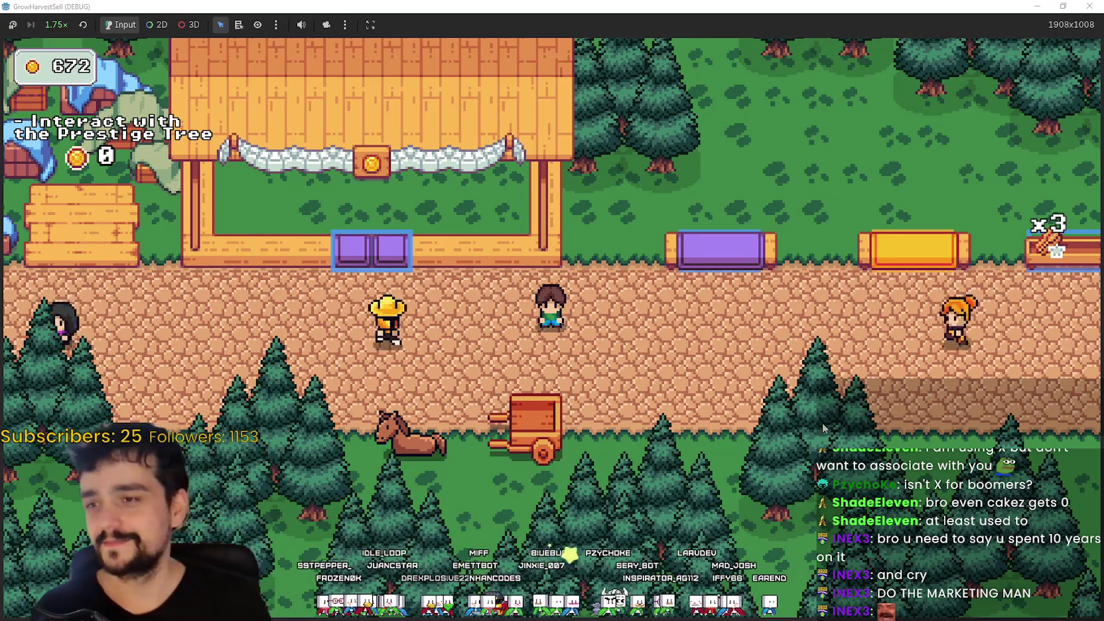
key("d")
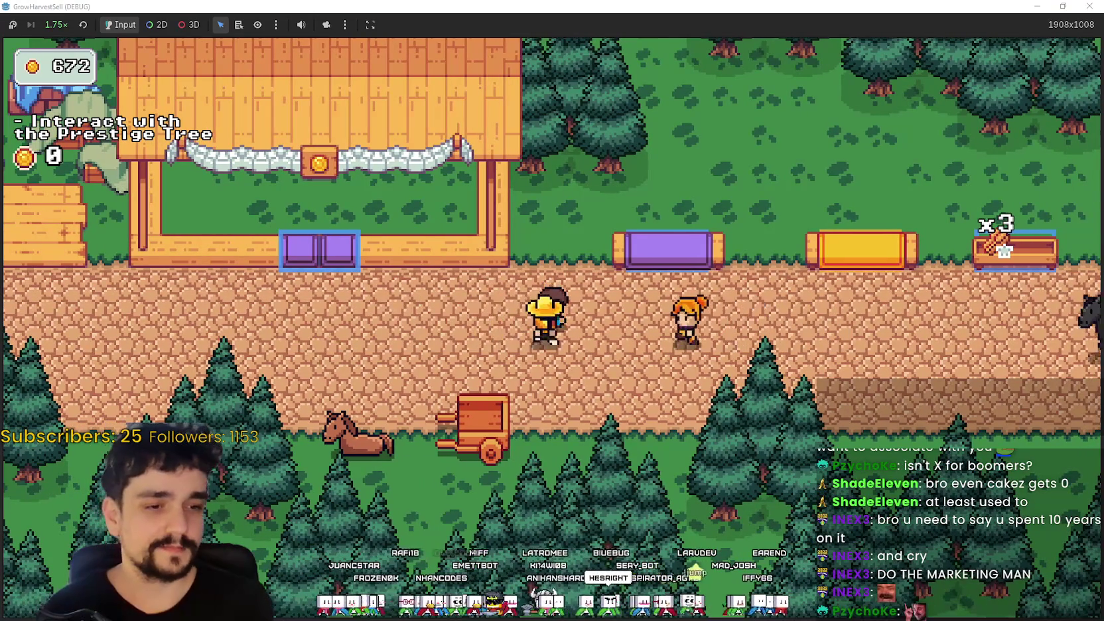
key("alt+Tab")
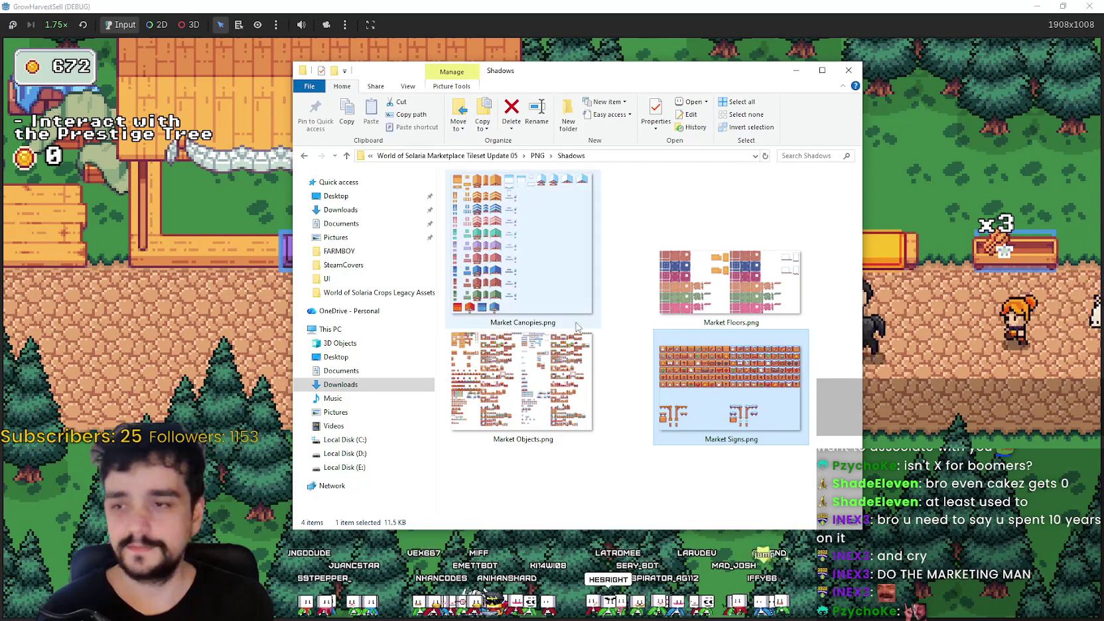
- Show the Legacy Assets folder's files as extra-large icons, then return to the game
left_click(512, 158)
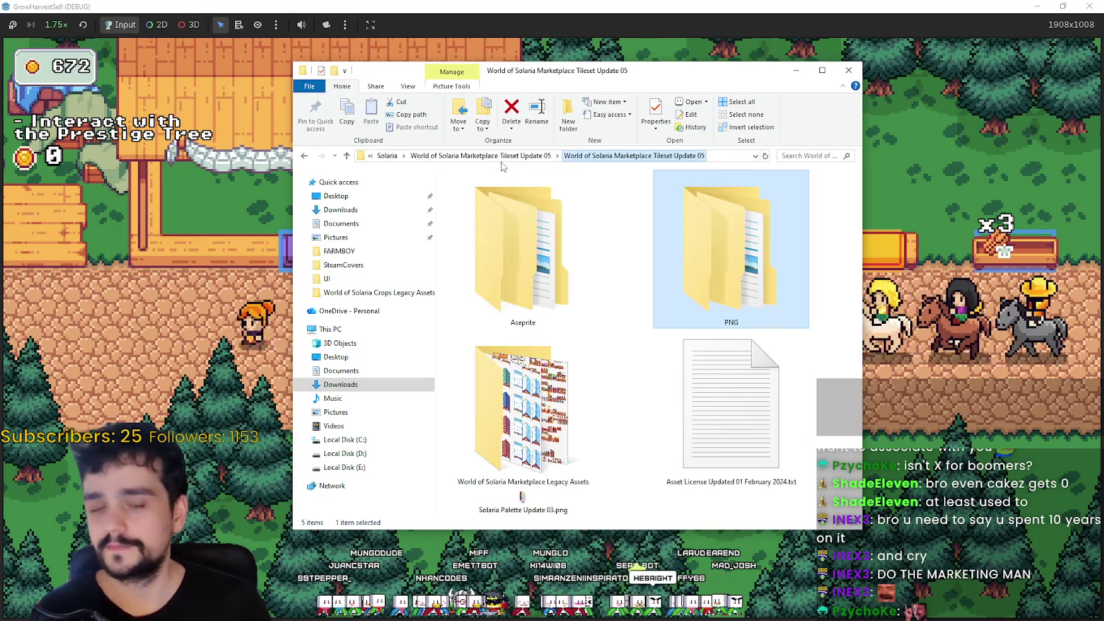
left_click(650, 372)
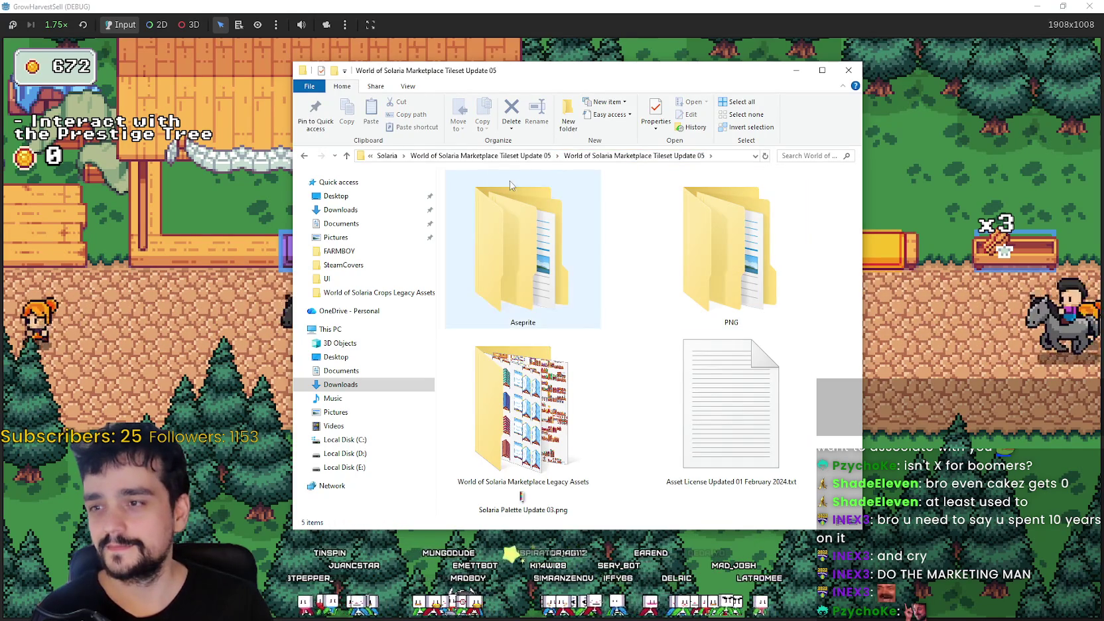
double_click(552, 406)
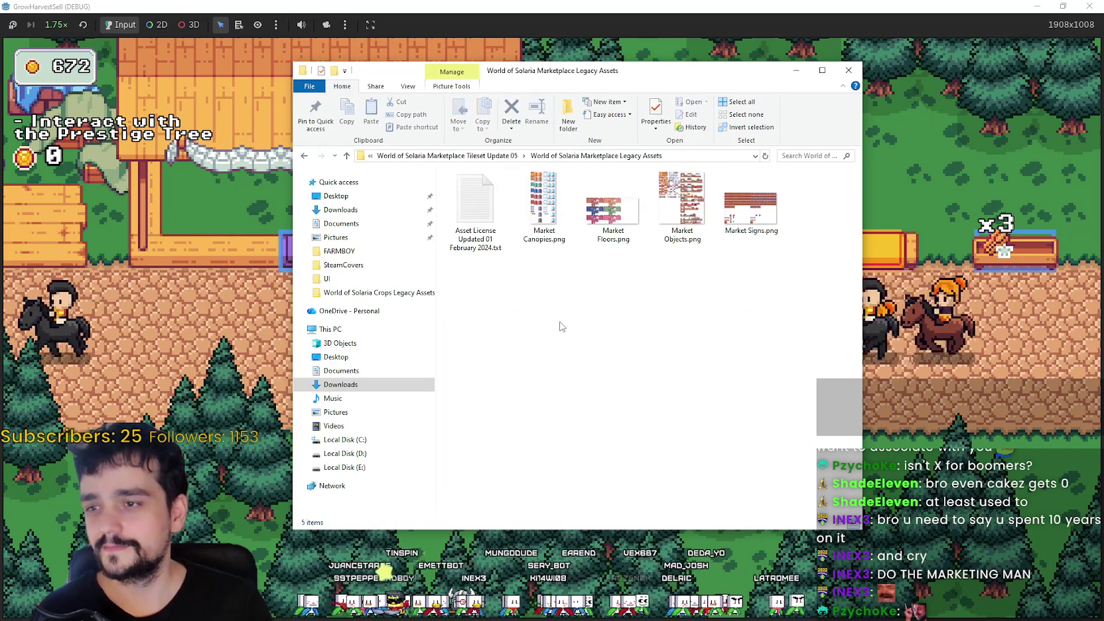
right_click(679, 272)
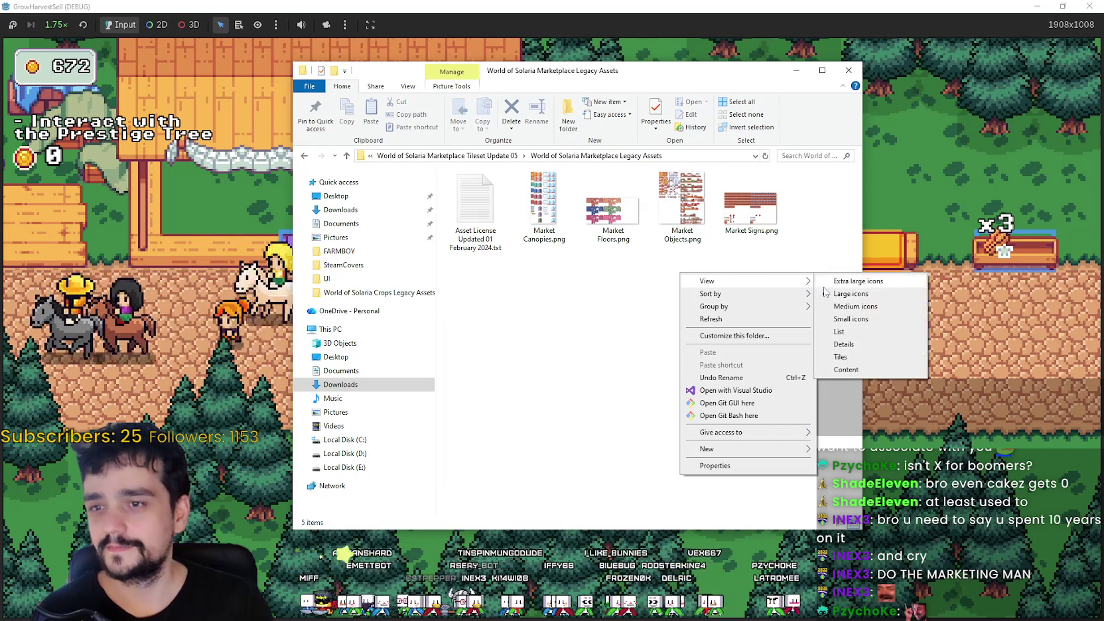
left_click(837, 281)
left_click(443, 154)
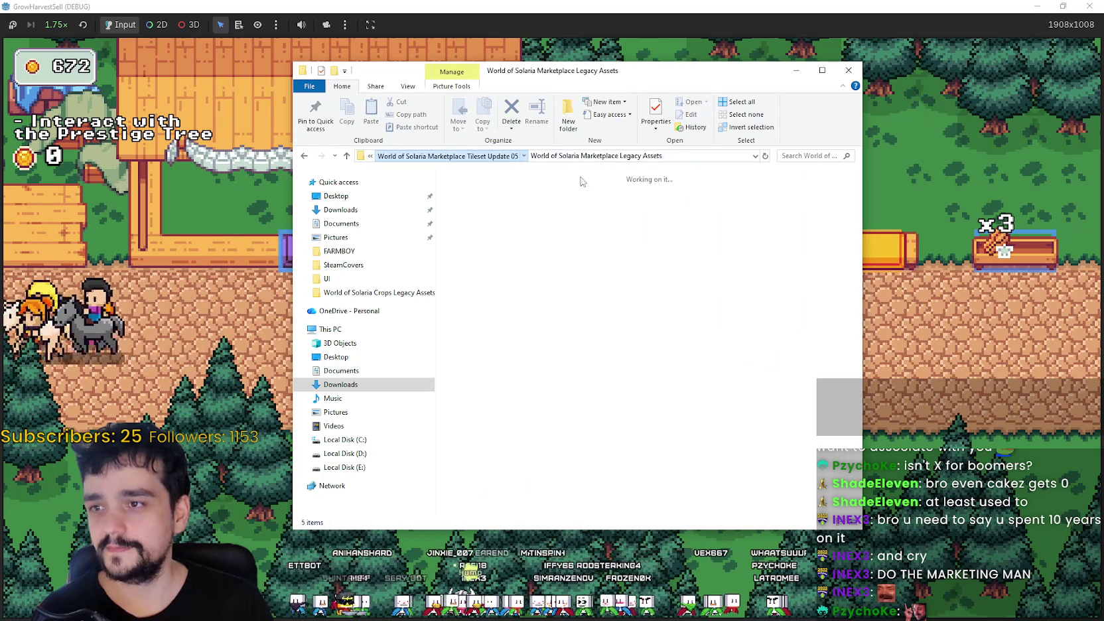
left_click(922, 362)
key("d")
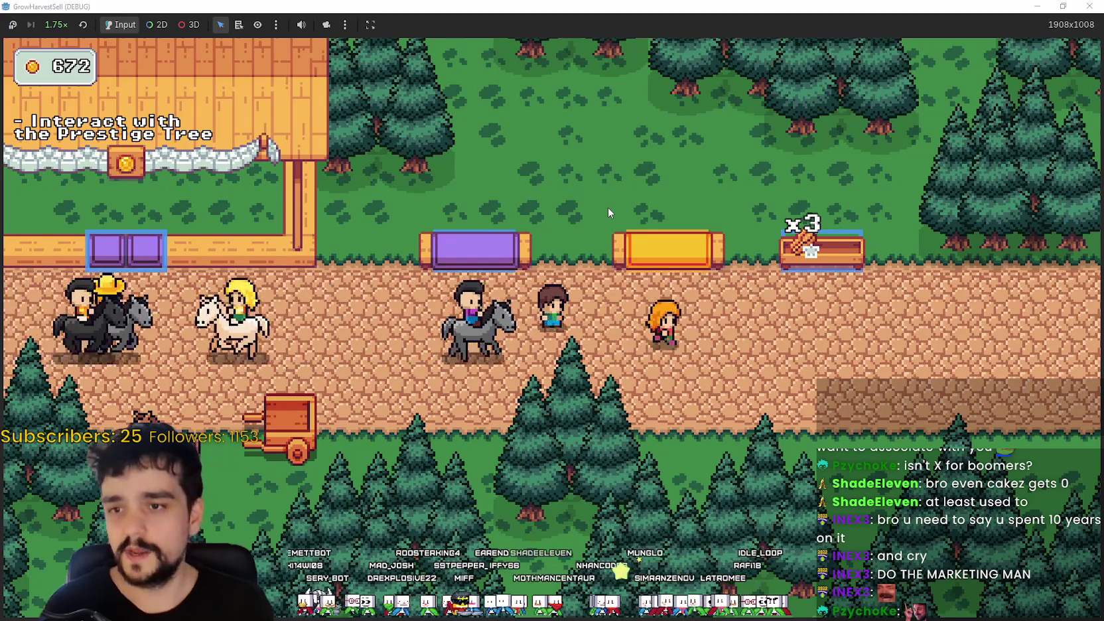
- Walk the player down to the lower path, up to the x3 stand, then past the yellow stall
key("d")
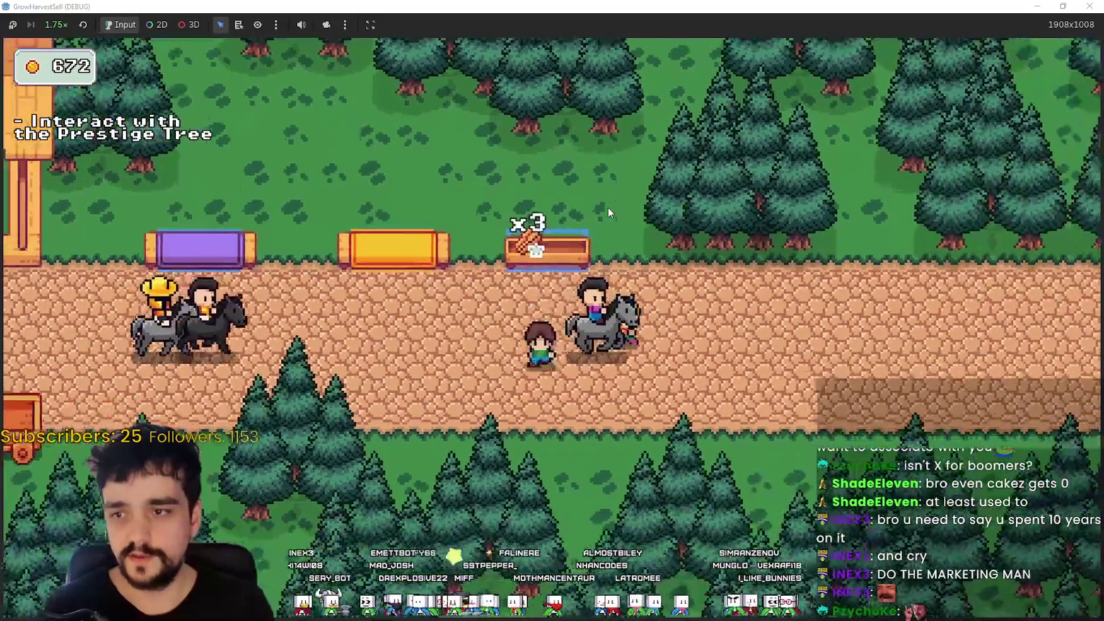
key("a")
key("s")
key("d")
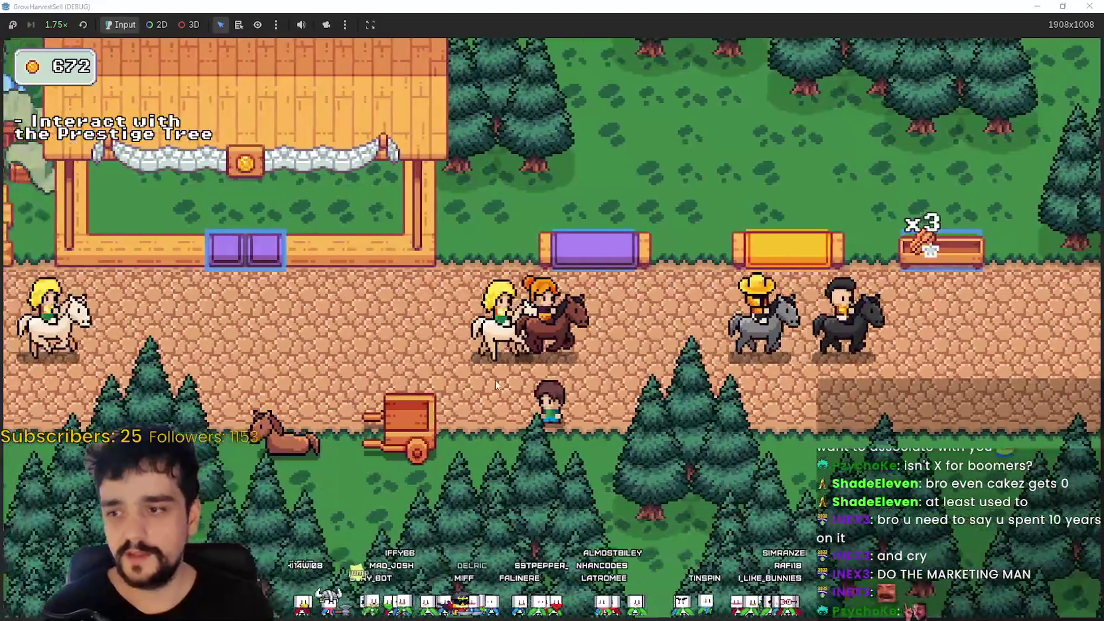
key("w")
key("w")
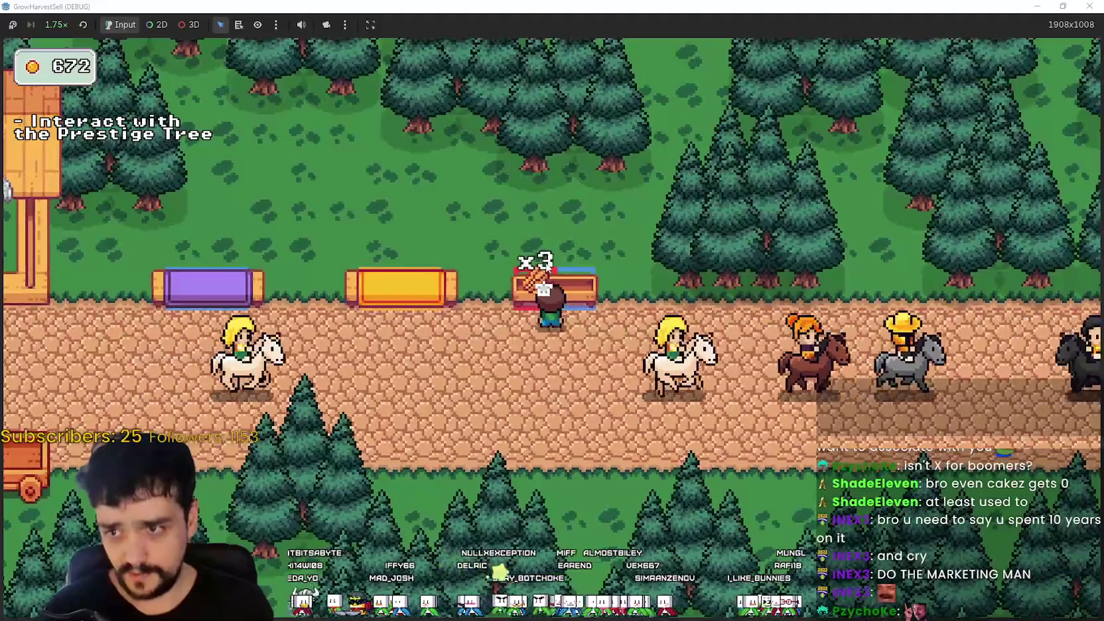
key("s")
key("w")
key("a")
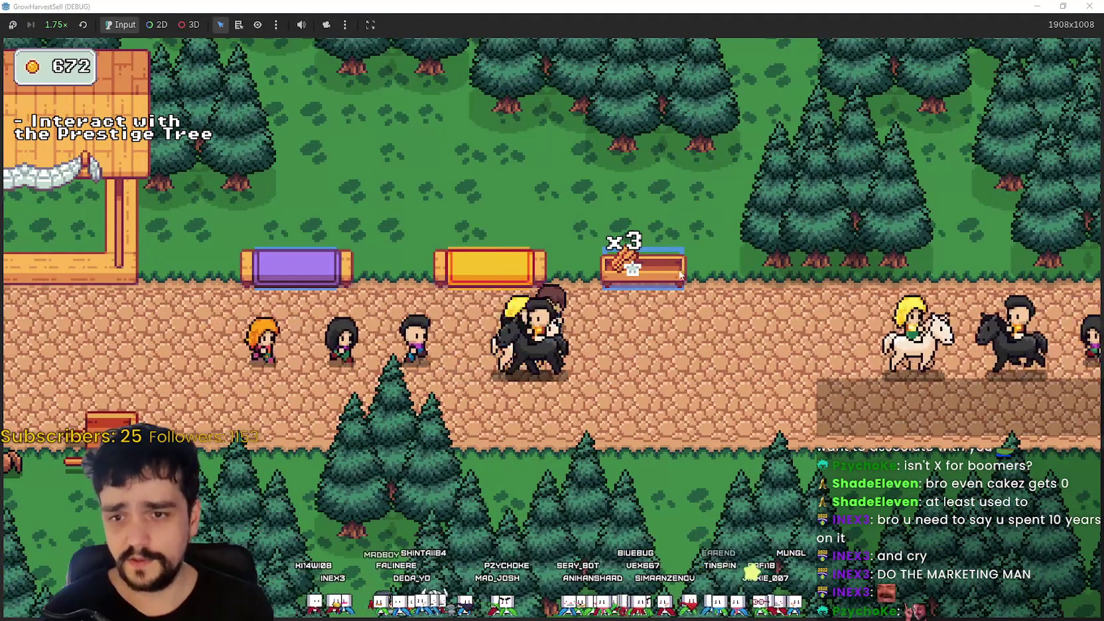
key("a")
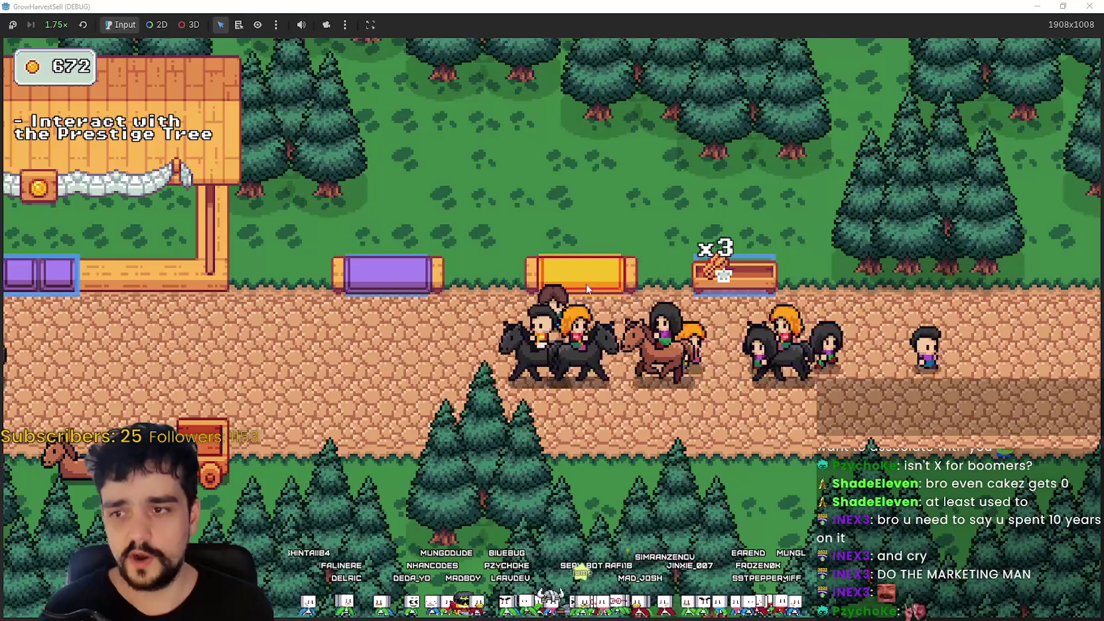
- Walk further left along the road, then back right onto the purple bench
key("a")
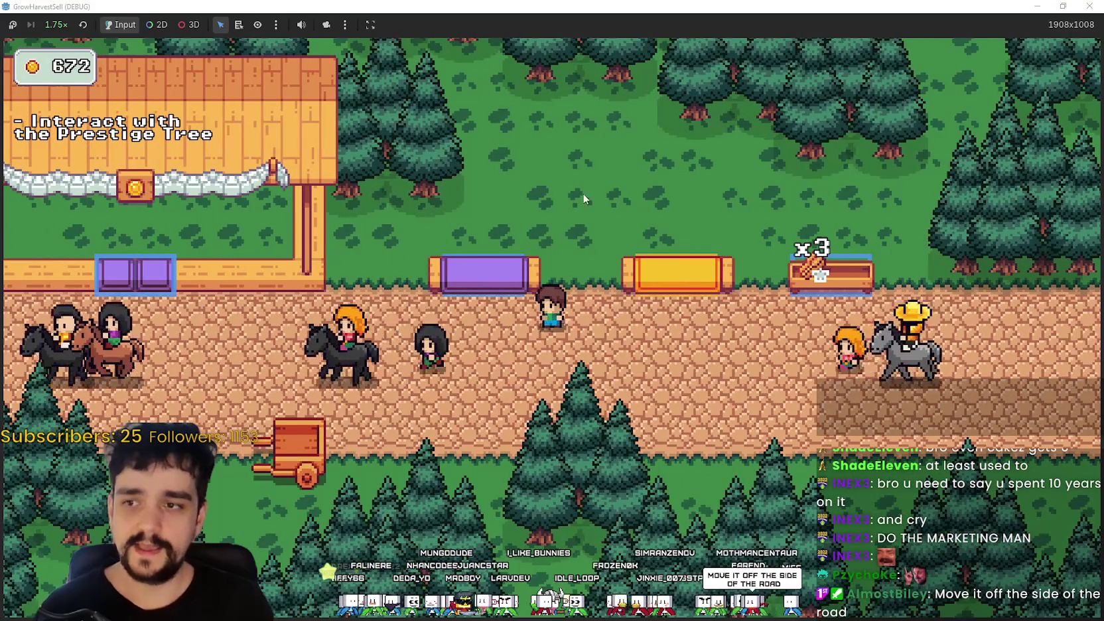
key("a")
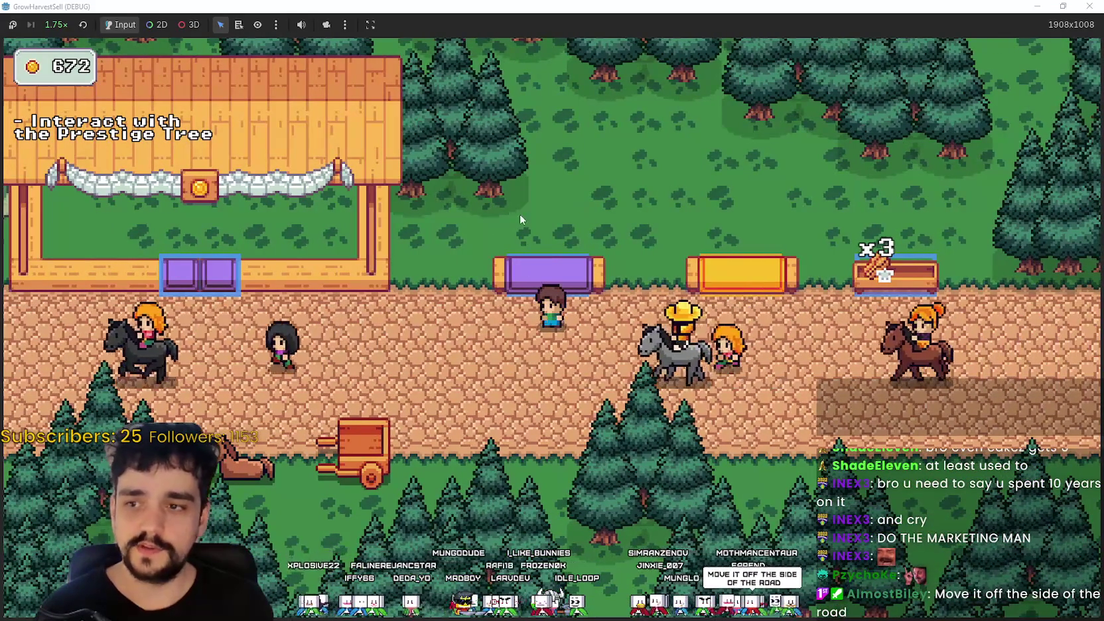
key("a")
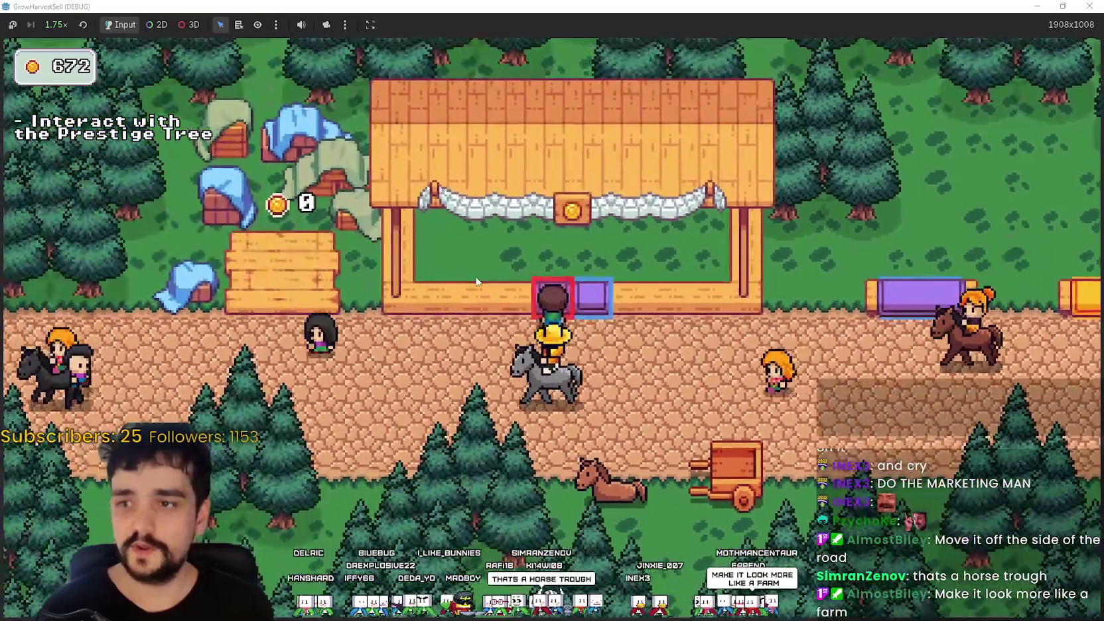
key("d")
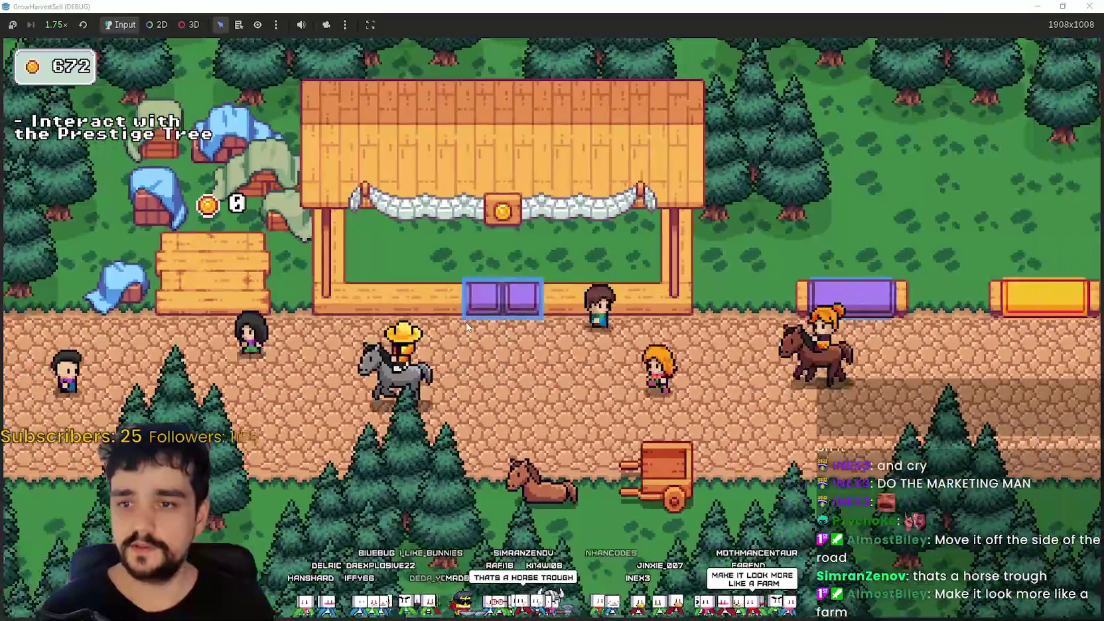
key("s")
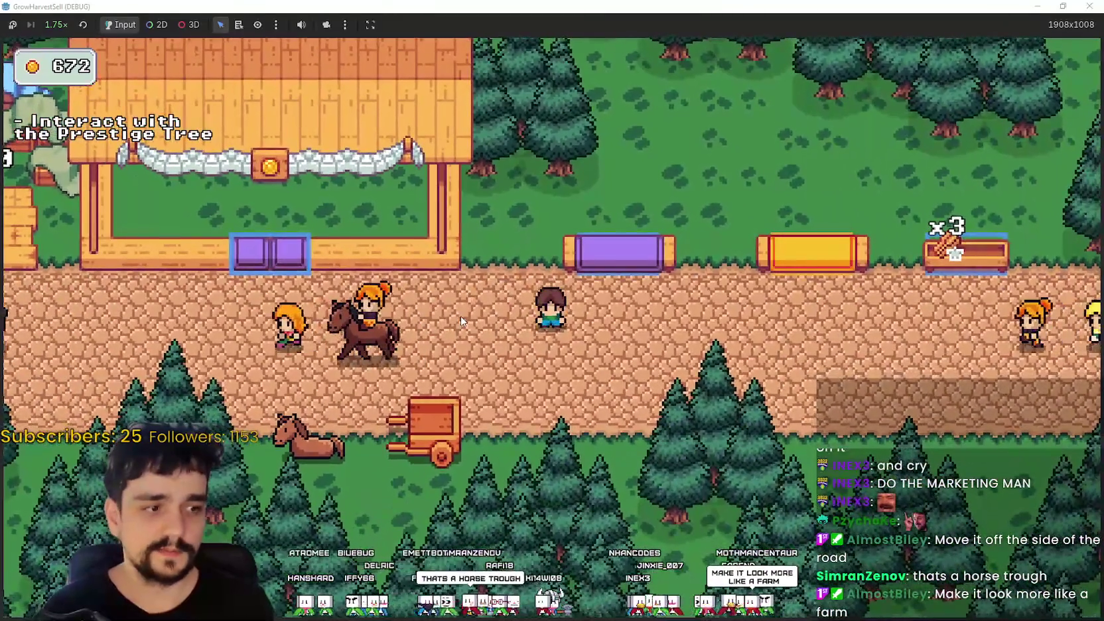
key("d")
key("w")
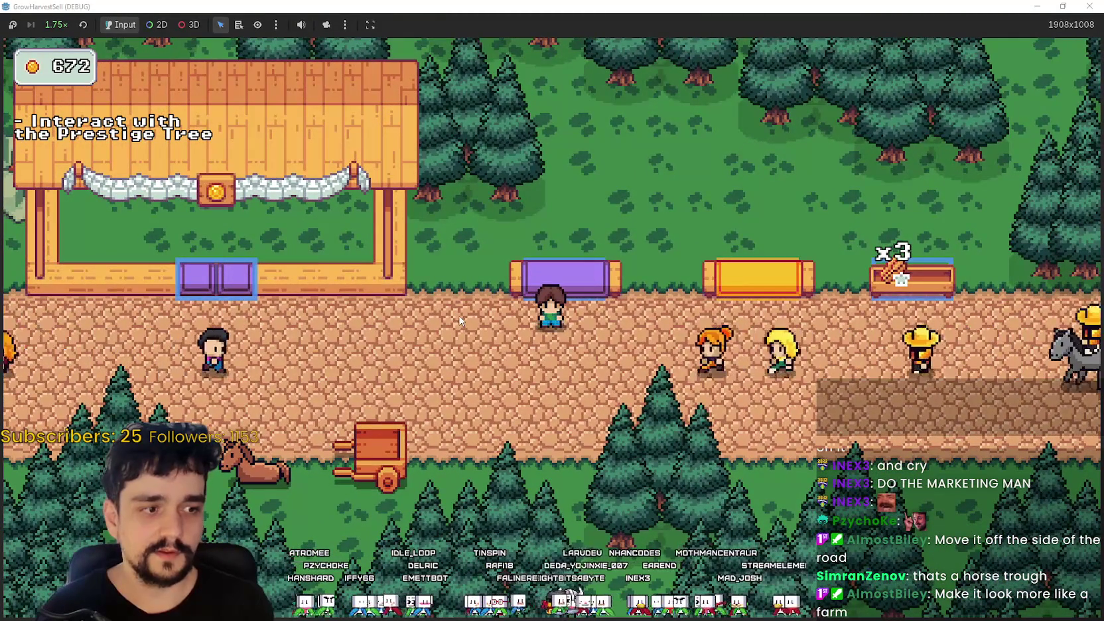
key("alt+Tab")
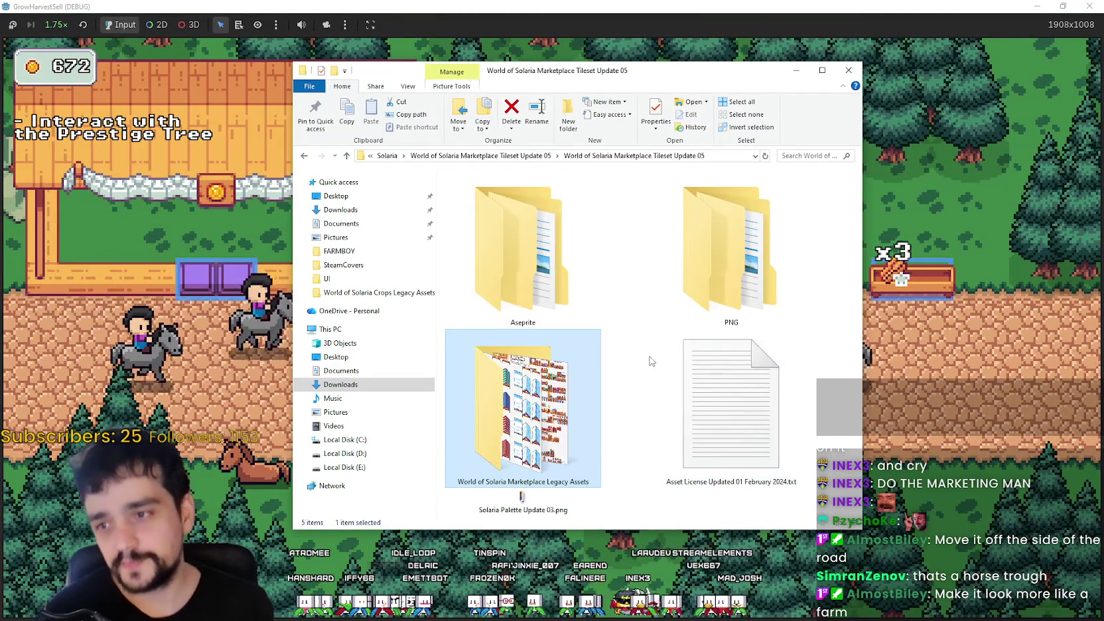
- Navigate up to Solaria and into Solaria Exteriors 09d > Rural Village Legacy Assets
left_click(650, 357)
left_click(521, 156)
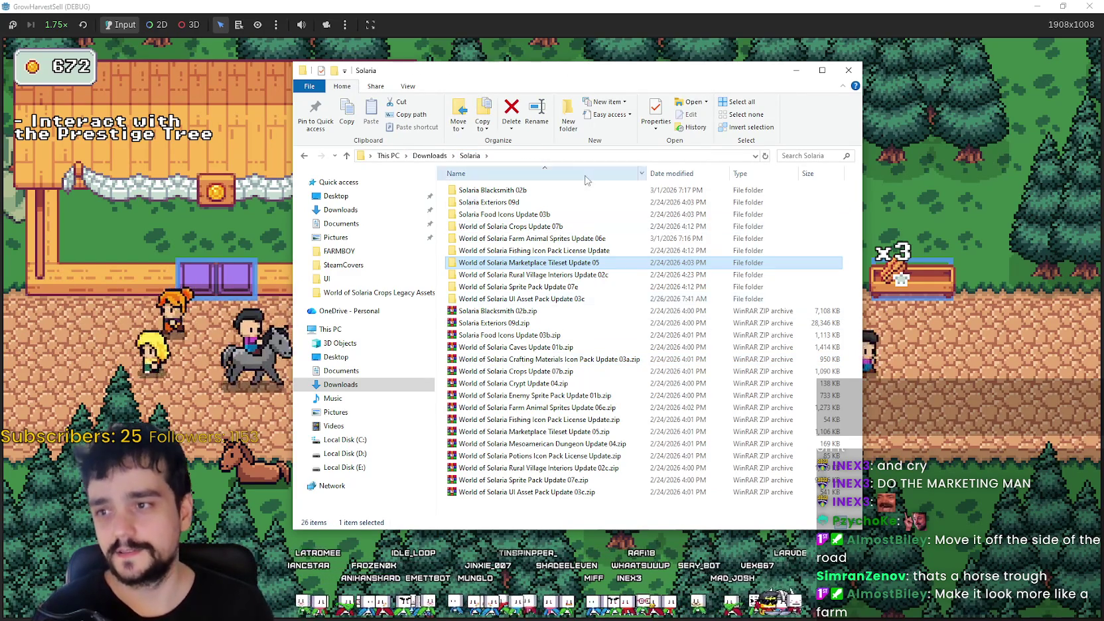
double_click(558, 209)
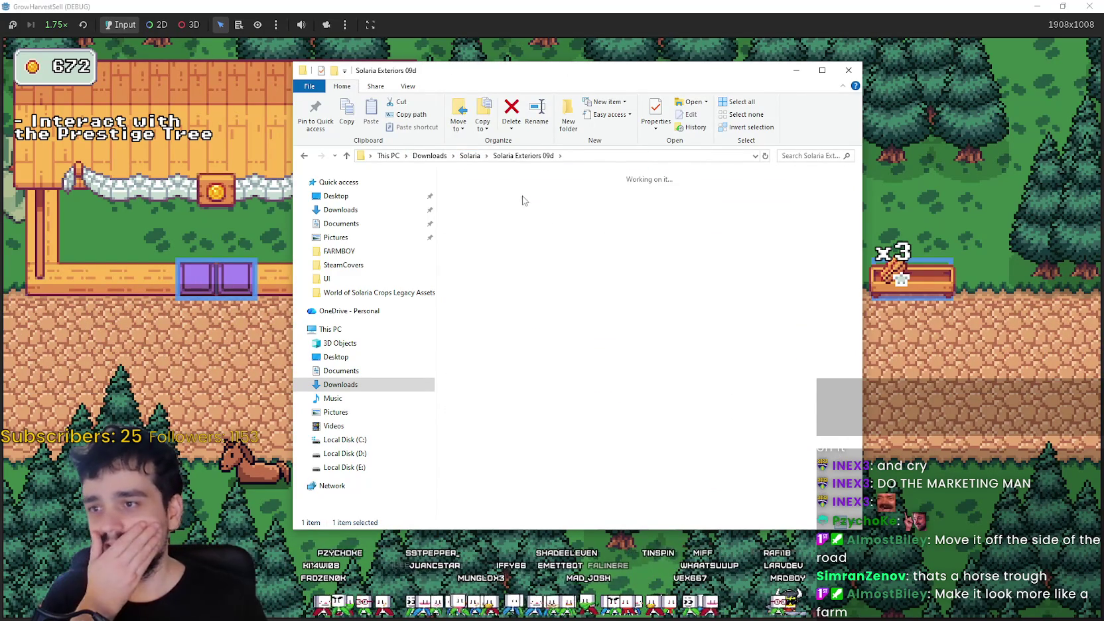
double_click(521, 192)
double_click(734, 292)
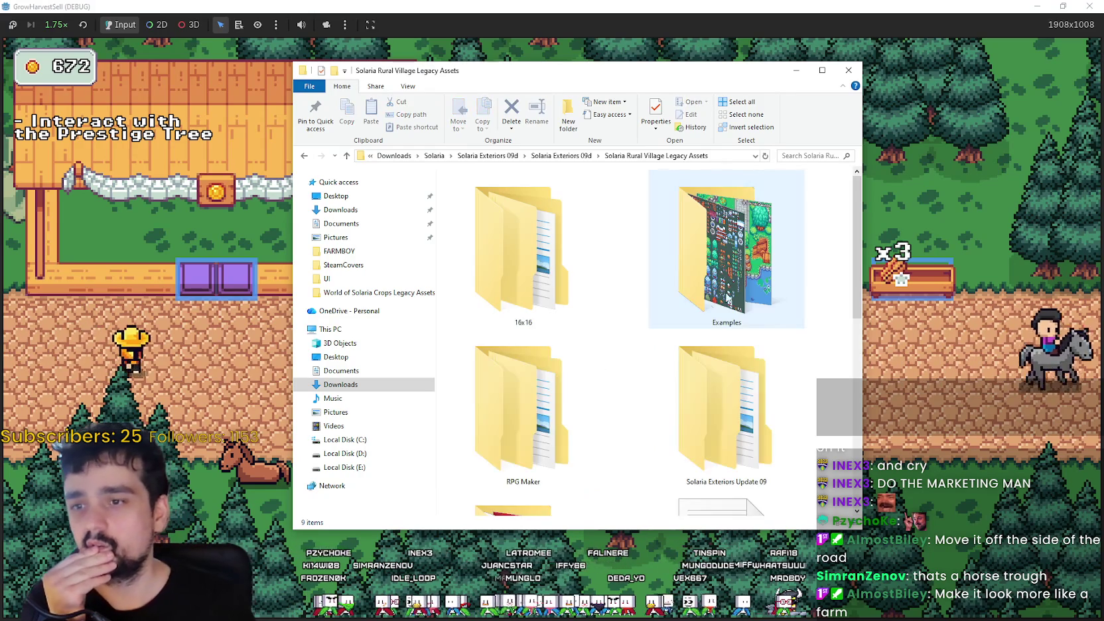
scroll(687, 318, "down", 5)
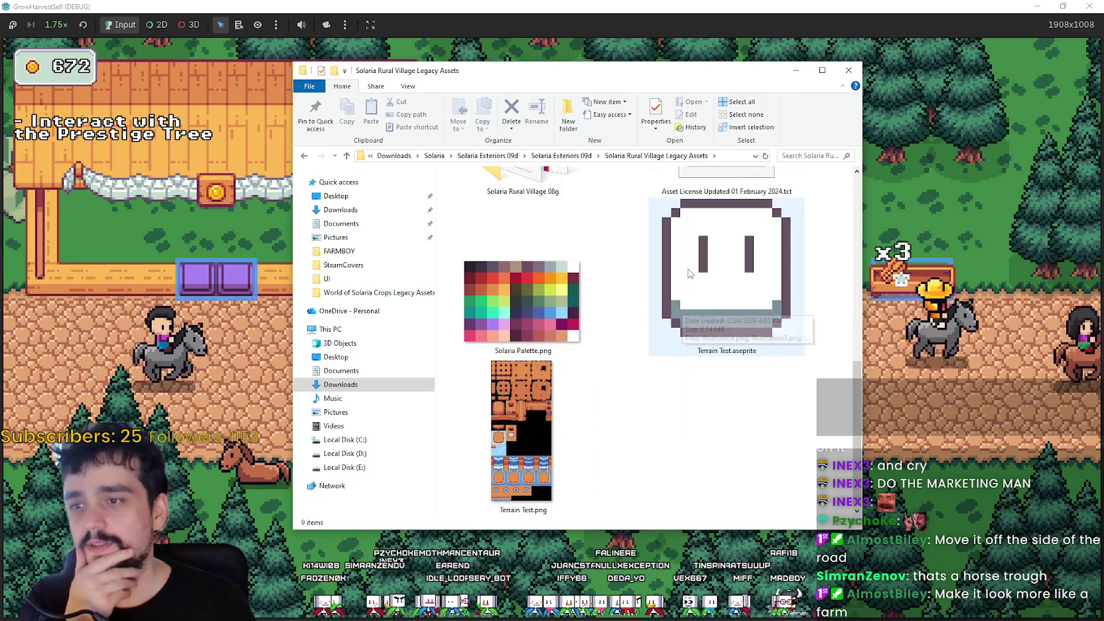
scroll(693, 413, "up", 5)
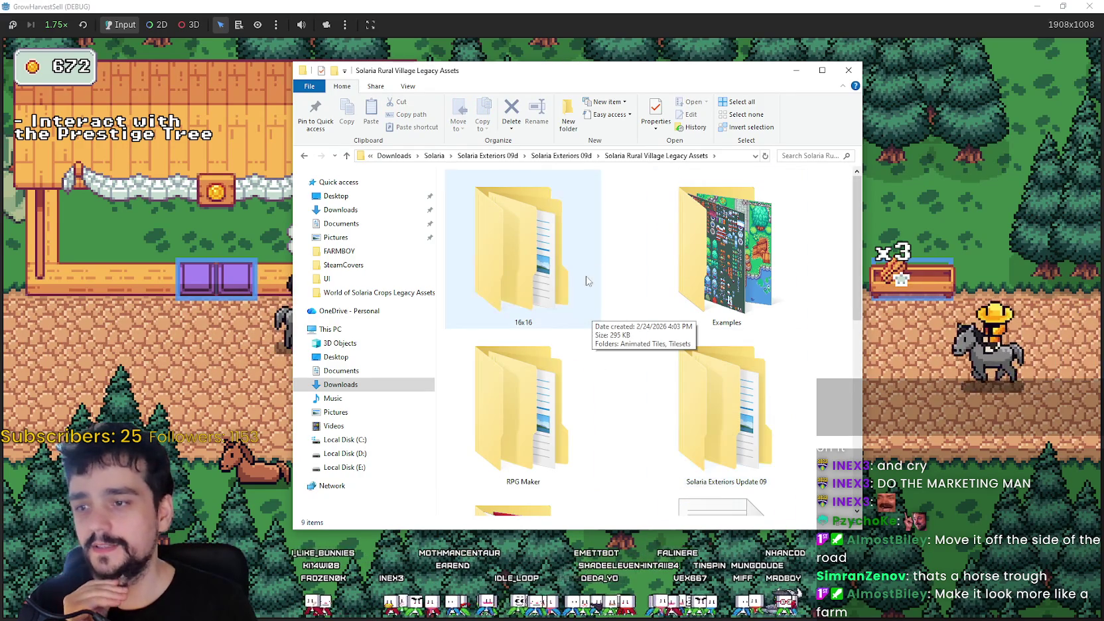
- Open Update 09 > Shadows as Large icons, enter Tiles, and open House 03 and House 04
double_click(726, 408)
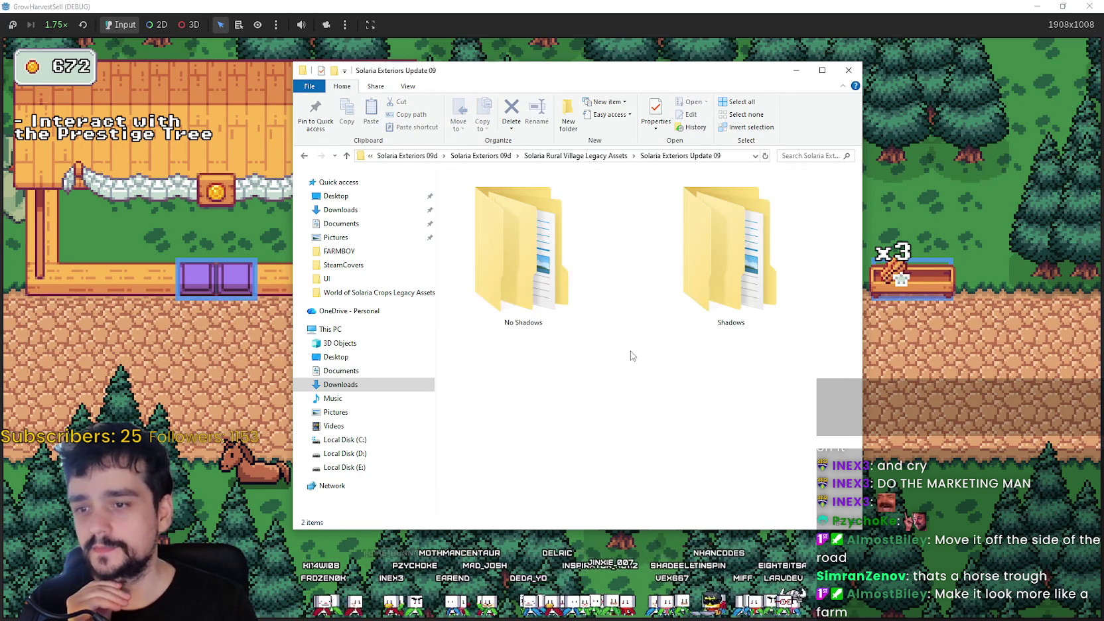
left_click(727, 264)
double_click(728, 264)
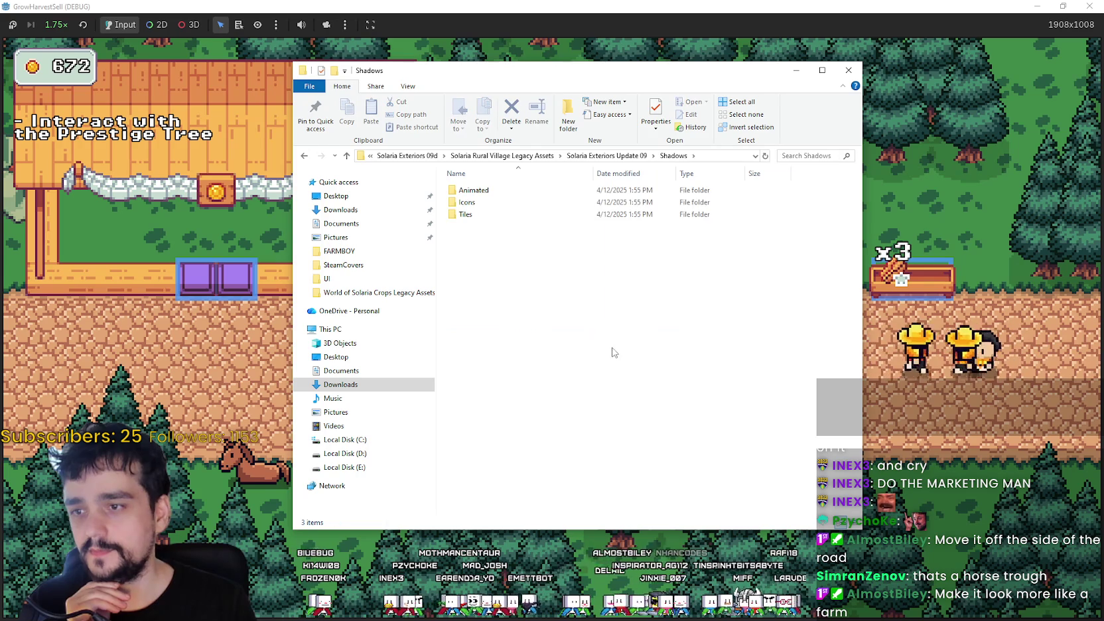
right_click(484, 232)
mouse_move(597, 240)
left_click(651, 254)
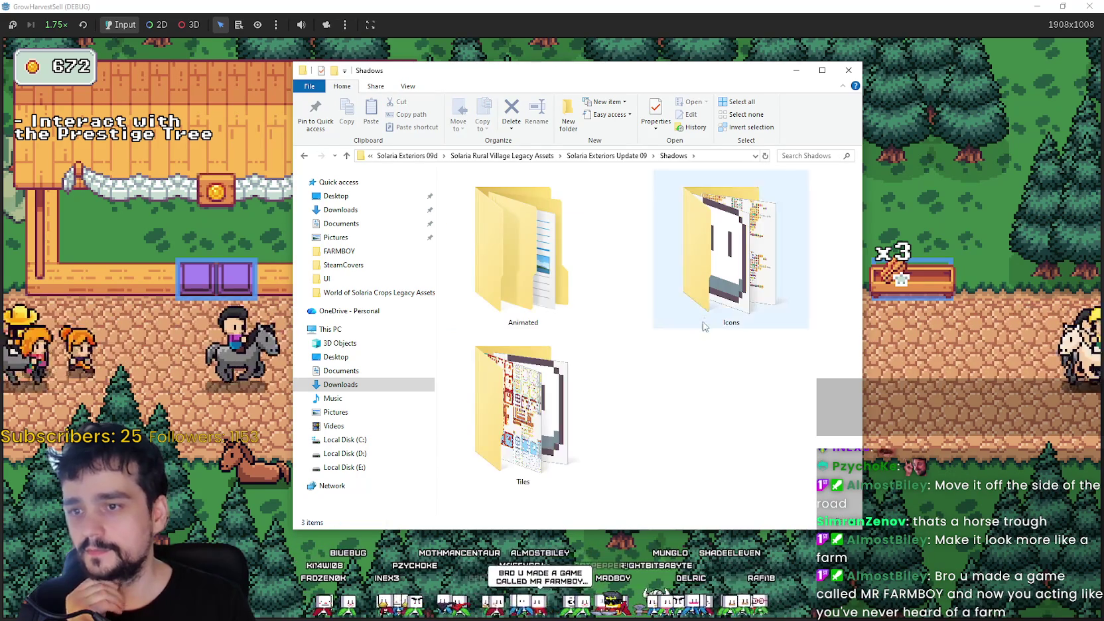
double_click(576, 386)
scroll(856, 265, "down", 5)
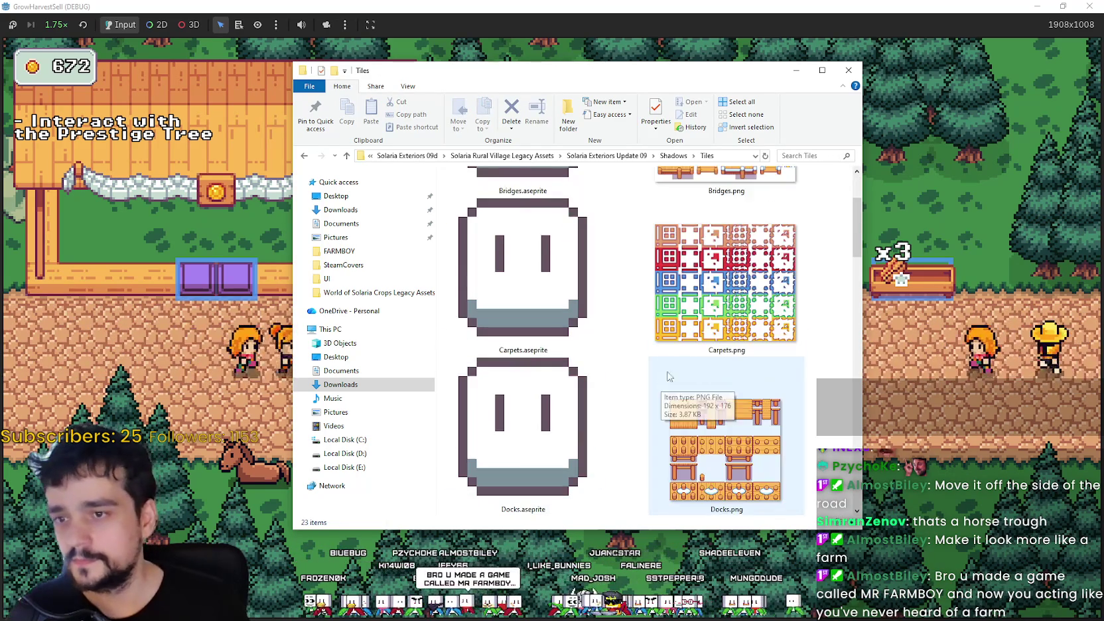
left_click_drag(857, 268, 854, 363)
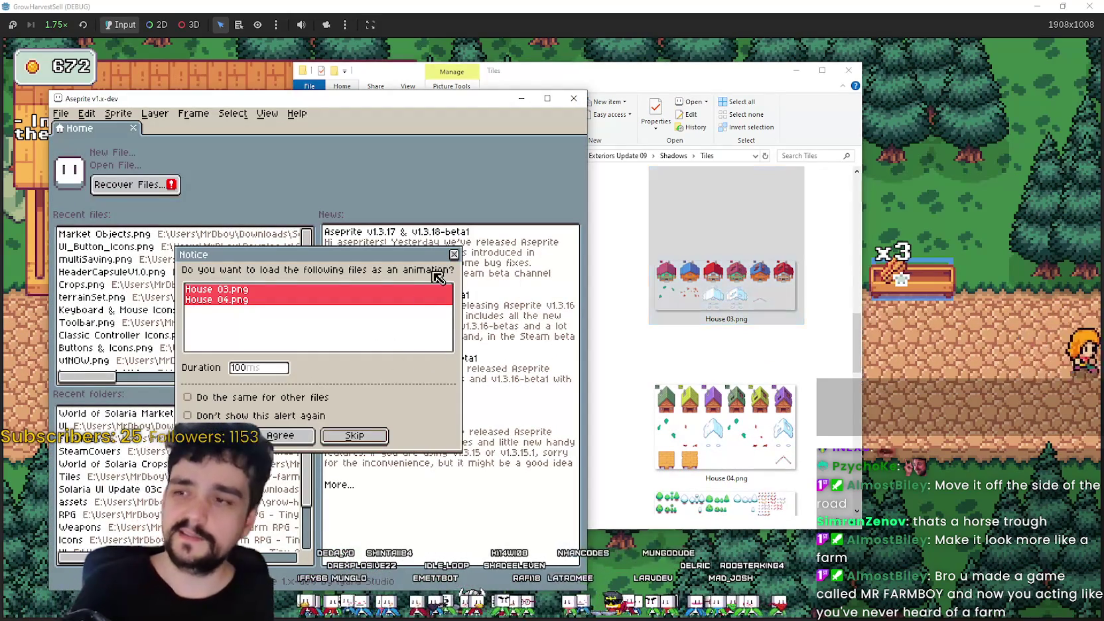
- Skip the animation notice, zoom around House 03.png, then close Aseprite
left_click(454, 255)
scroll(548, 274, "down", 2)
scroll(548, 273, "up", 3)
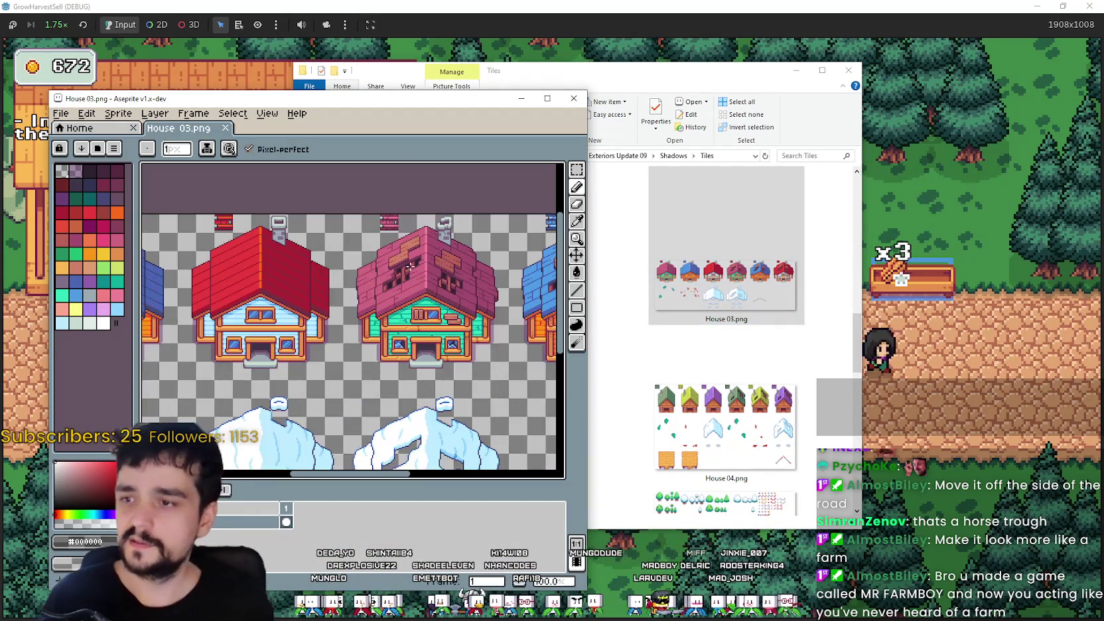
scroll(346, 295, "up", 3)
scroll(343, 289, "down", 3)
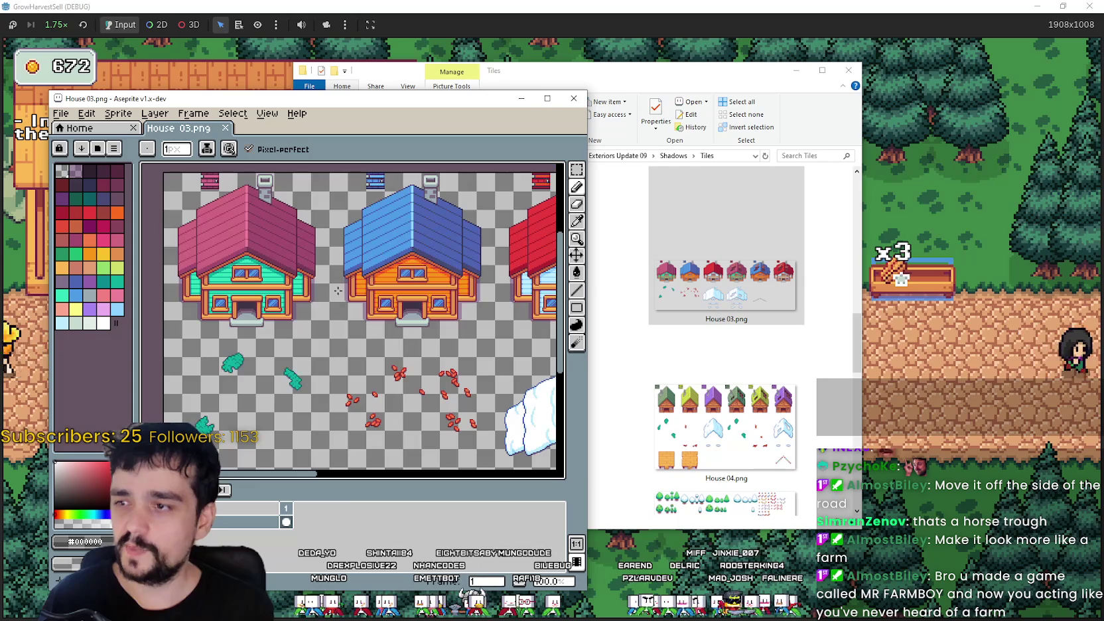
left_click(574, 99)
scroll(730, 332, "down", 3)
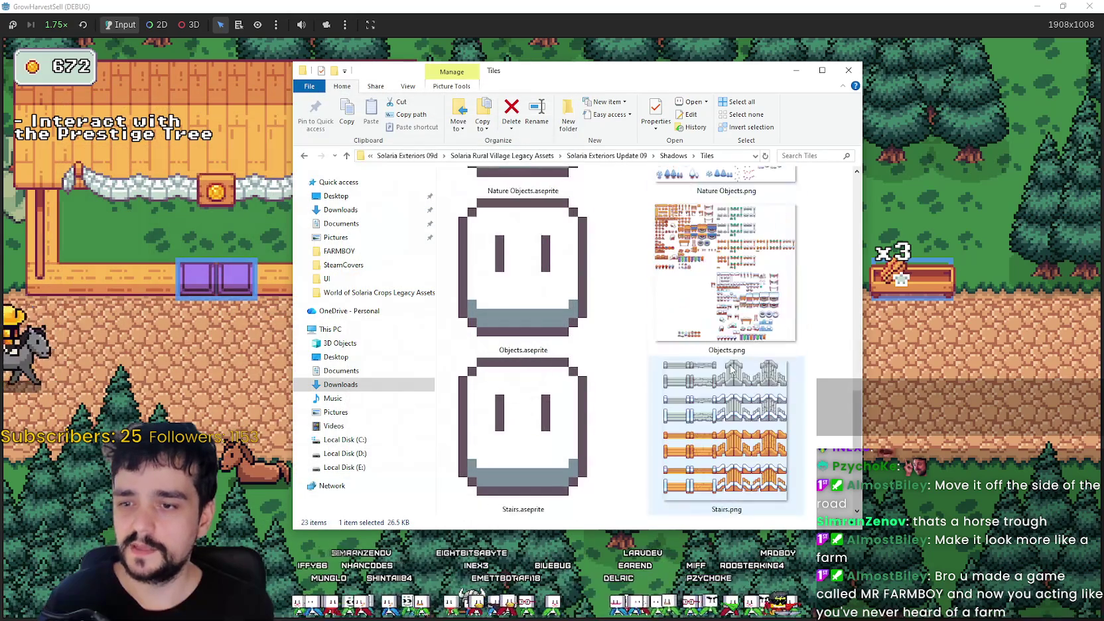
- Open Objects.png, pan and zoom through its wooden objects, banners and carts, then close it
left_click(733, 245)
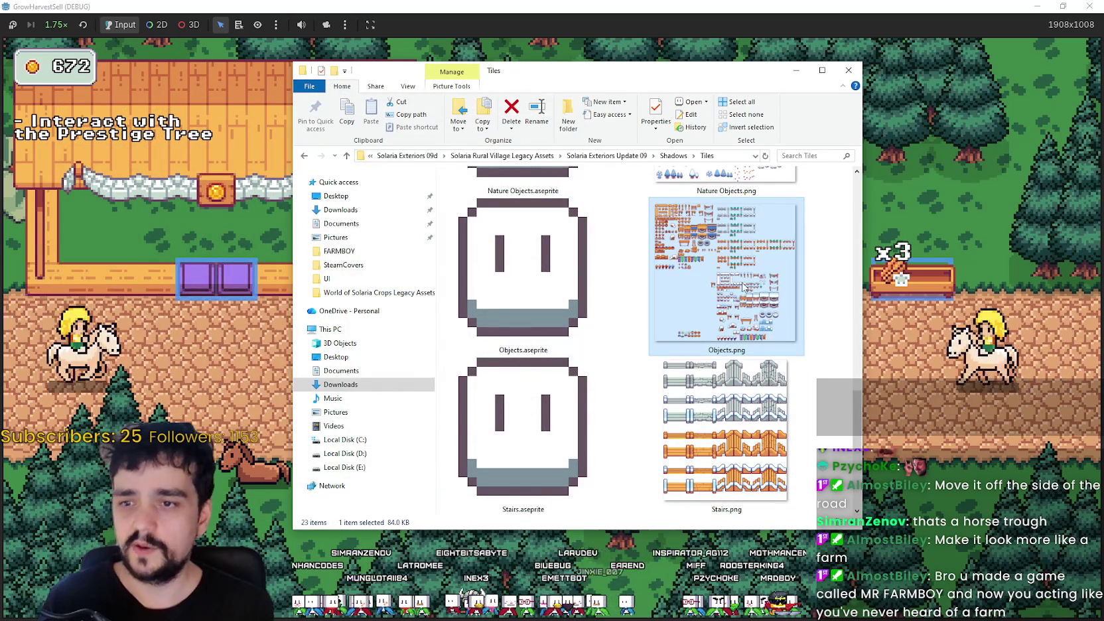
double_click(745, 285)
left_click_drag(309, 352, 413, 398)
left_click_drag(456, 469, 427, 321)
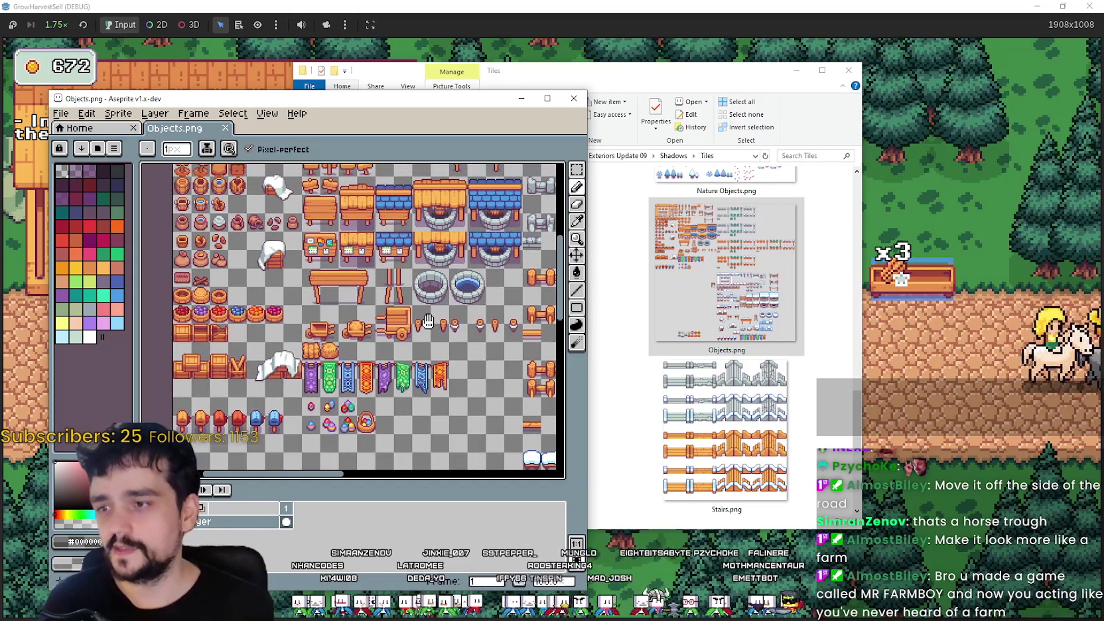
scroll(481, 388, "up", 2)
scroll(367, 256, "down", 4)
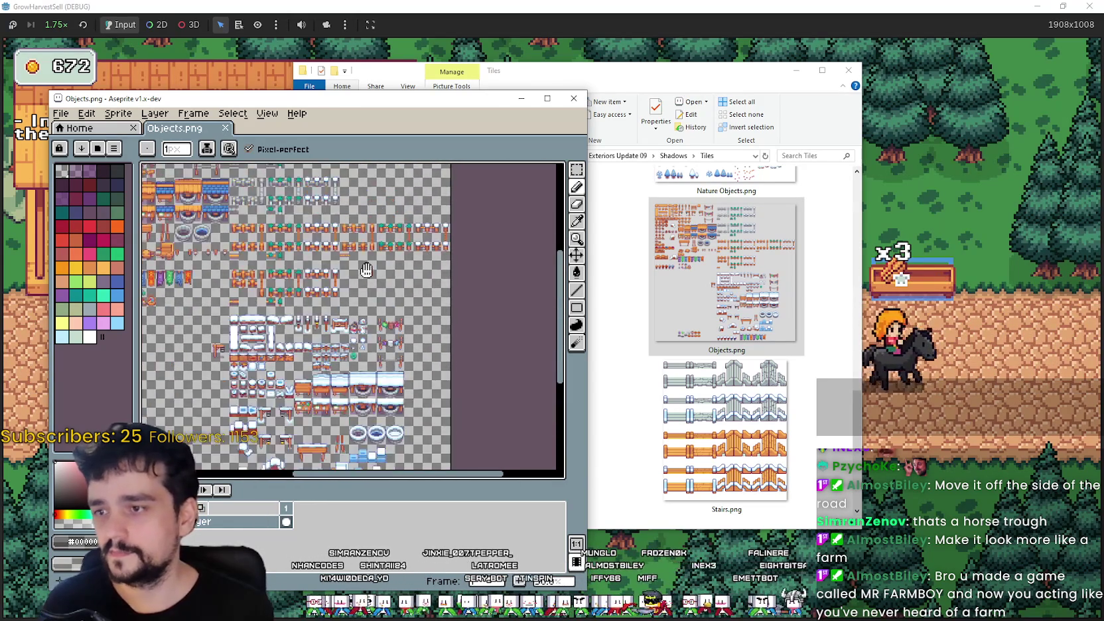
scroll(368, 256, "up", 4)
left_click(573, 98)
scroll(661, 372, "down", 4)
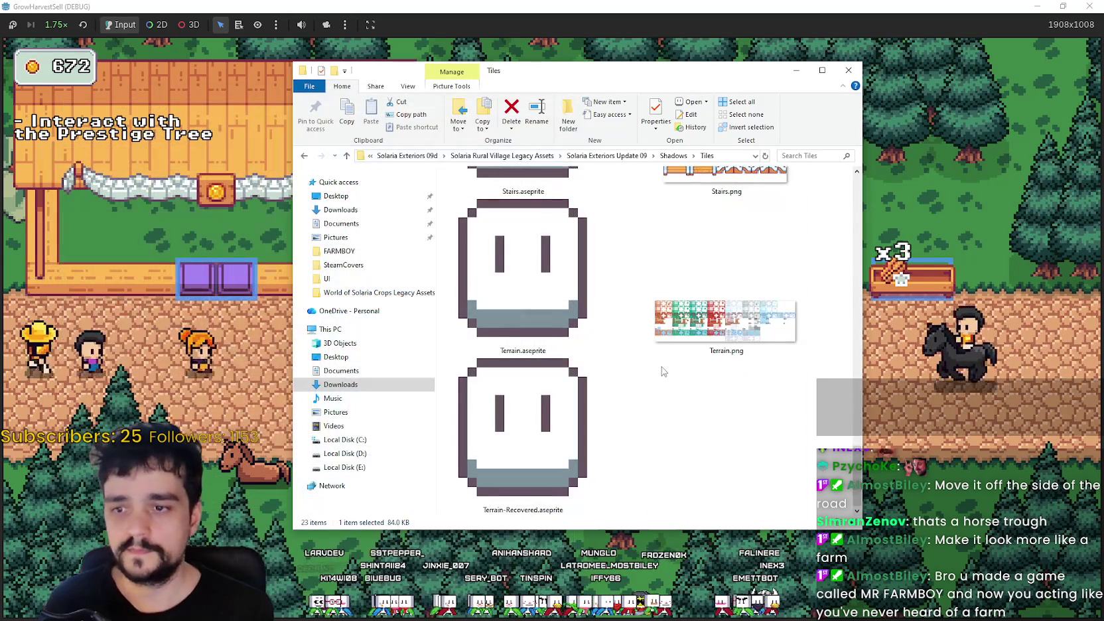
- Browse the Solaria Exteriors Update 09d folders, then return to the Solaria downloads folder
left_click(637, 158)
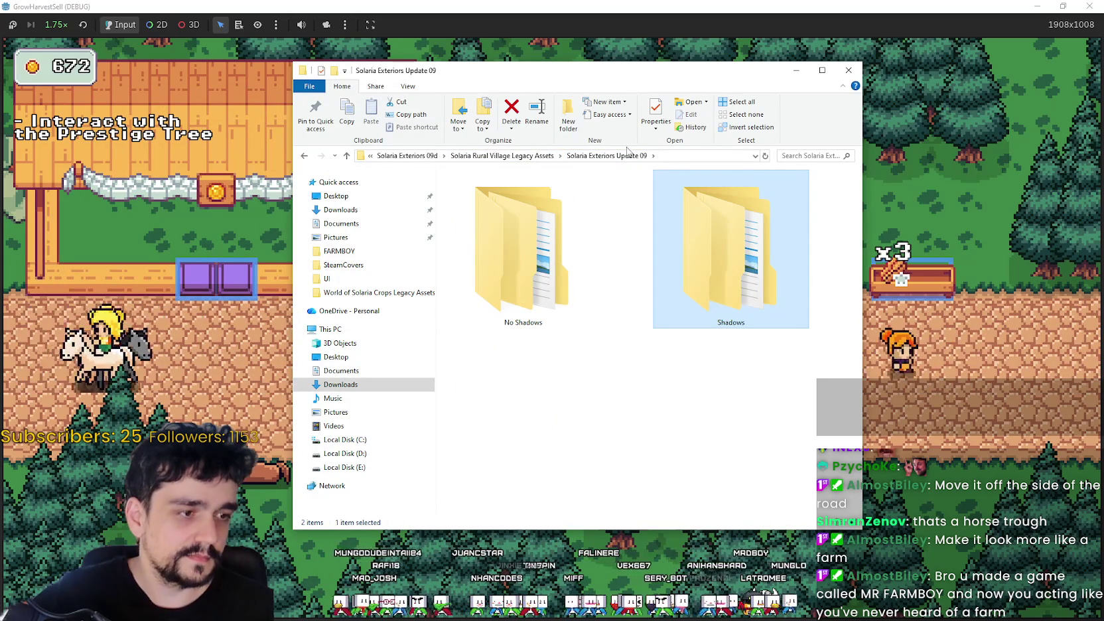
left_click(536, 156)
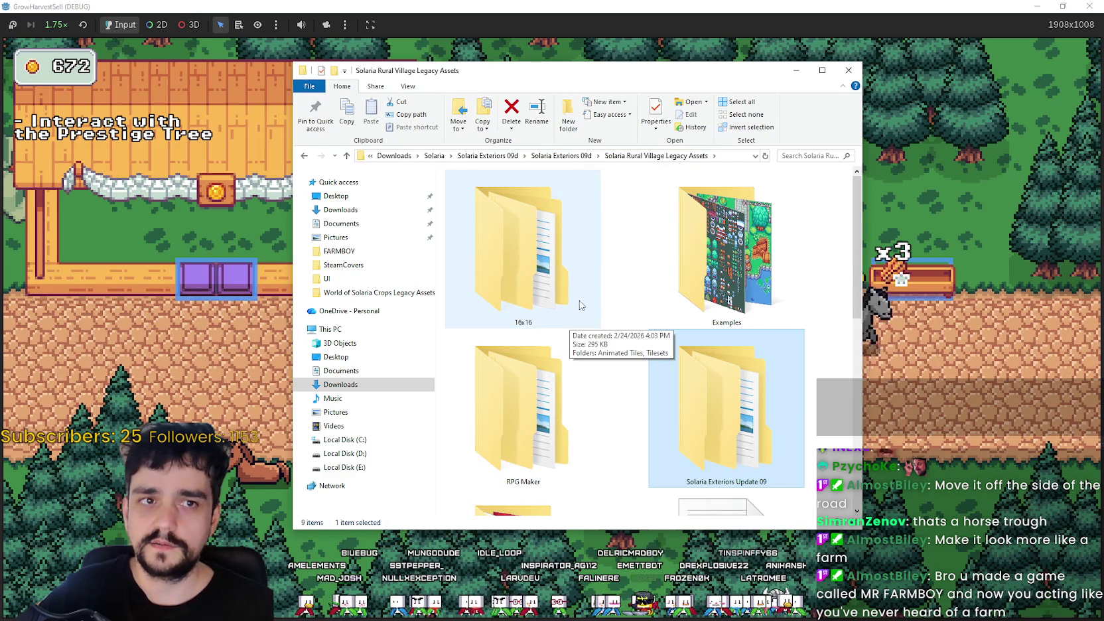
scroll(627, 451, "down", 5)
scroll(628, 442, "up", 5)
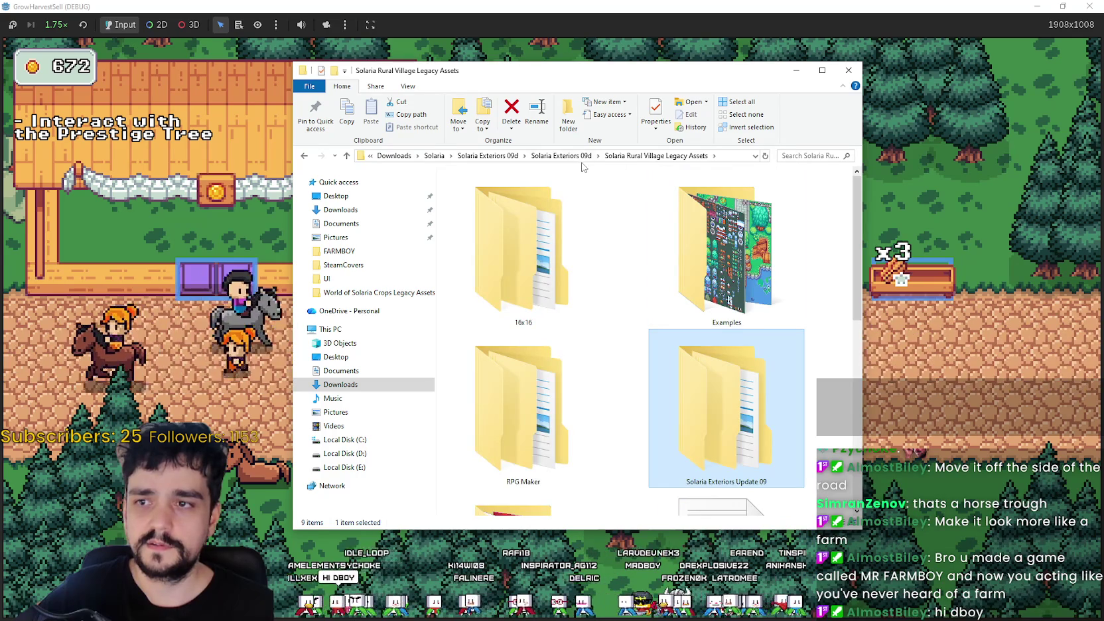
left_click(574, 157)
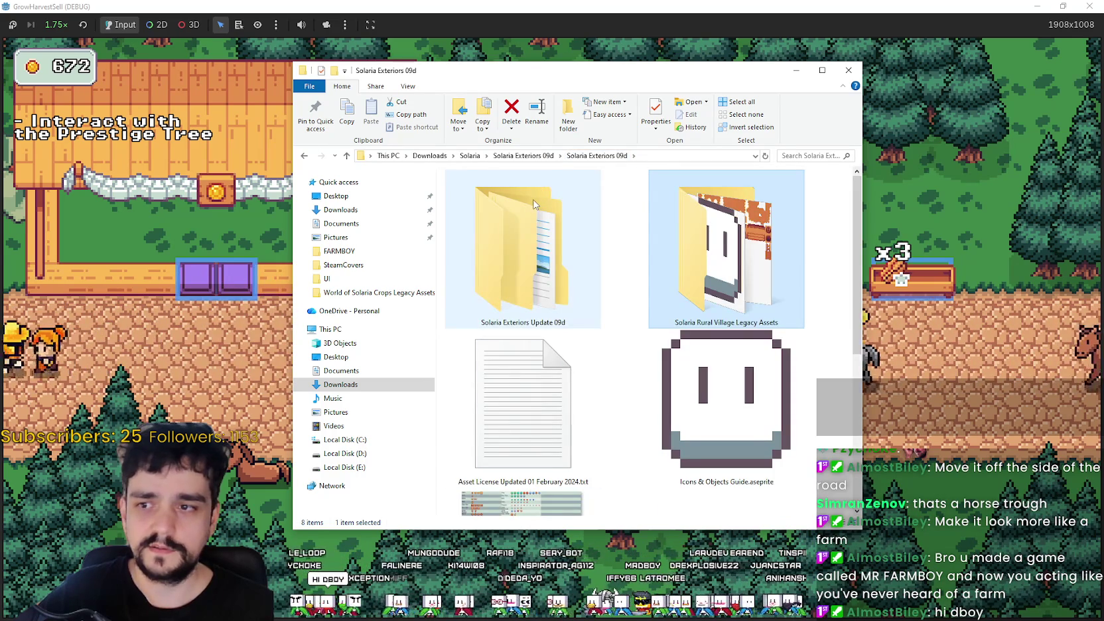
double_click(534, 204)
double_click(507, 203)
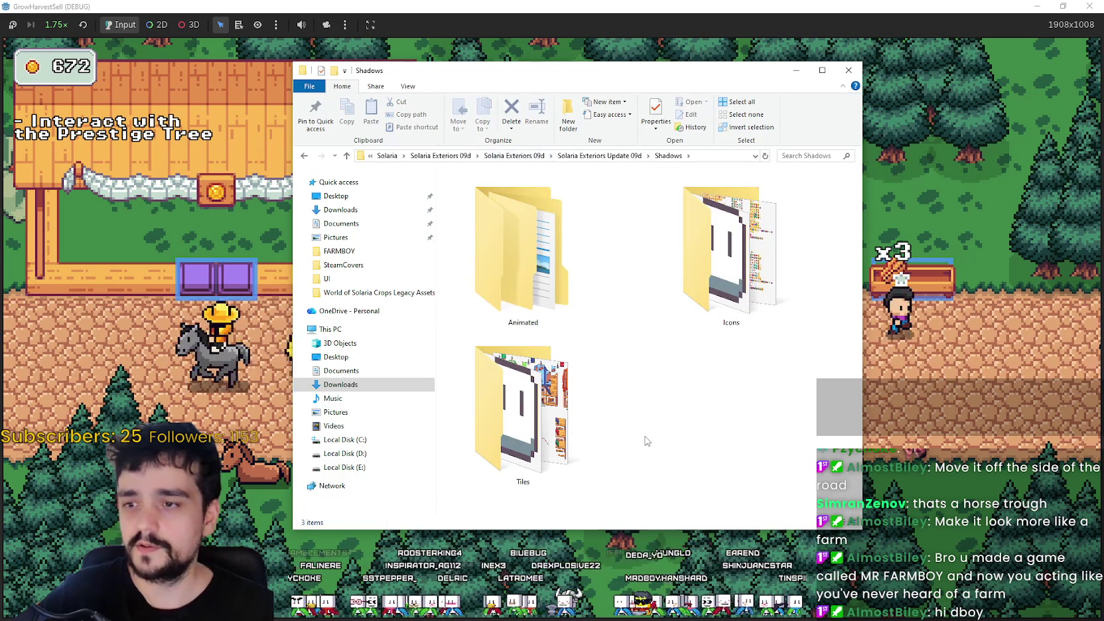
left_click(443, 157)
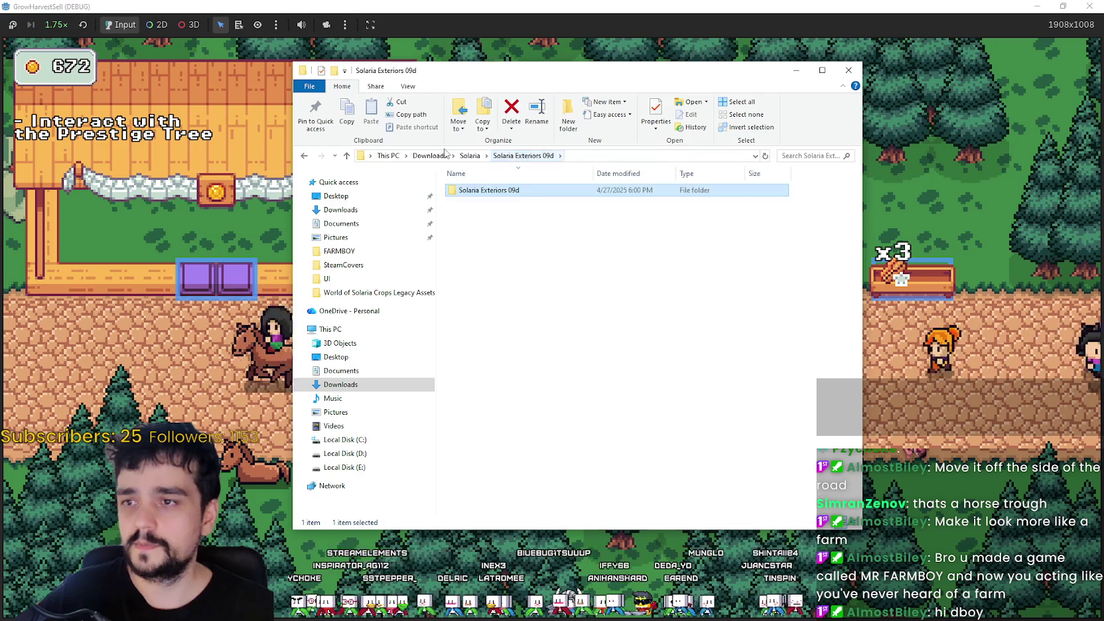
left_click(470, 156)
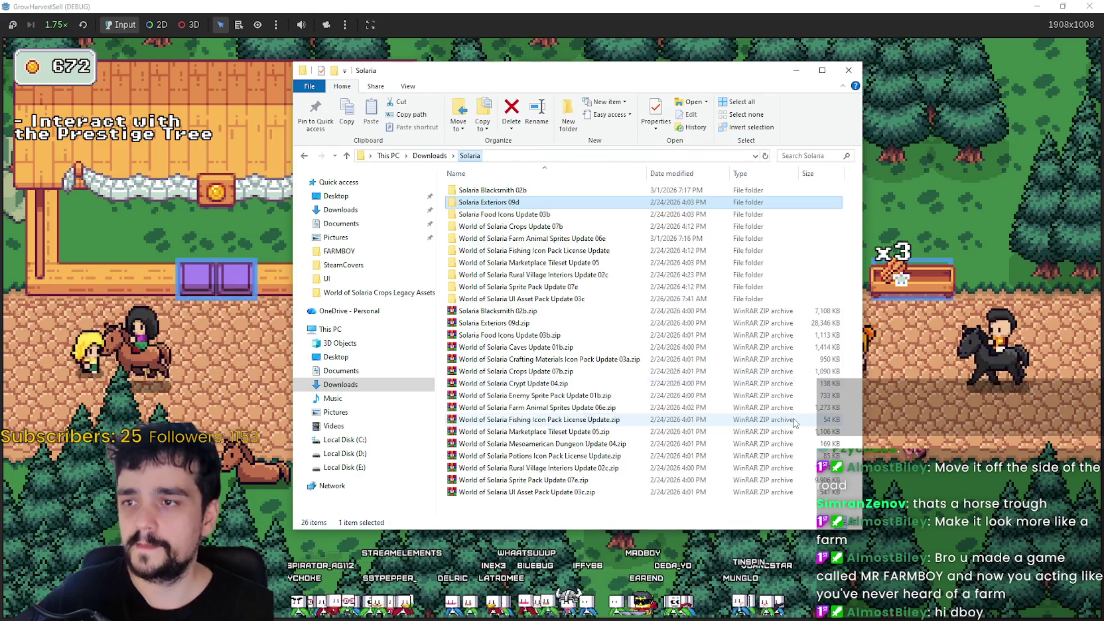
- Open the nested Solaria Blacksmith 02b folders with extra large thumbnails and pick Shadows
double_click(492, 191)
double_click(496, 192)
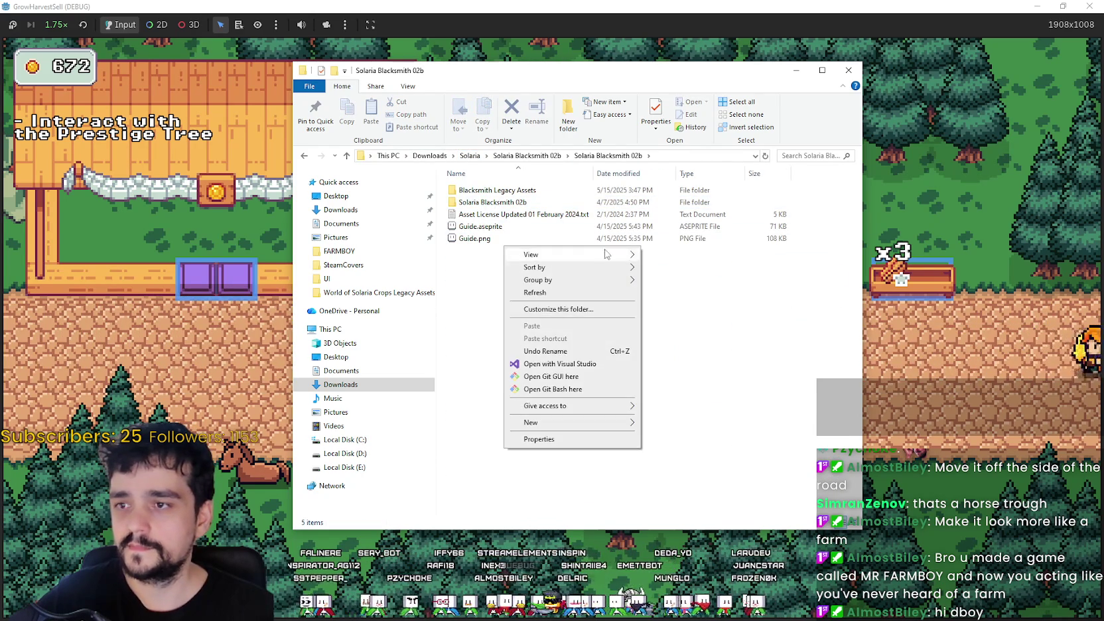
left_click(670, 253)
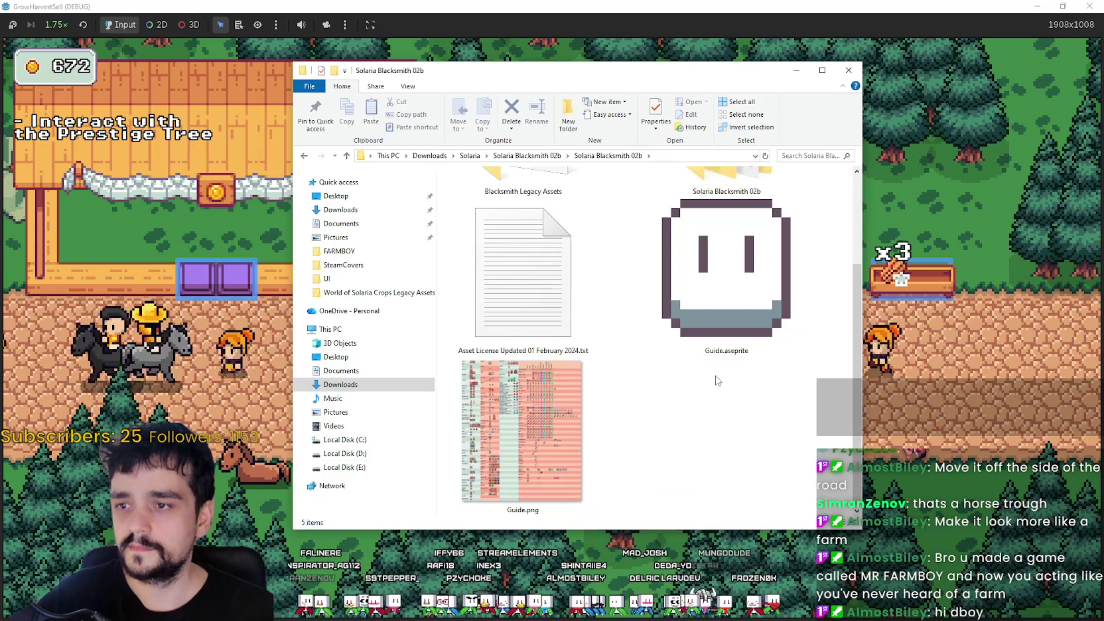
scroll(576, 431, "up", 3)
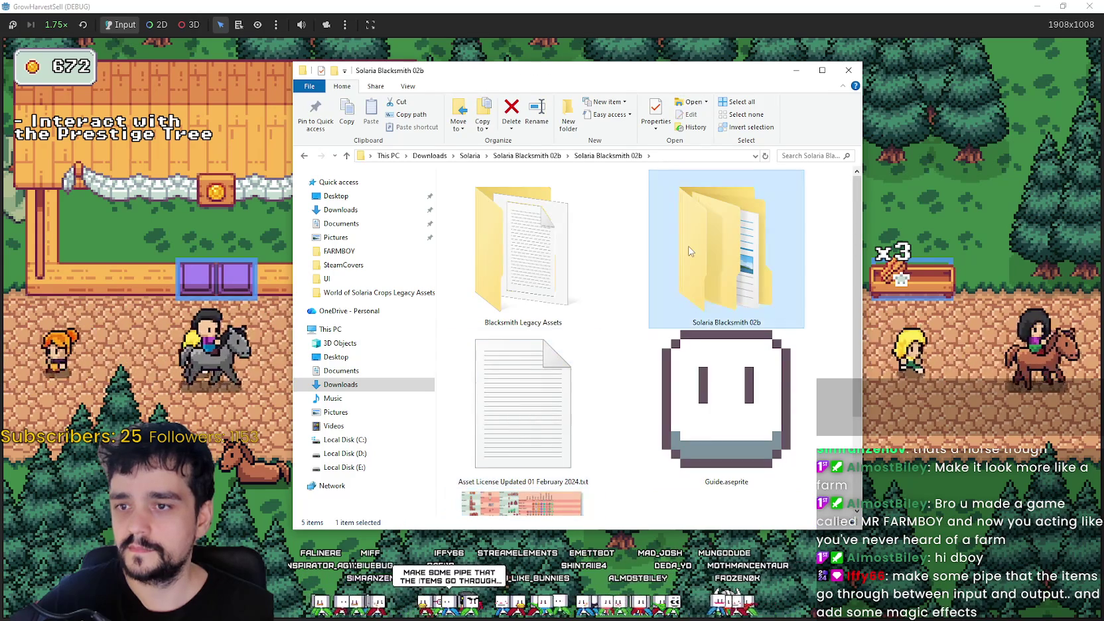
double_click(720, 252)
left_click(496, 208)
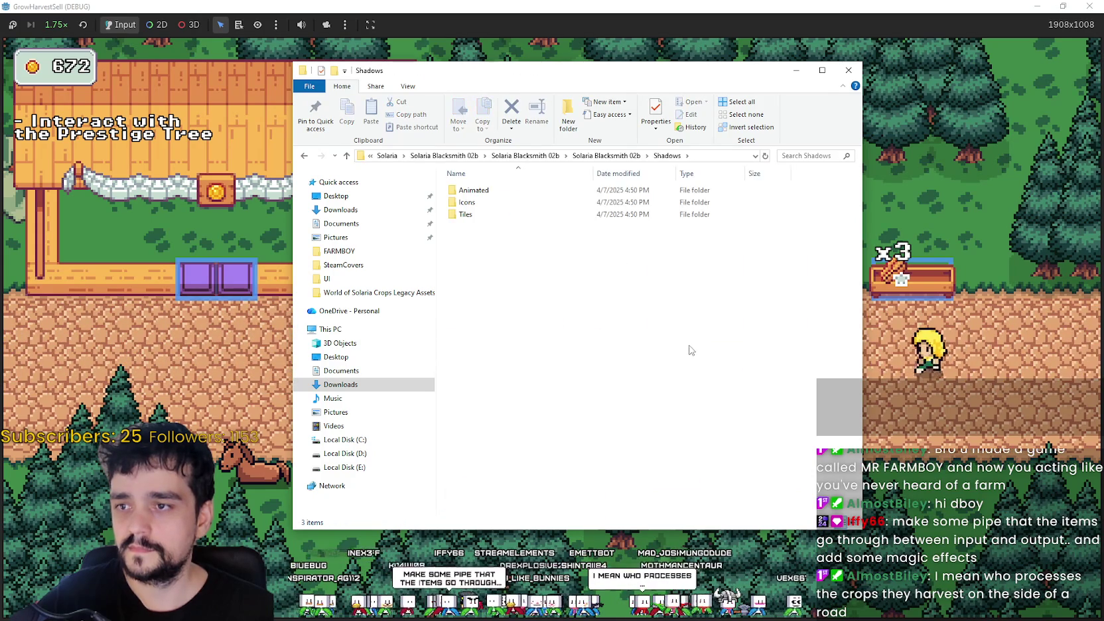
- Enter Shadows\Tiles with extra large thumbnails and select the Furniture.png sprite sheet
right_click(598, 267)
mouse_move(607, 269)
left_click(763, 269)
double_click(504, 406)
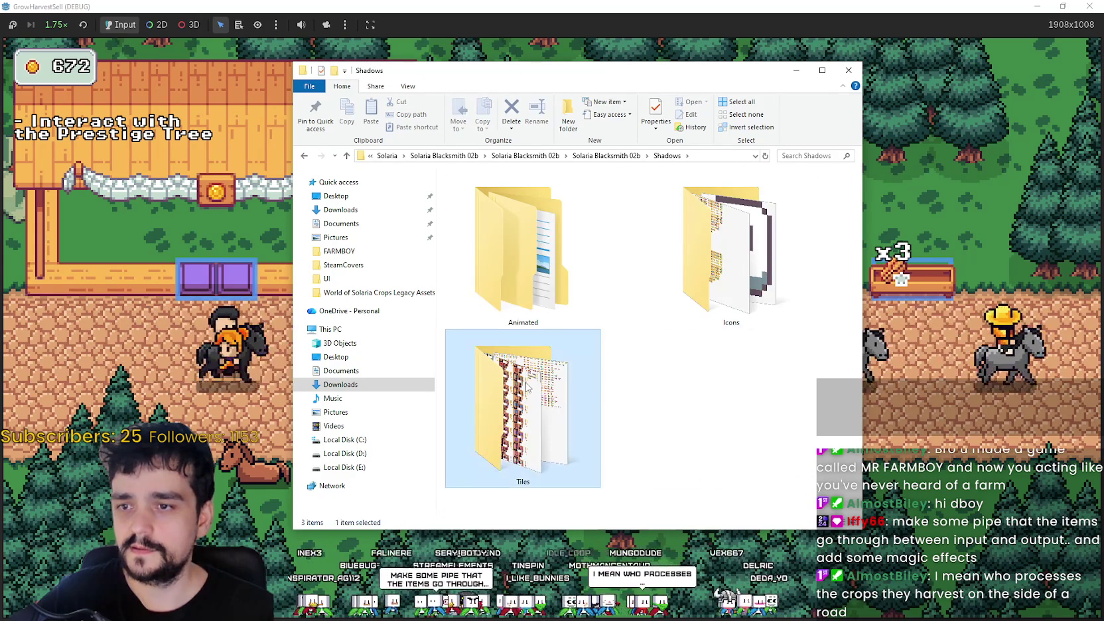
right_click(658, 388)
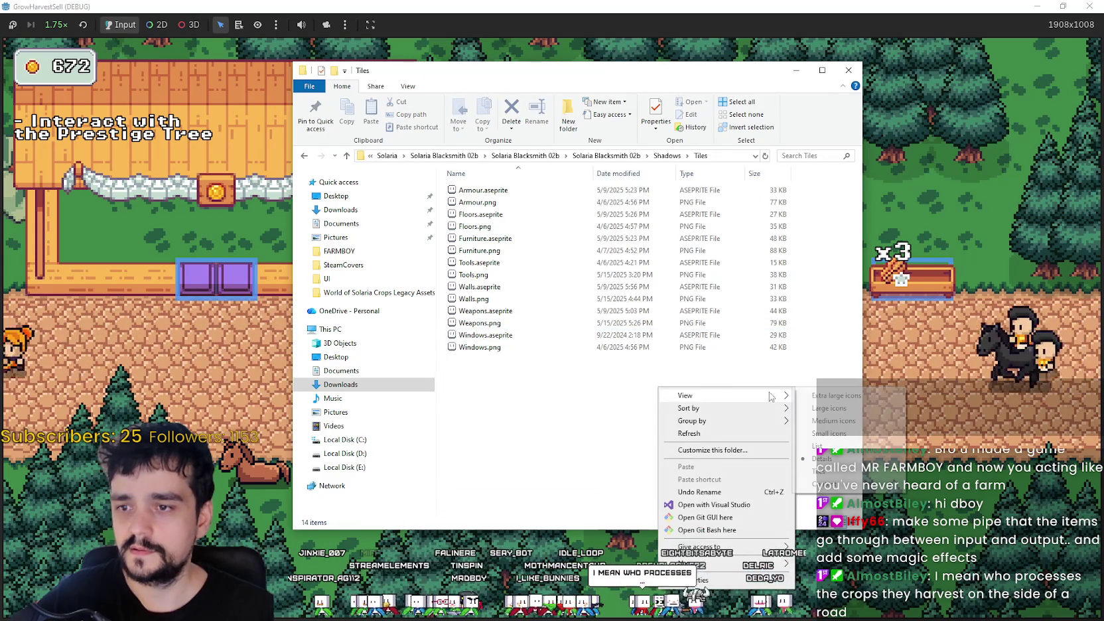
left_click(813, 396)
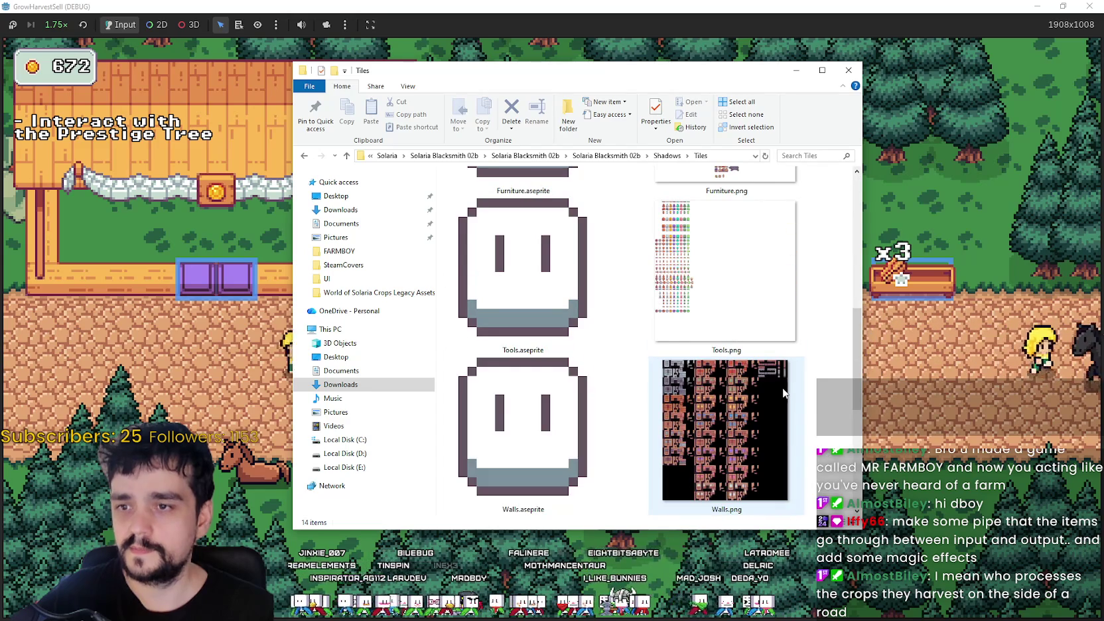
scroll(780, 395, "up", 2)
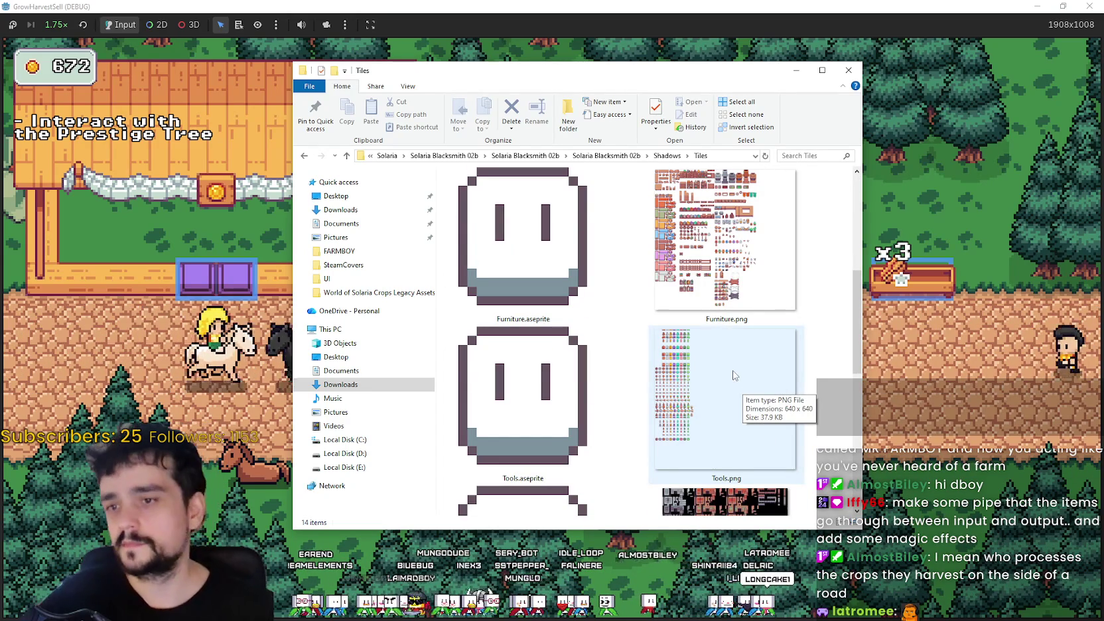
left_click(734, 265)
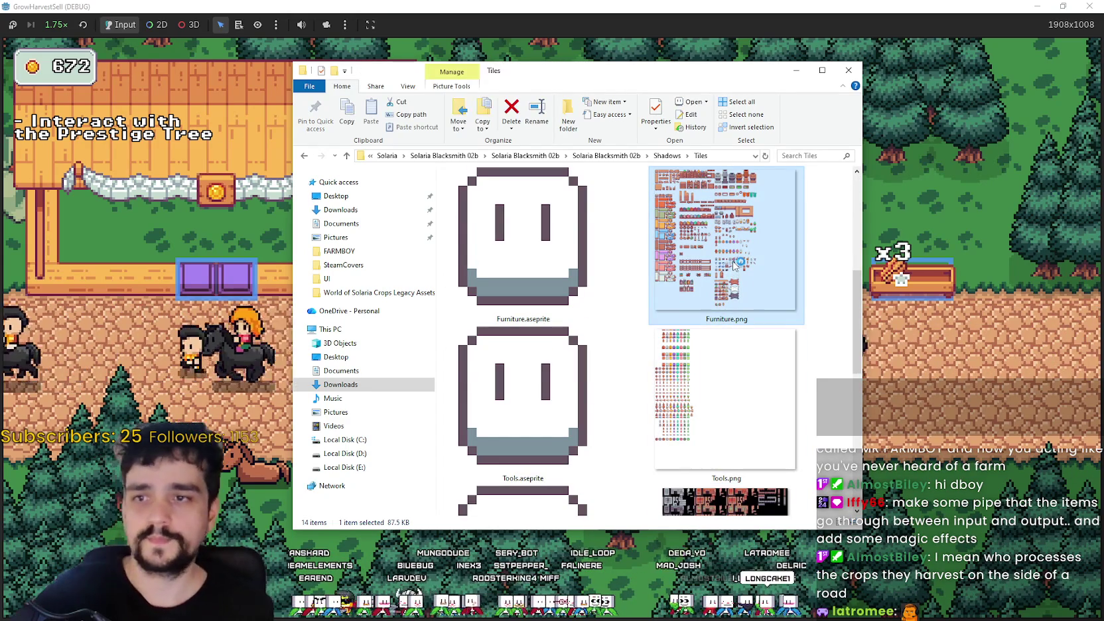
- Pan across Furniture.png to the lower rows and the furniture further right
scroll(430, 381, "up", 3)
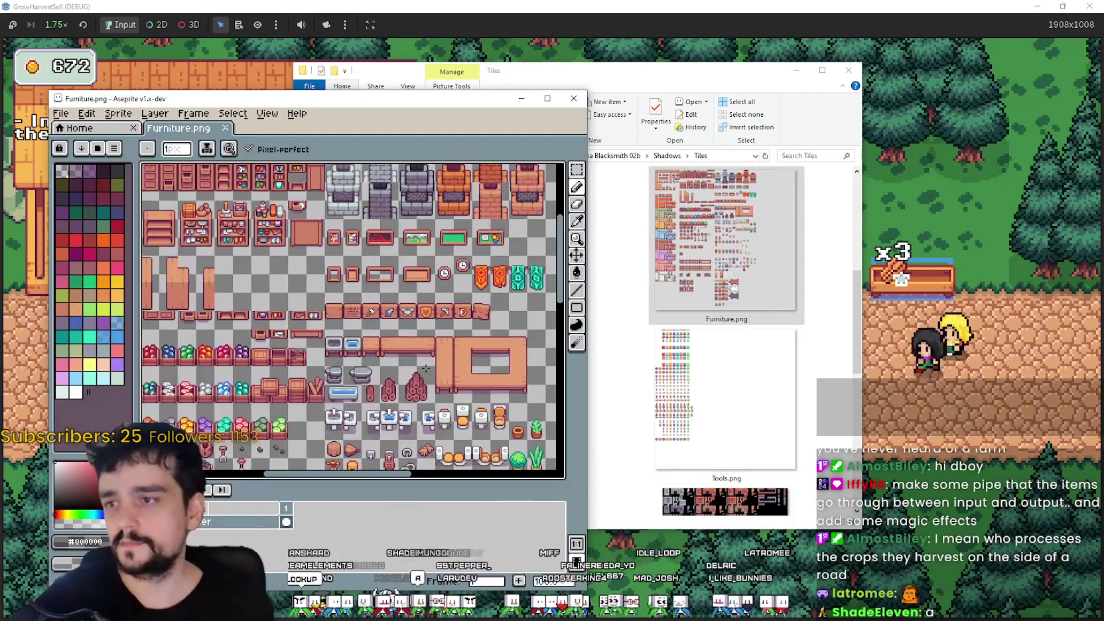
mouse_move(308, 211)
left_mouse_down()
mouse_move(271, 321)
mouse_move(377, 183)
left_mouse_up()
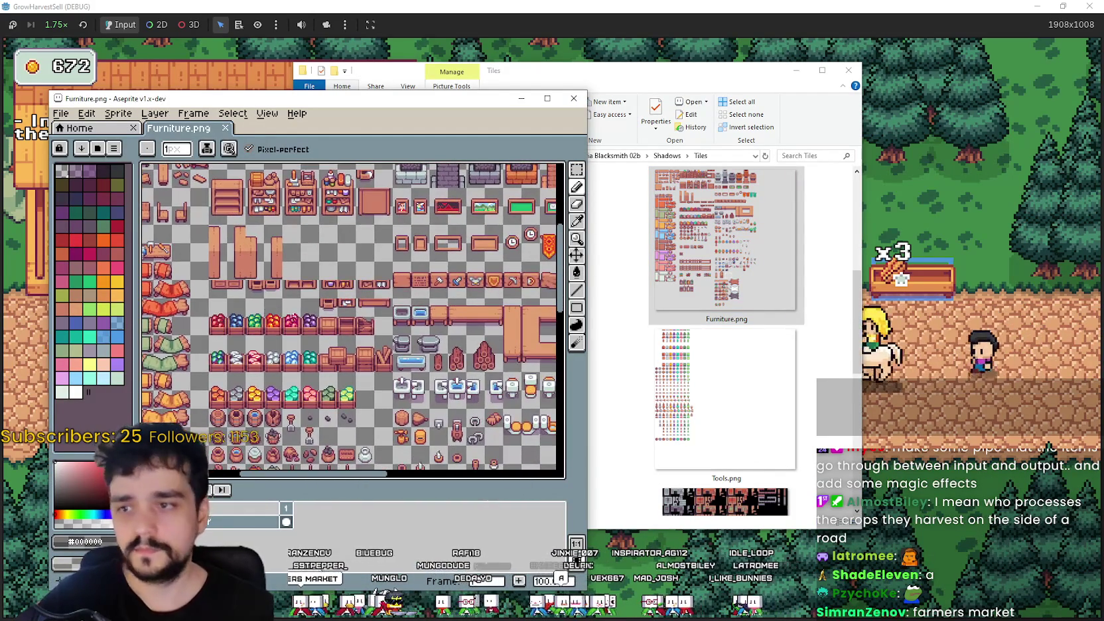
left_click_drag(412, 332, 384, 293)
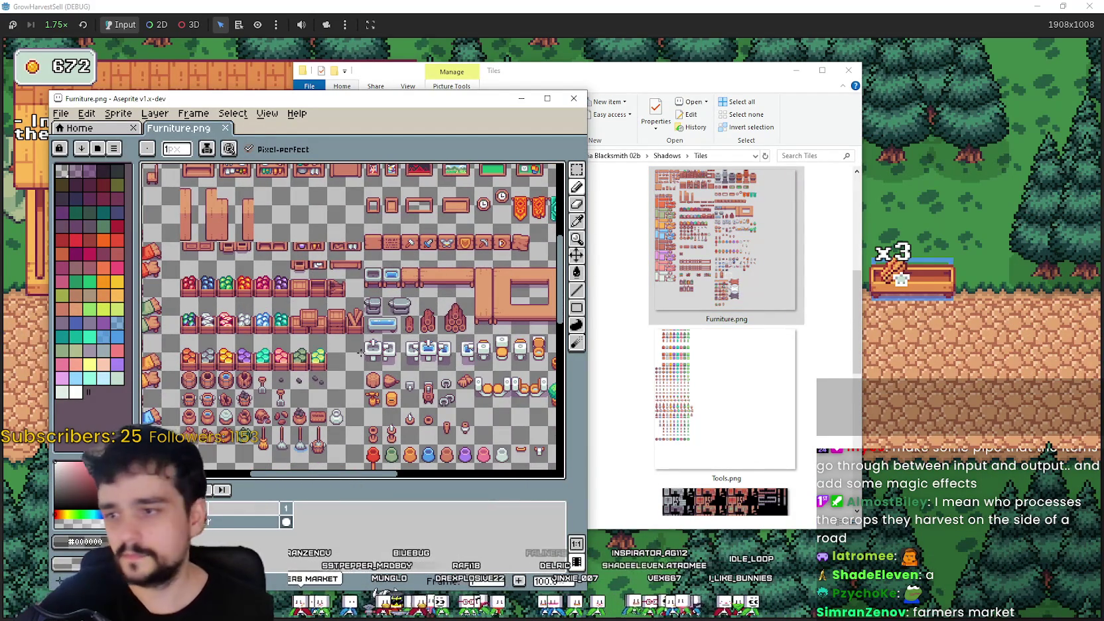
scroll(364, 354, "right", 5)
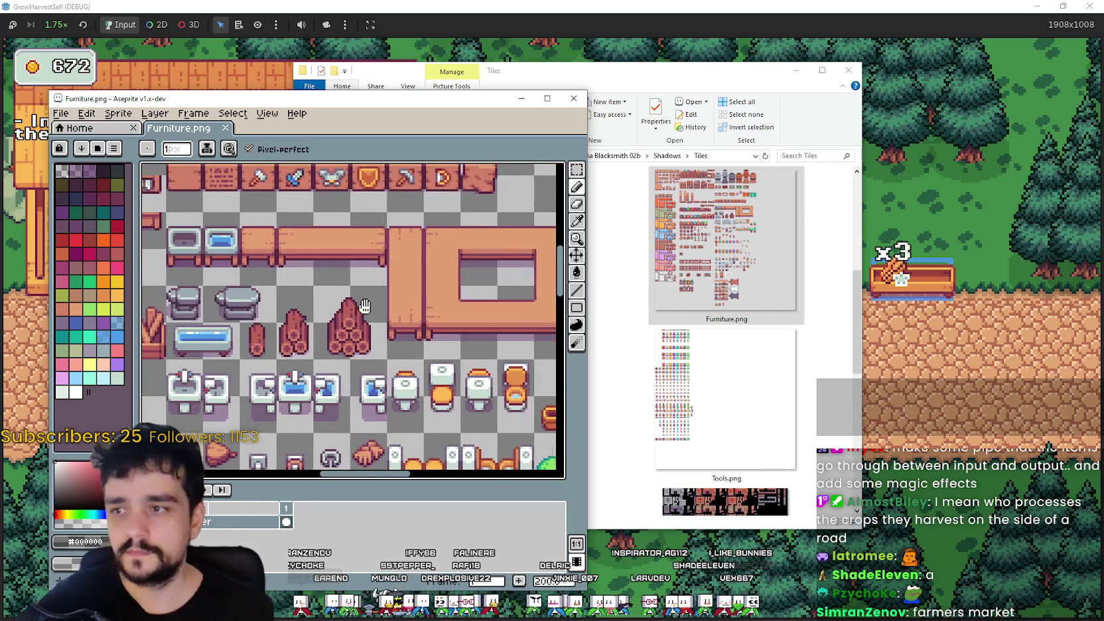
left_click_drag(455, 323, 412, 335)
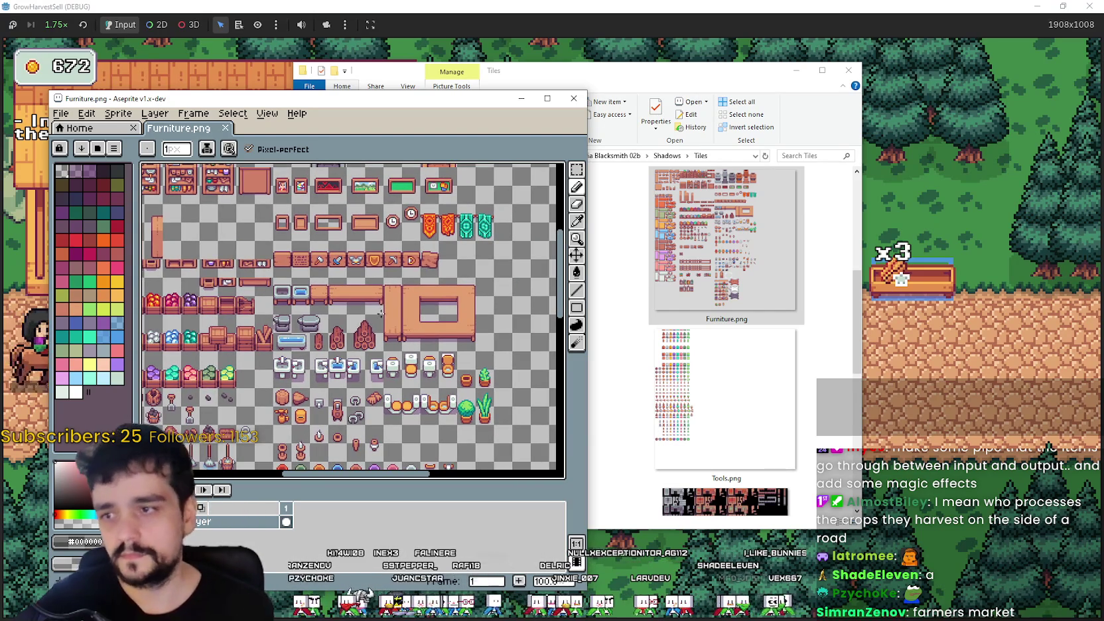
- Zoom in and out over the crates and gem tiles, then close the sheet
scroll(375, 311, "up", 1)
scroll(333, 277, "down", 2)
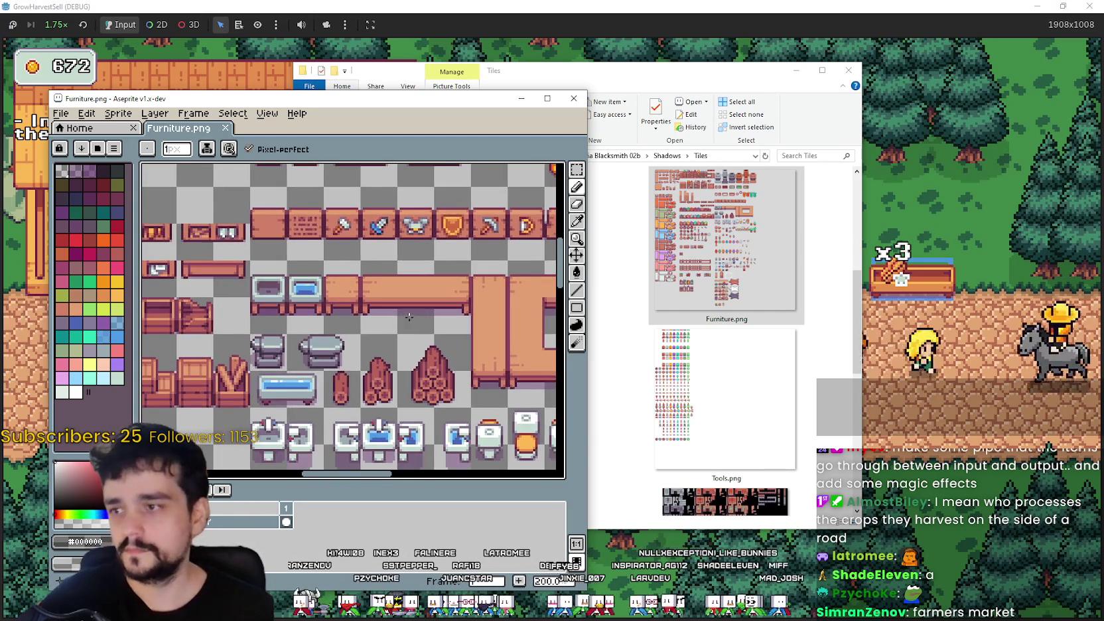
scroll(351, 318, "left", 3)
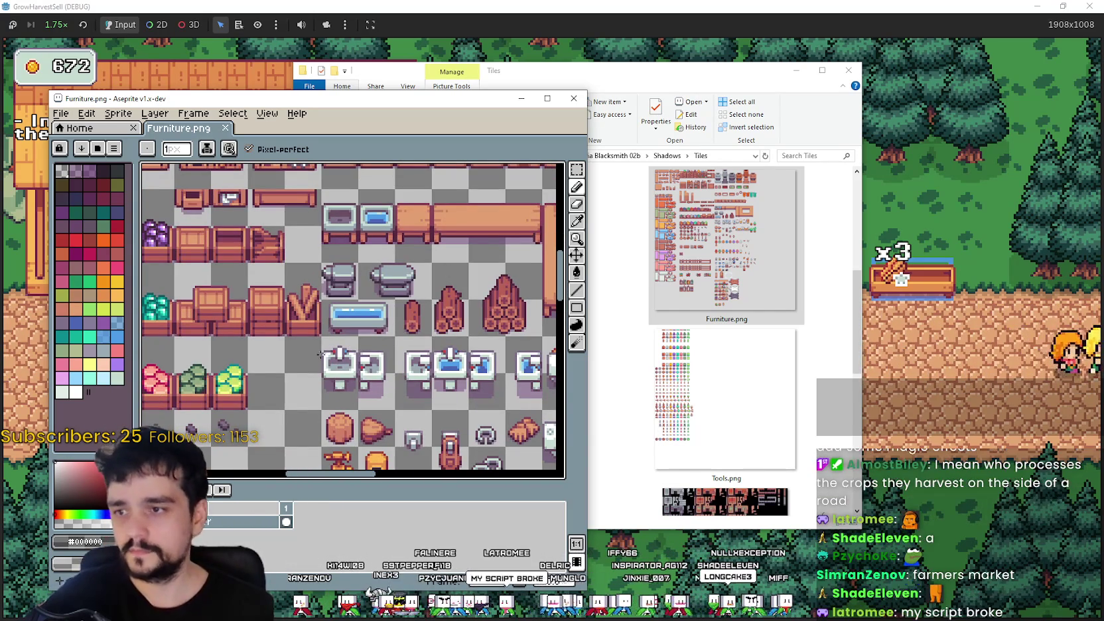
scroll(497, 340, "left", 2)
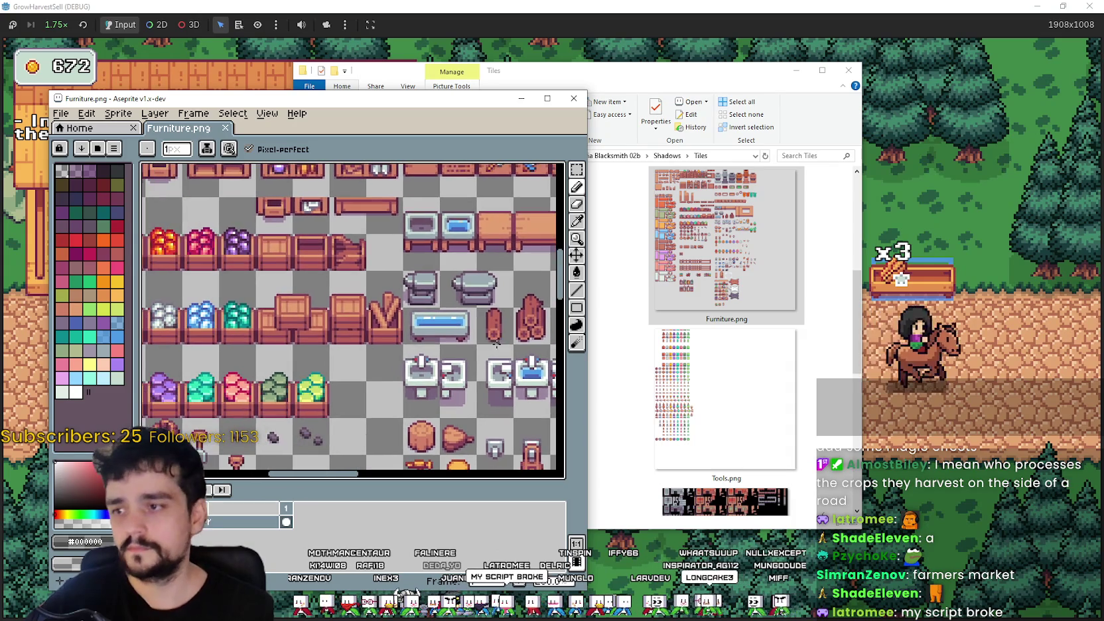
scroll(333, 364, "down", 1)
scroll(398, 290, "down", 3)
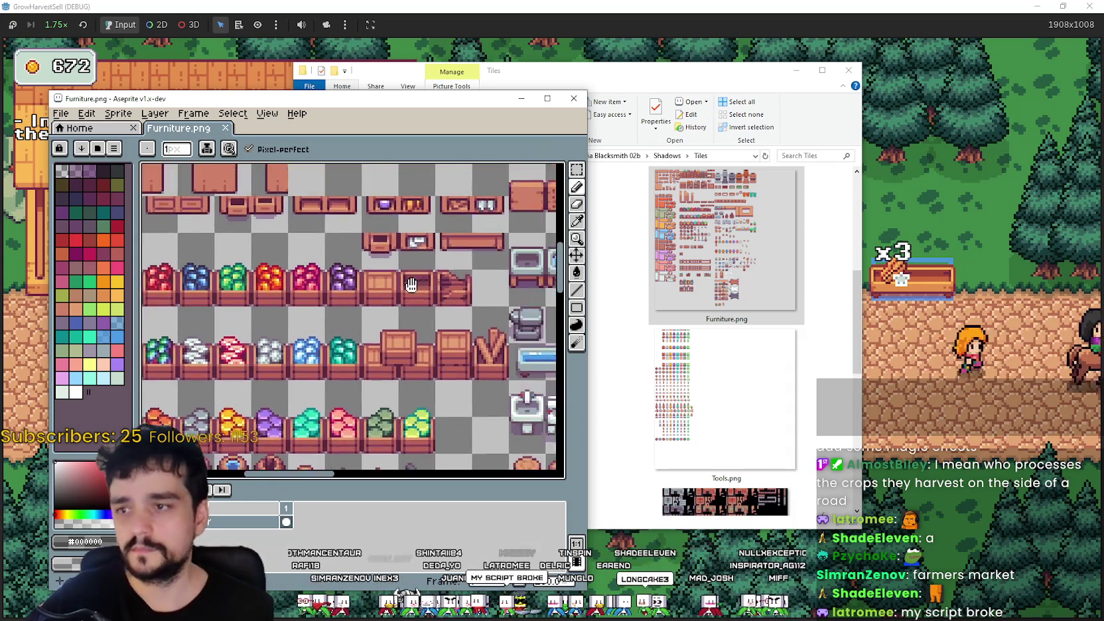
scroll(414, 301, "up", 3)
scroll(244, 326, "down", 3)
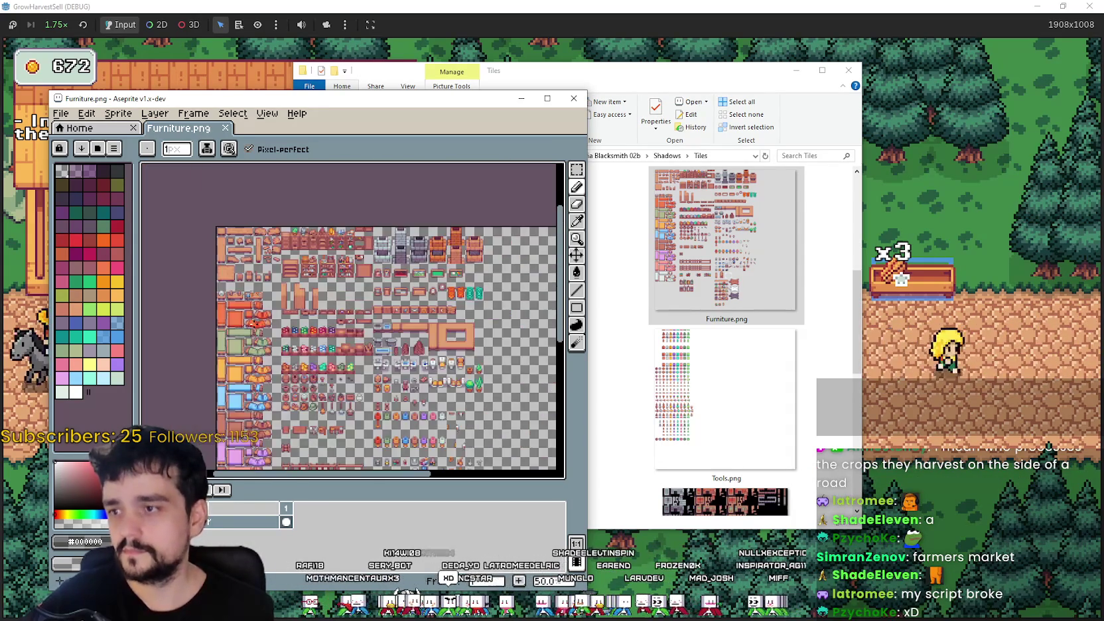
scroll(356, 322, "up", 2)
scroll(408, 264, "down", 1)
scroll(395, 225, "up", 1)
left_click(573, 100)
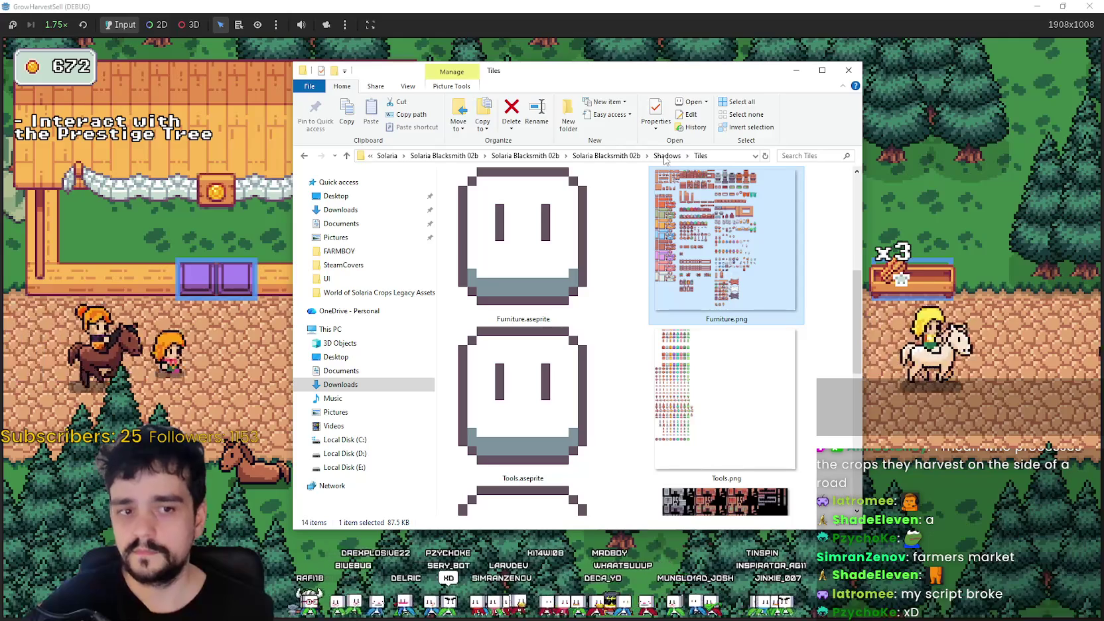
- Navigate to World of Solaria Crops Update 07b's Aseprite\Shadows\Tiles folder
left_click(548, 157)
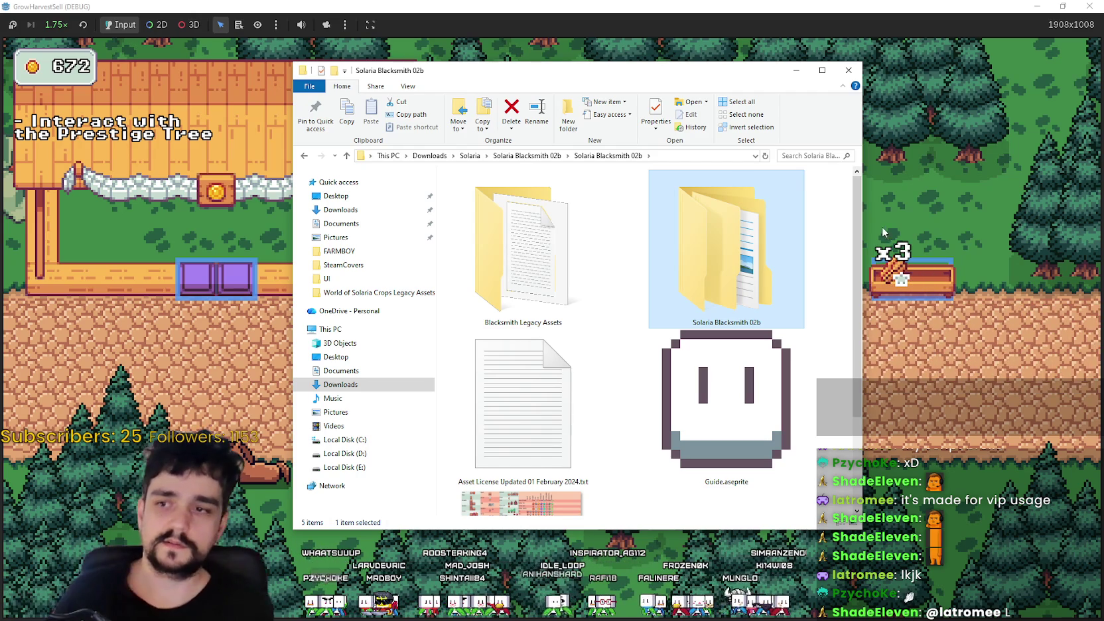
scroll(548, 199, "down", 2)
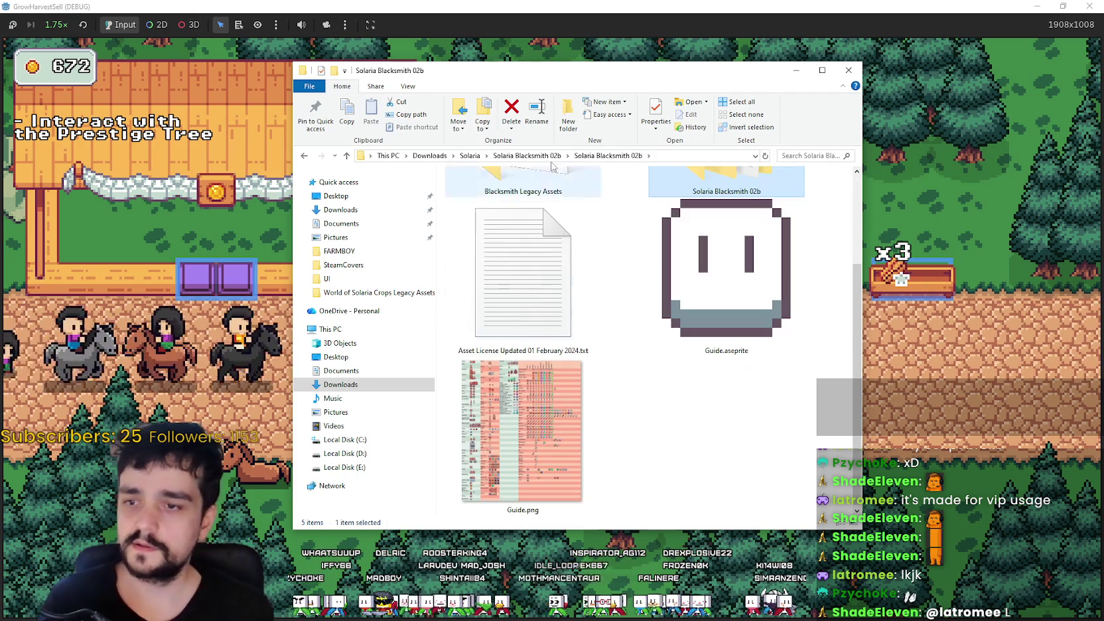
left_click(527, 155)
left_click(470, 156)
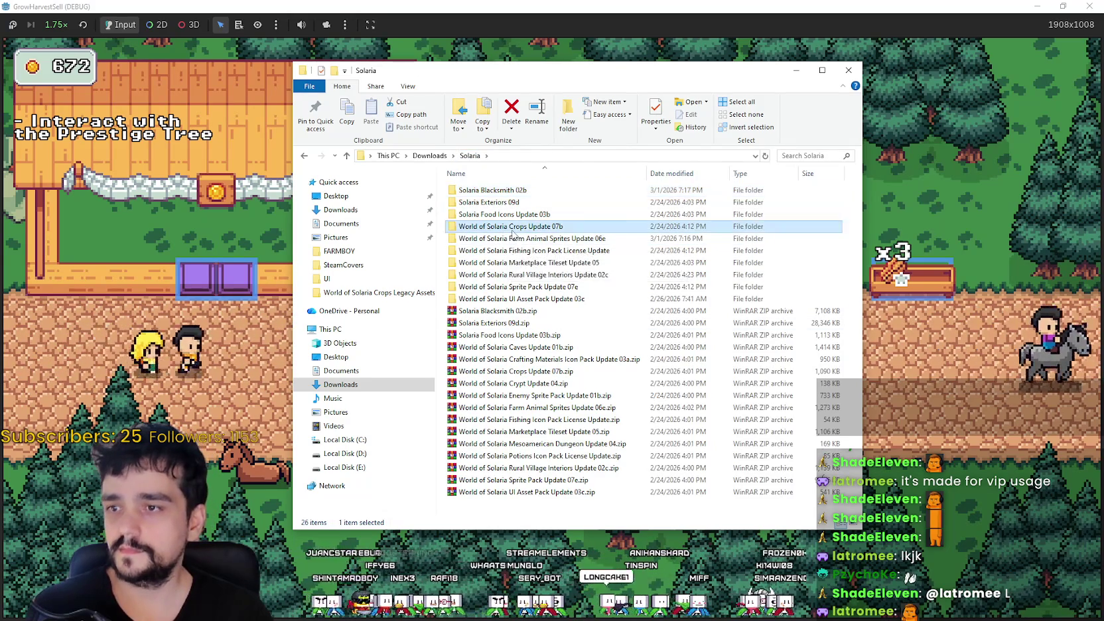
double_click(511, 227)
double_click(511, 191)
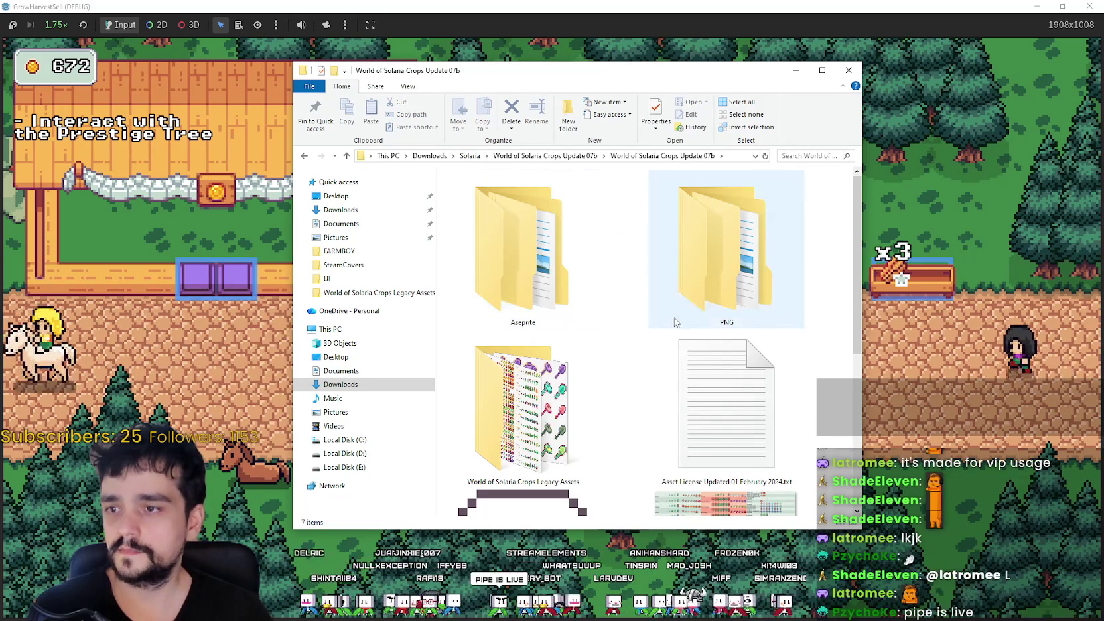
double_click(502, 282)
double_click(492, 202)
double_click(539, 214)
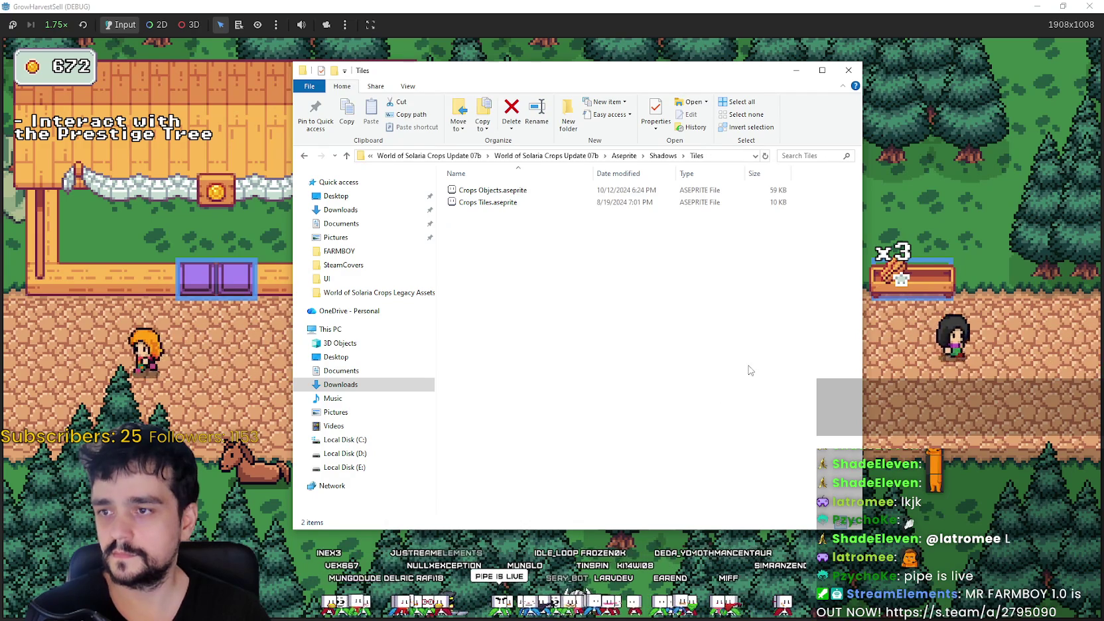
- Show the crop files as extra large thumbnails
right_click(569, 244)
mouse_move(600, 251)
left_click(737, 251)
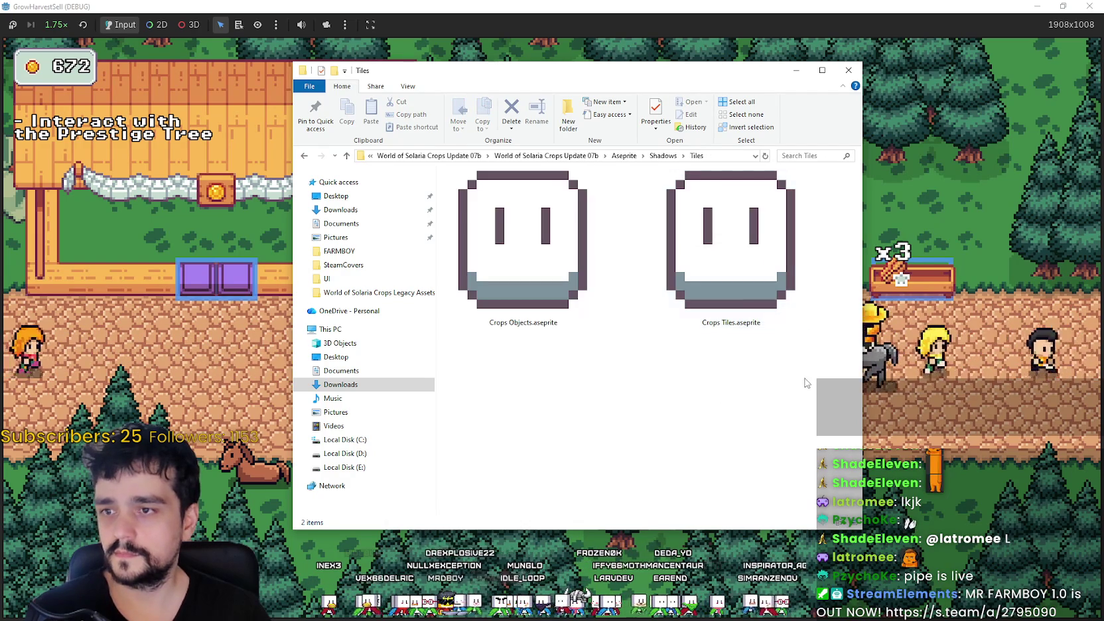
- Peek into the Icons folder, then return to Tiles and open Crops Objects.aseprite
left_click(655, 157)
double_click(472, 201)
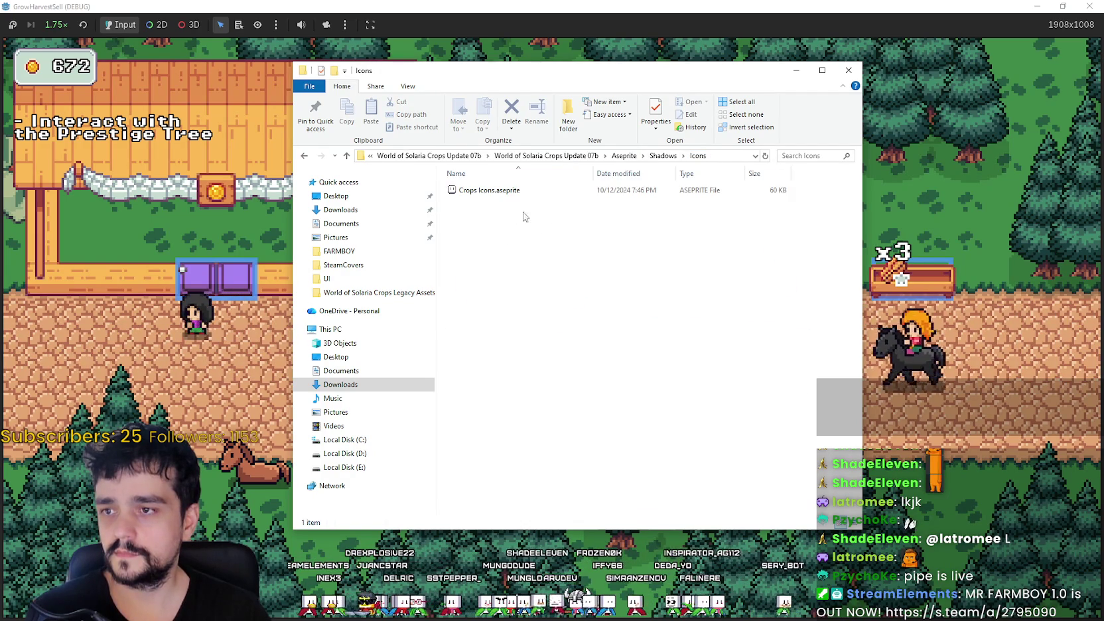
left_click(663, 155)
double_click(466, 215)
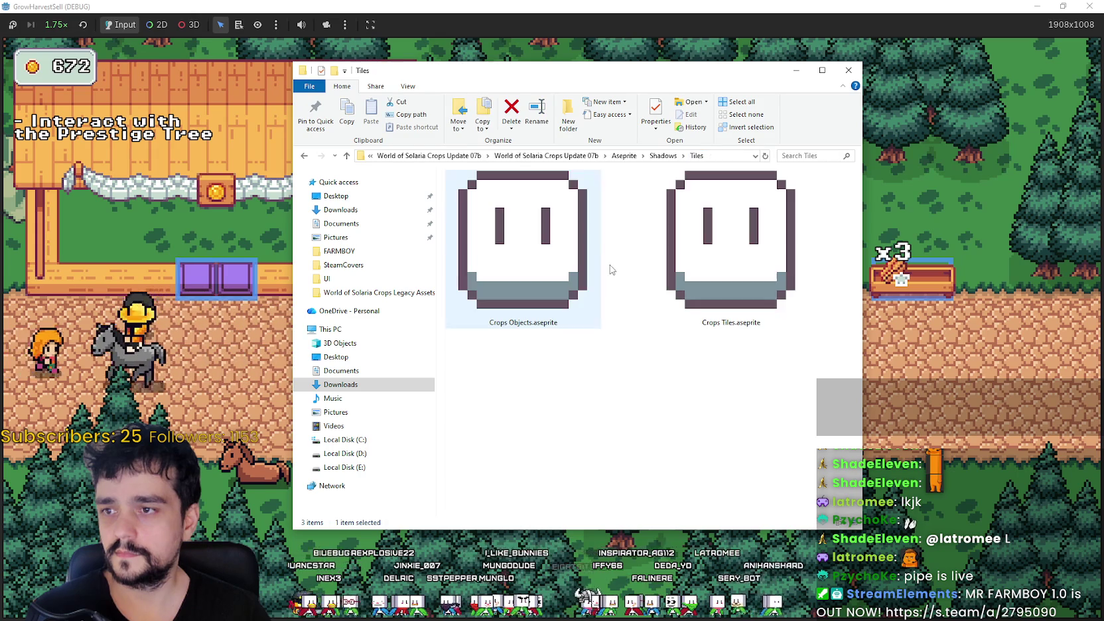
double_click(568, 287)
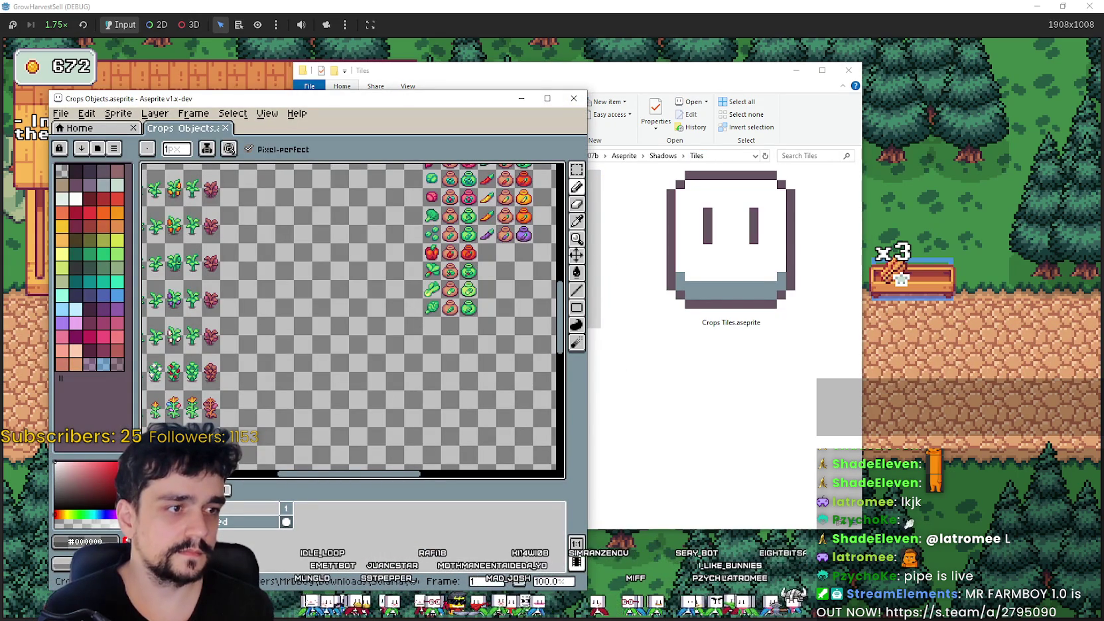
- Zoom around the Crops Objects sheet's crop plants and seed bags
scroll(554, 393, "left", 5)
scroll(389, 333, "down", 3)
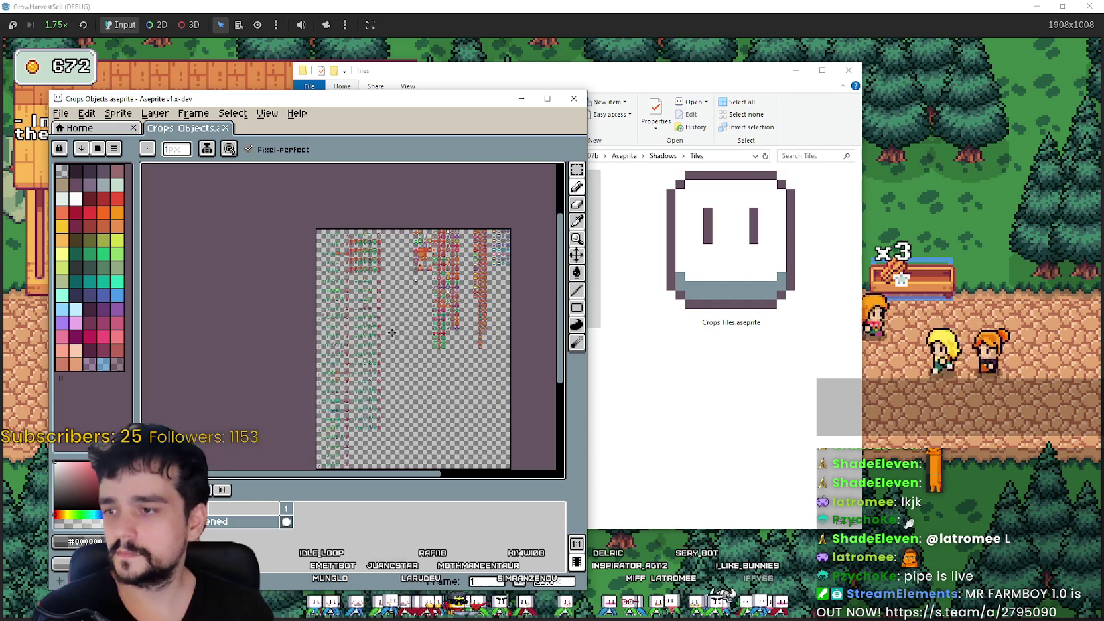
scroll(416, 280, "up", 4)
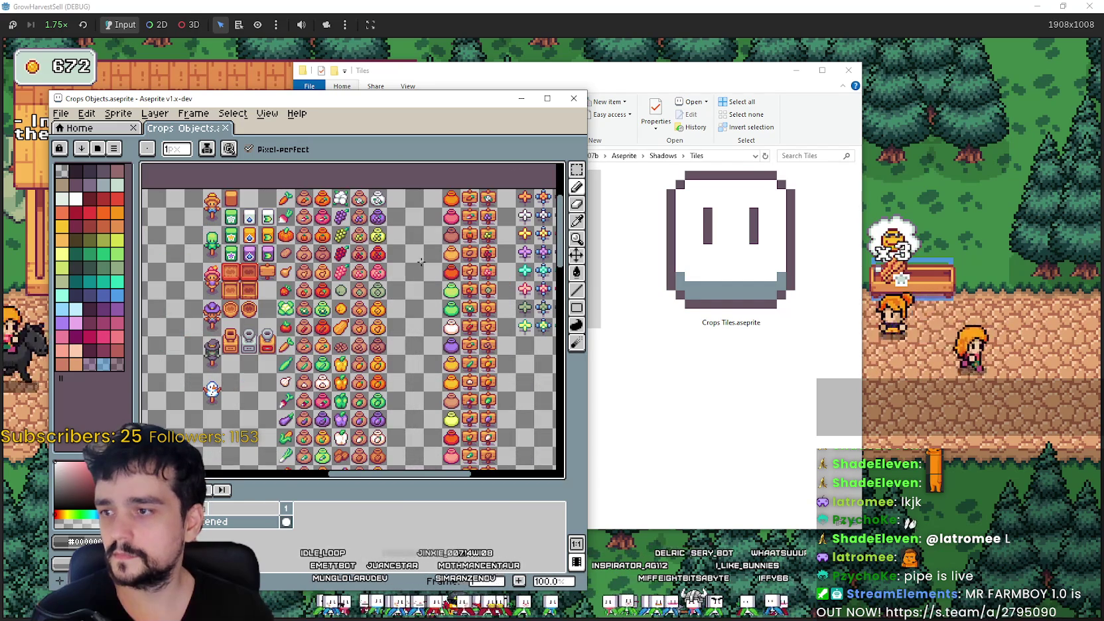
scroll(380, 333, "up", 3)
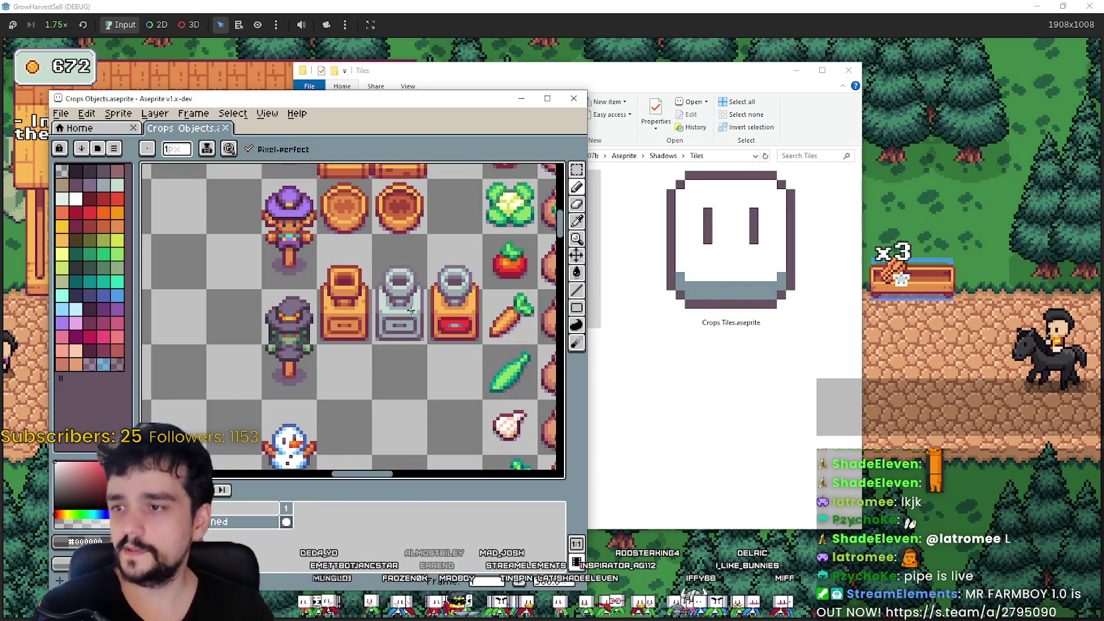
scroll(411, 310, "down", 1)
- Open Crops Guide.png from the inner Crops Update 07b folder in Aseprite
left_click(590, 118)
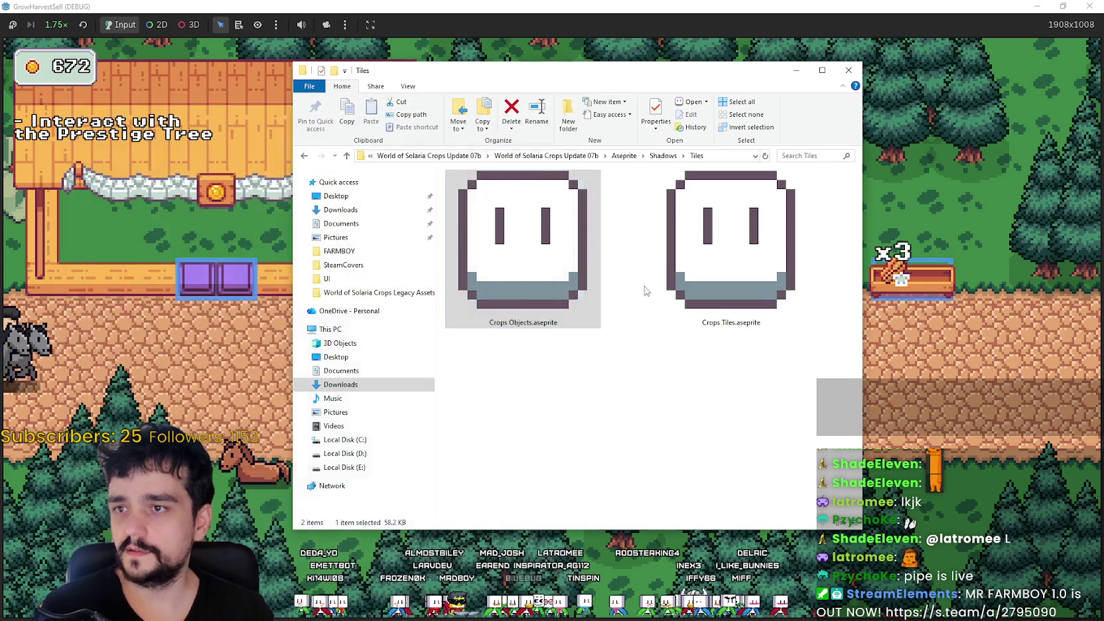
left_click(624, 155)
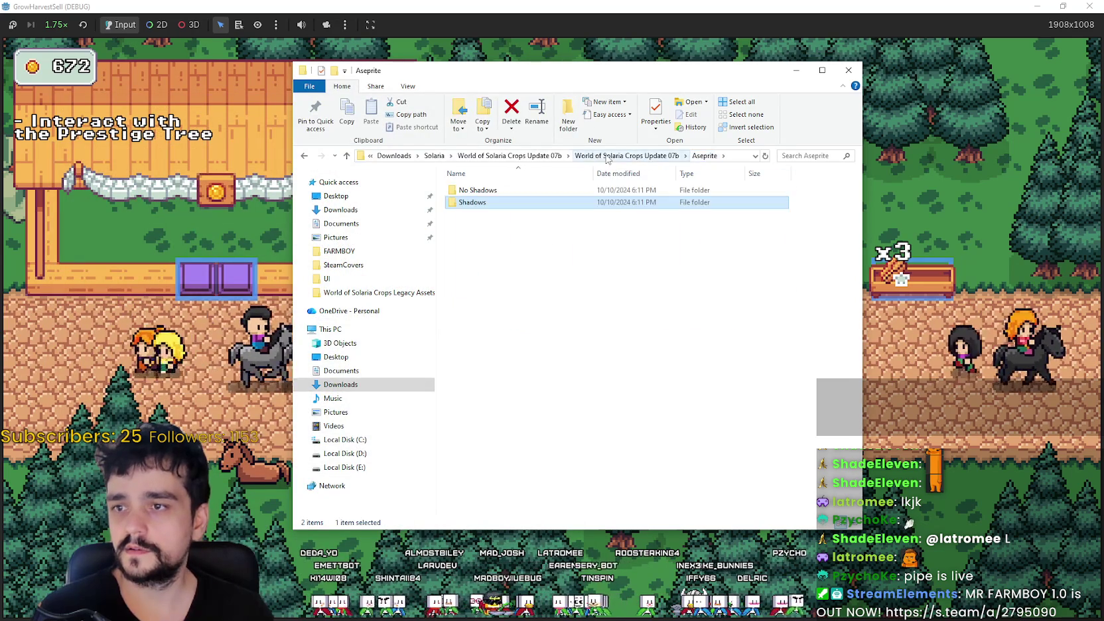
left_click(627, 156)
double_click(584, 342)
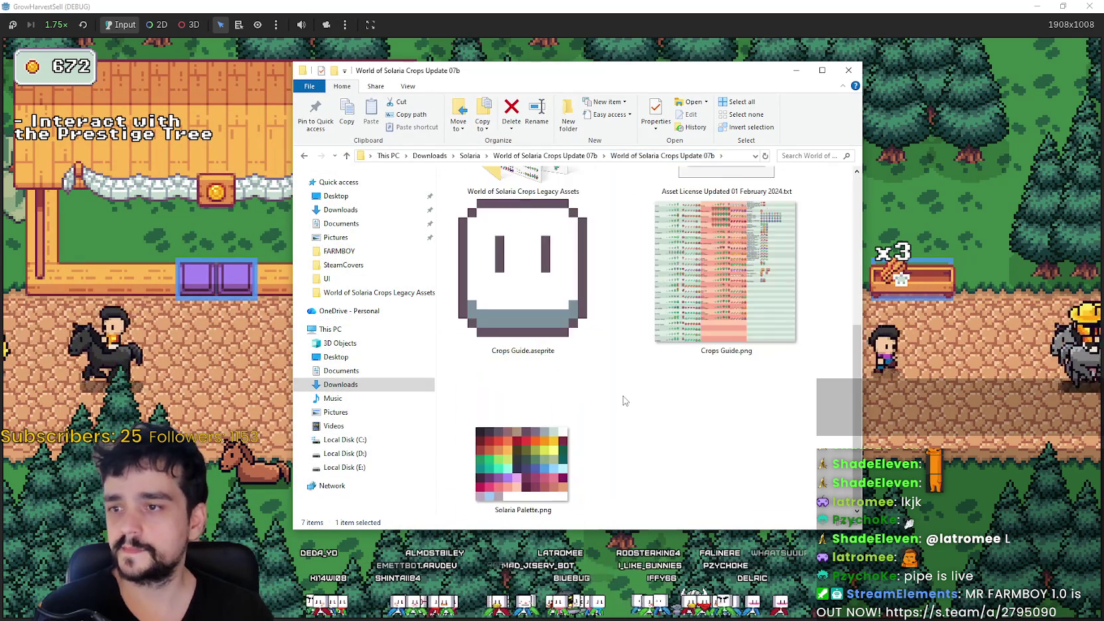
double_click(652, 310)
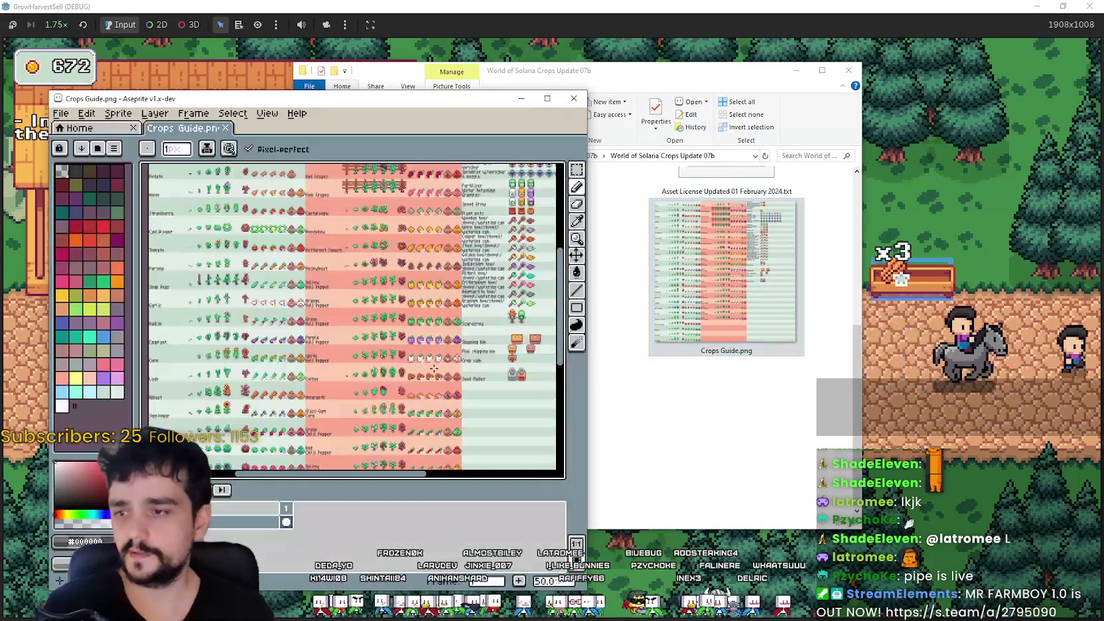
- Pan to the Shipping bin and Seed Maker rows, then close the Crops Guide
scroll(396, 297, "up", 3)
left_click_drag(396, 296, 358, 279)
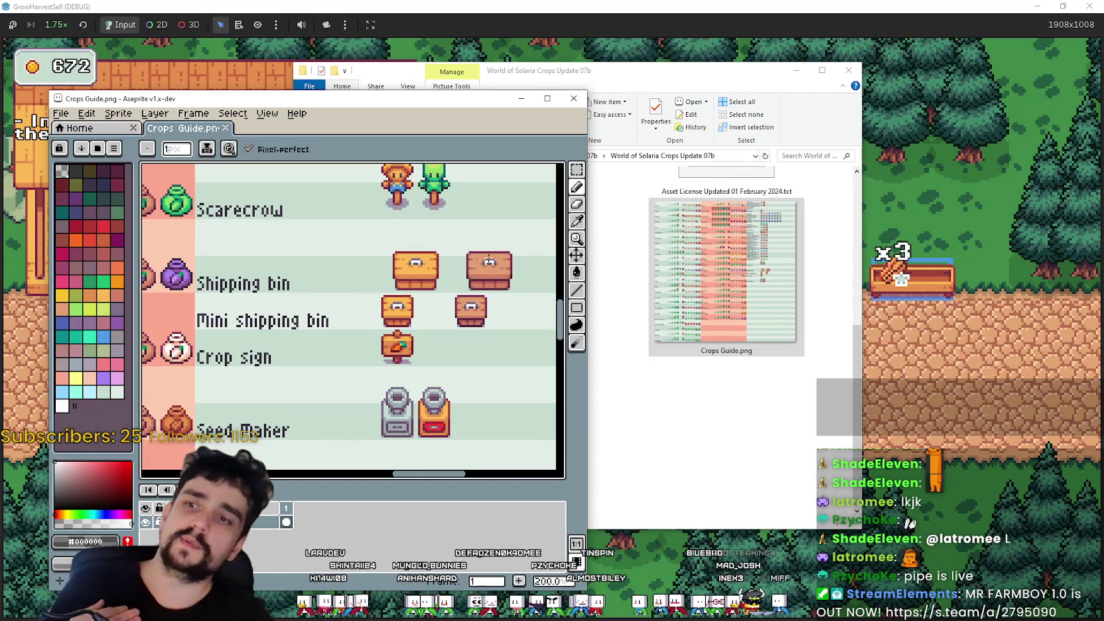
left_click_drag(455, 316, 493, 253)
left_click(574, 98)
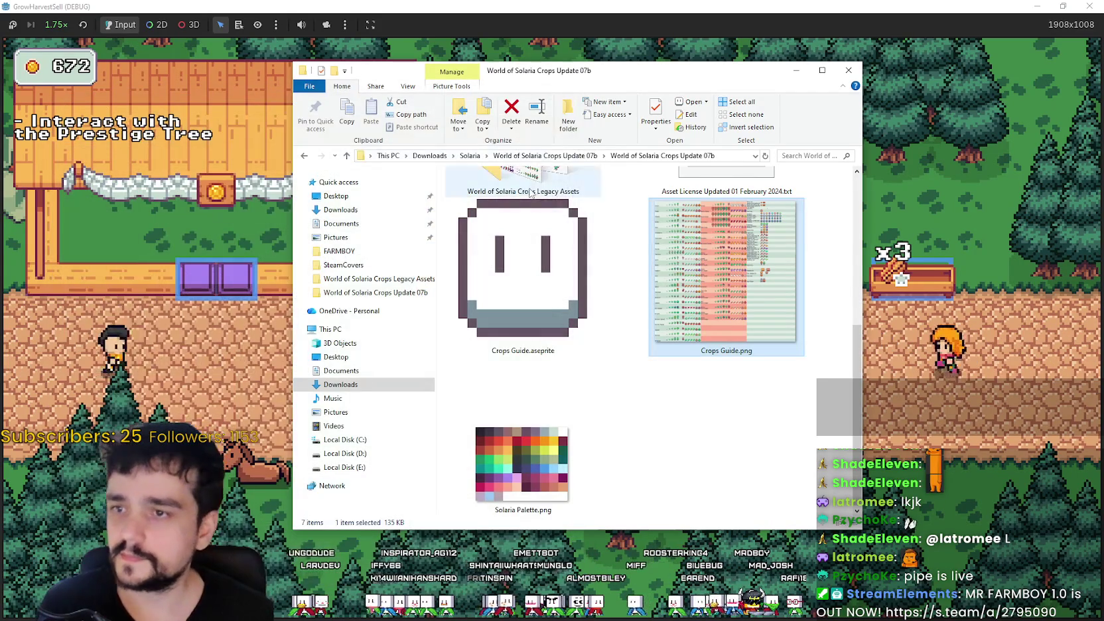
- Go up to Solaria and open Rural Village Interiors Update 02c's Tilesets PNG folder
left_click(540, 156)
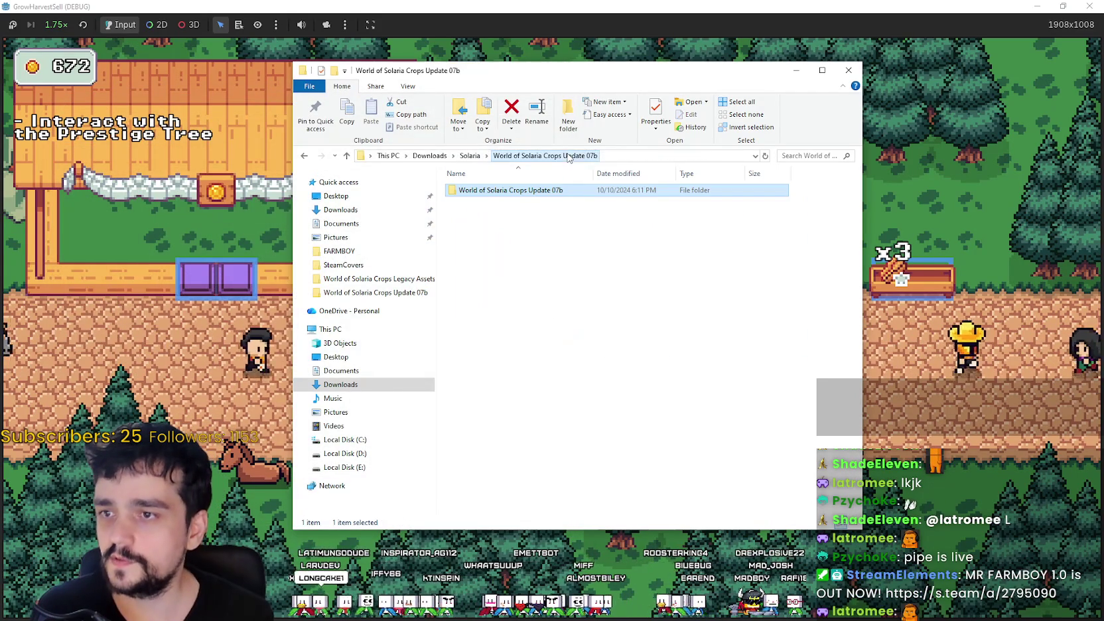
left_click(471, 155)
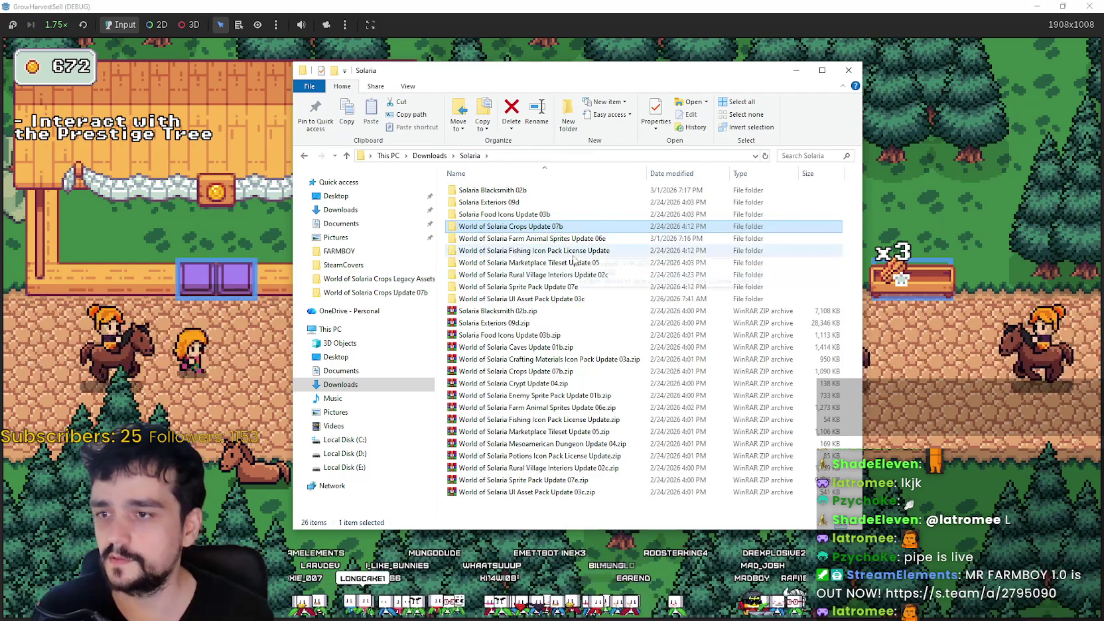
left_click(566, 276)
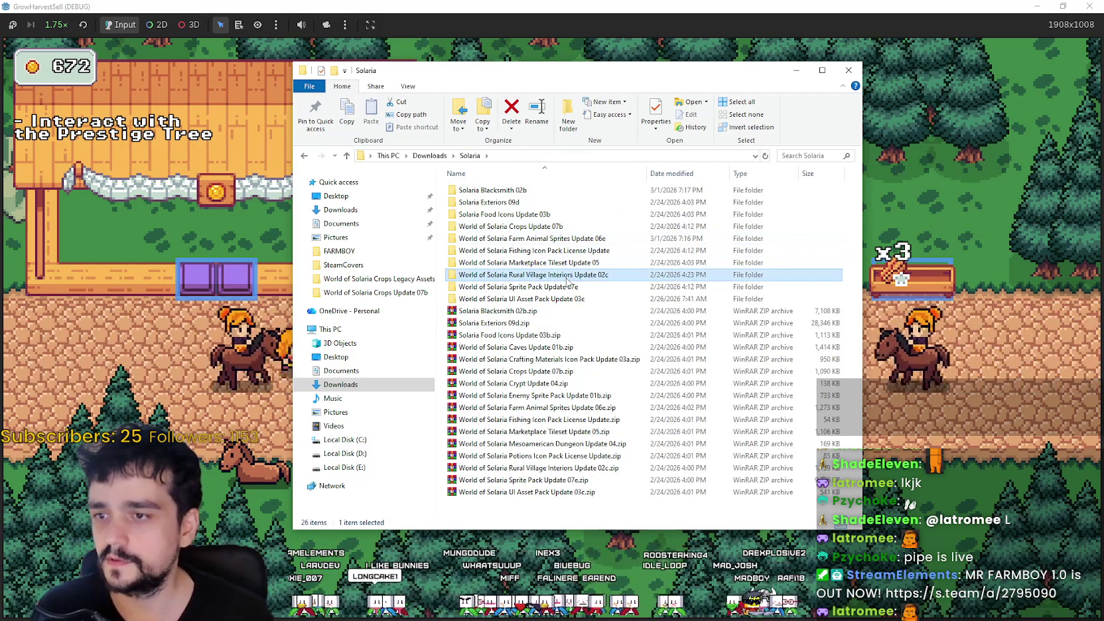
double_click(556, 277)
double_click(505, 190)
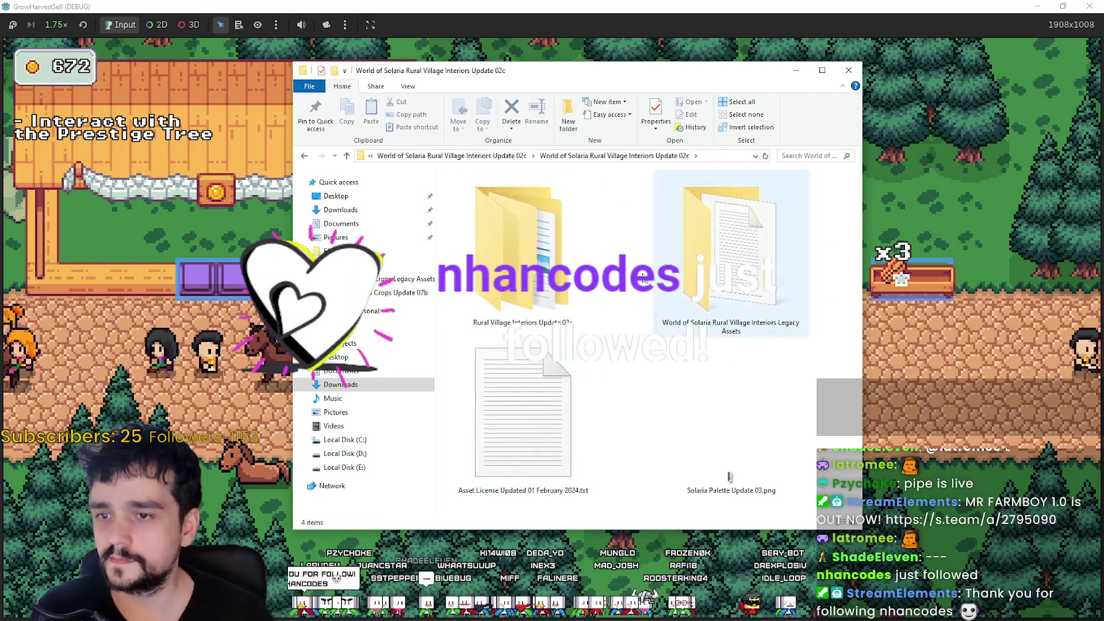
double_click(549, 317)
double_click(730, 252)
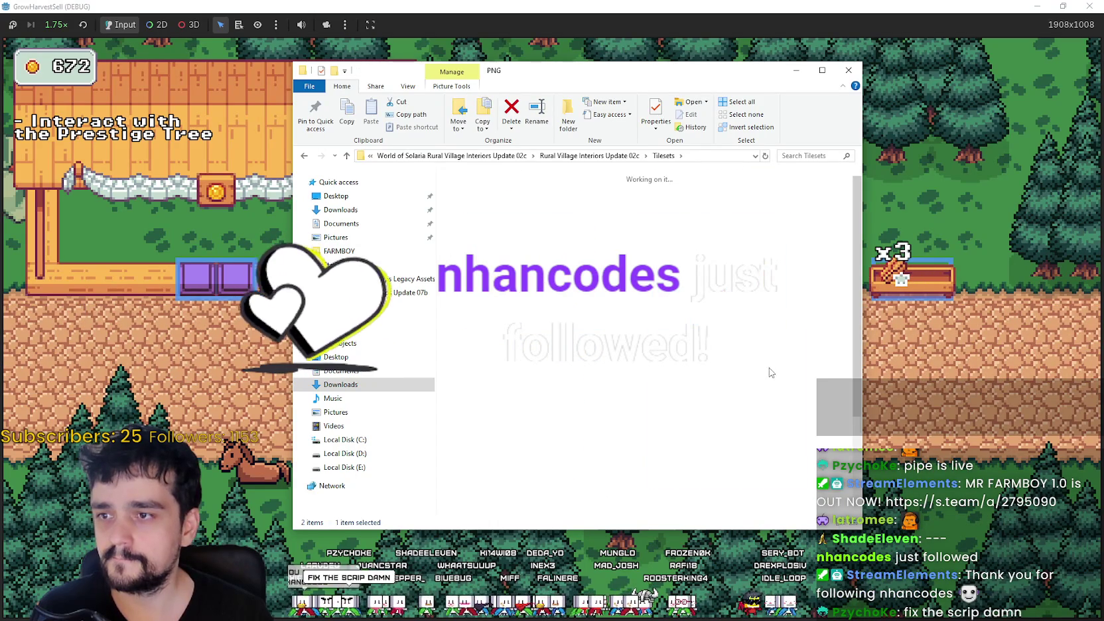
- Open Rural Village Interior Objects.png in Aseprite
left_click(521, 298)
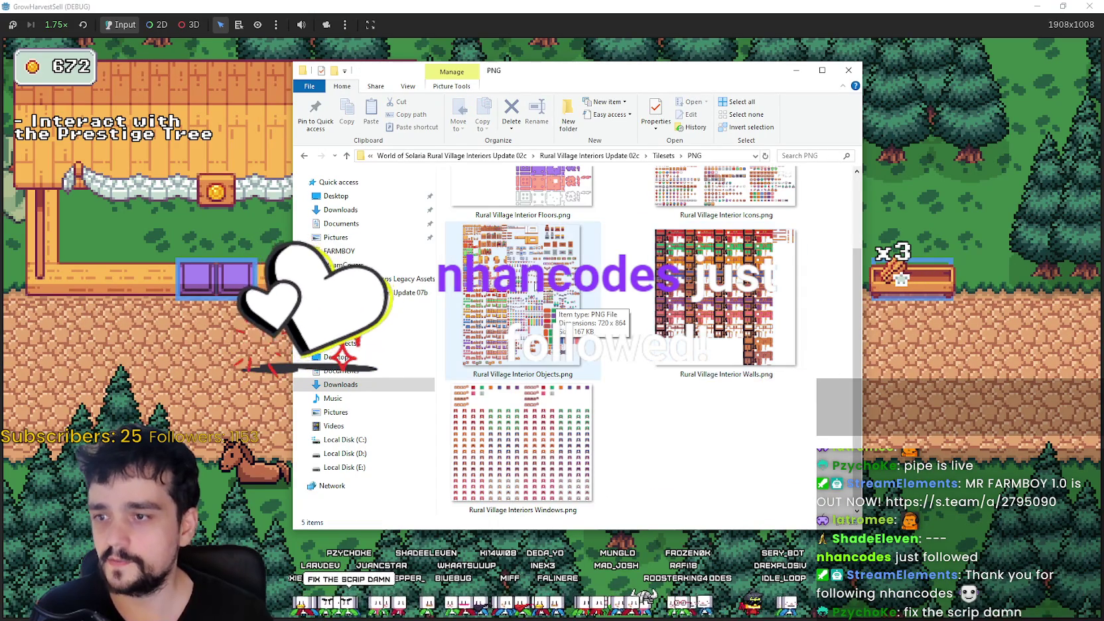
scroll(716, 455, "up", 2)
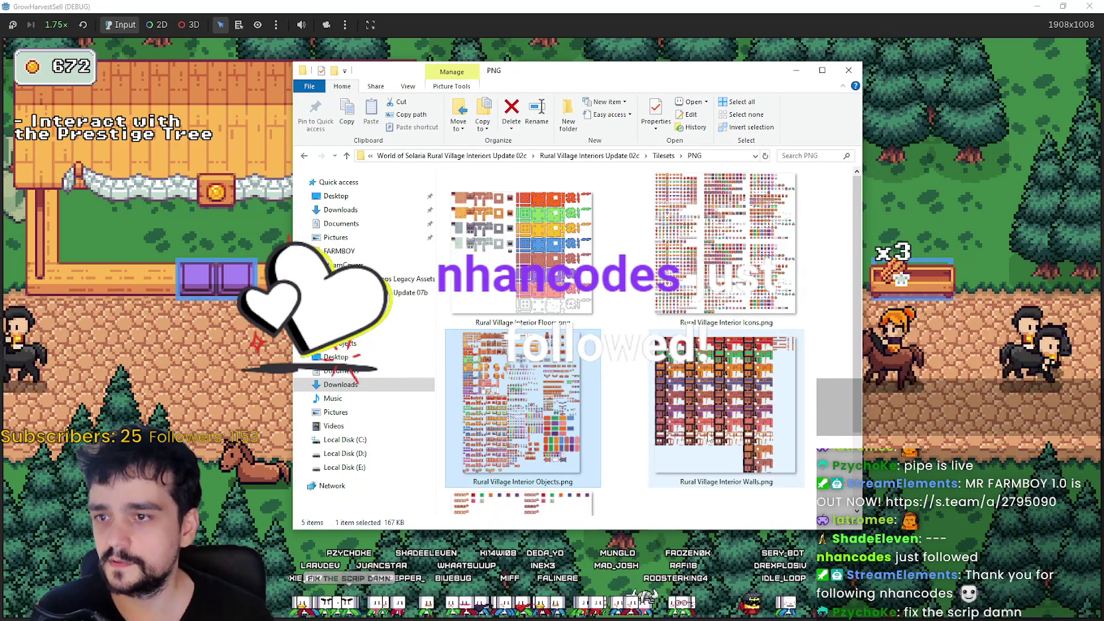
double_click(523, 405)
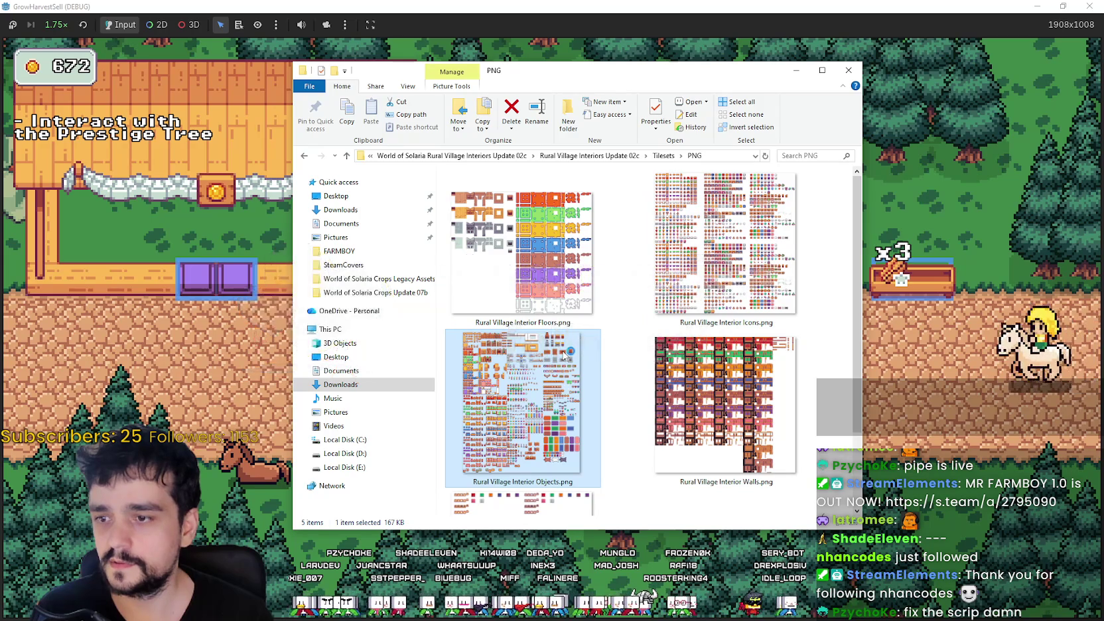
- Zoom and pan the Interior Objects tileset to the fireplace and brick tiles
scroll(364, 275, "down", 4)
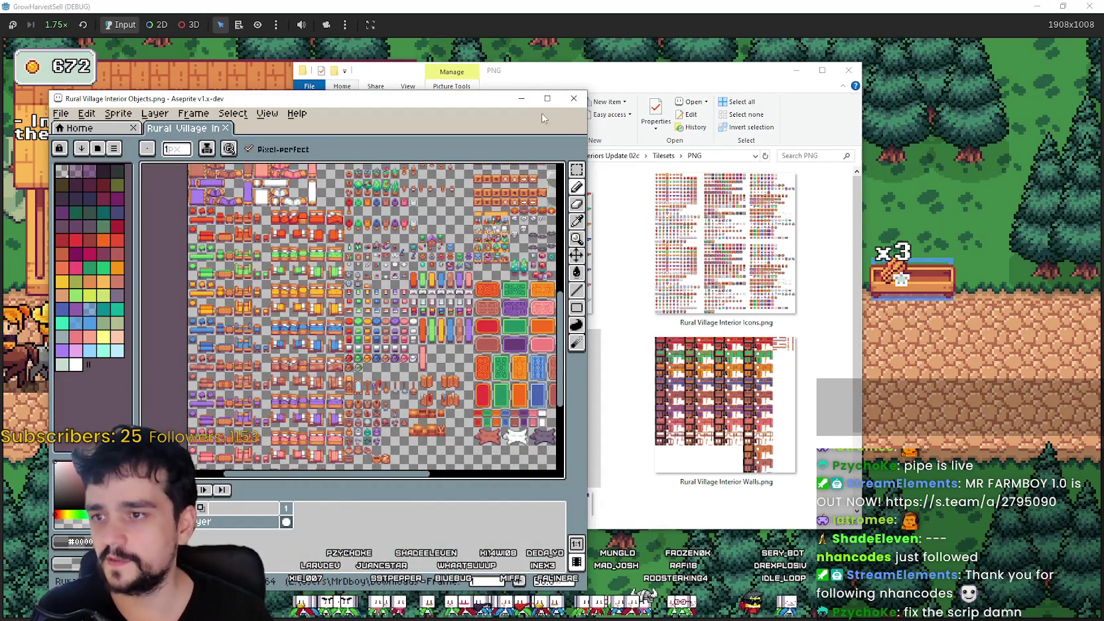
scroll(431, 265, "up", 4)
mouse_move(333, 272)
left_mouse_down()
mouse_move(326, 355)
mouse_move(331, 318)
mouse_move(335, 332)
mouse_move(423, 325)
left_mouse_up()
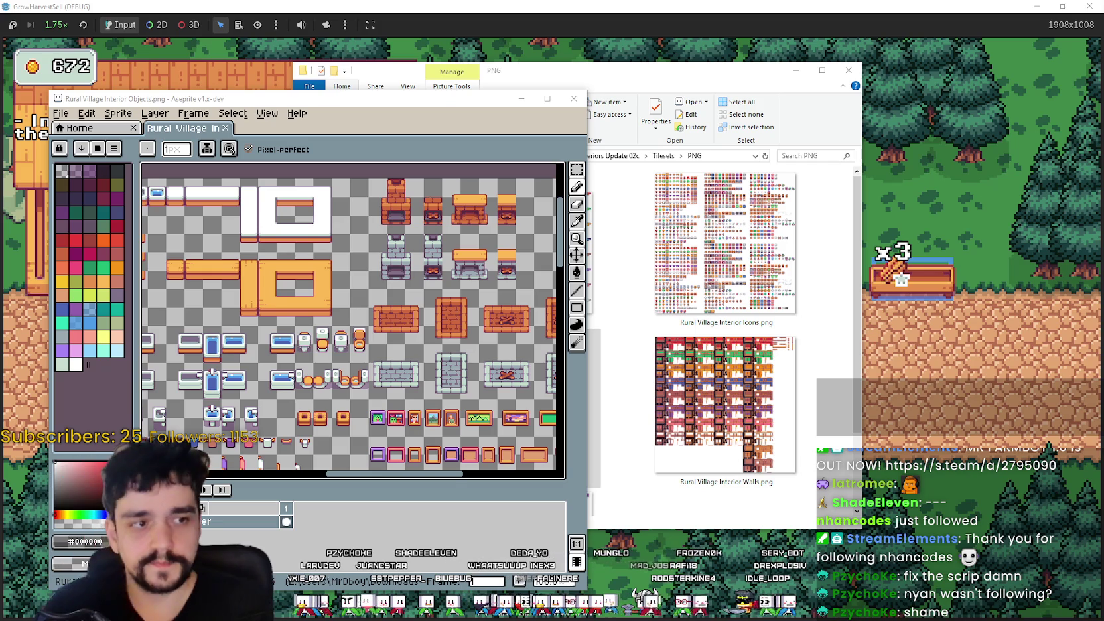
left_click_drag(447, 409, 361, 325)
- Pan through the bathroom, plant, bed and rug tiles, then move the Aseprite window right
scroll(361, 325, "left", 5)
scroll(361, 371, "down", 2)
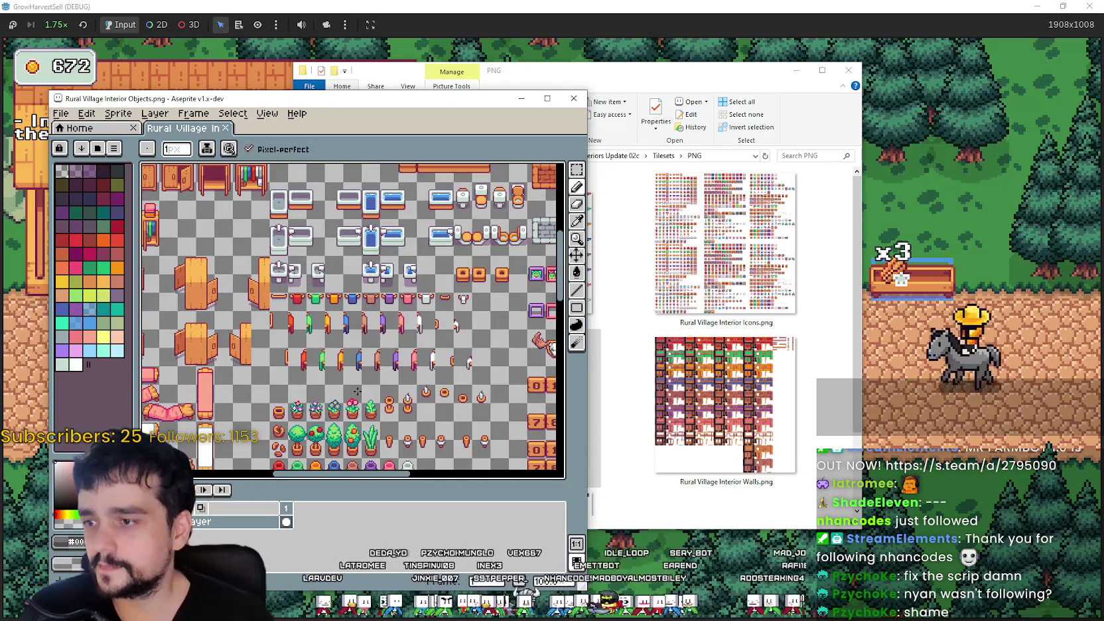
scroll(363, 337, "down", 1)
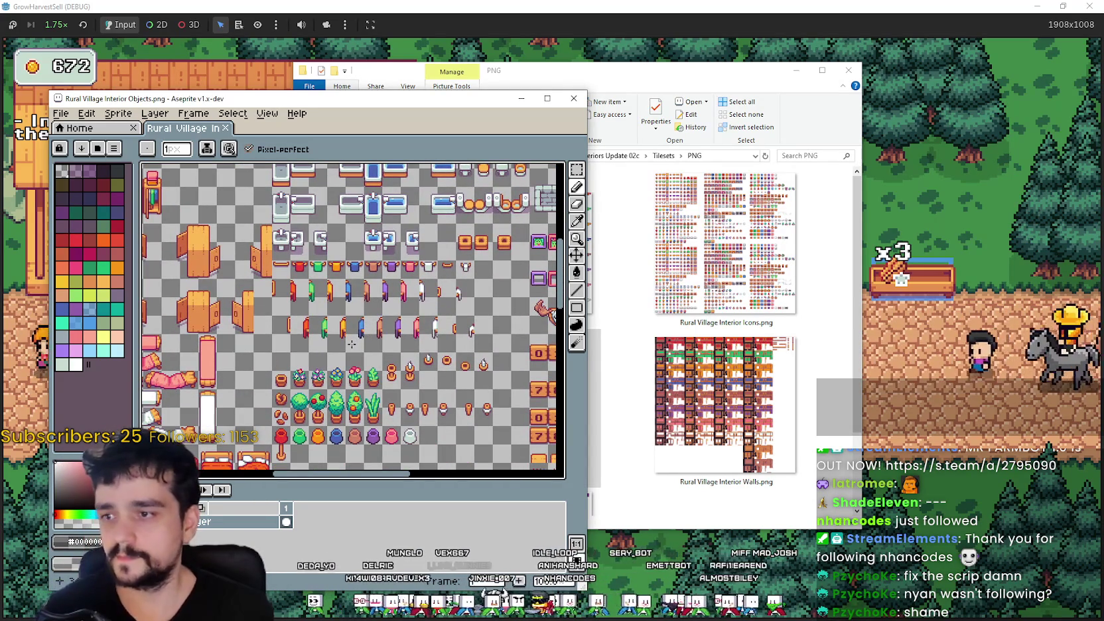
mouse_move(328, 368)
left_mouse_down()
mouse_move(403, 348)
mouse_move(356, 299)
left_mouse_up()
mouse_move(404, 438)
left_mouse_down()
mouse_move(391, 256)
mouse_move(501, 321)
left_mouse_up()
left_click_drag(362, 292, 392, 319)
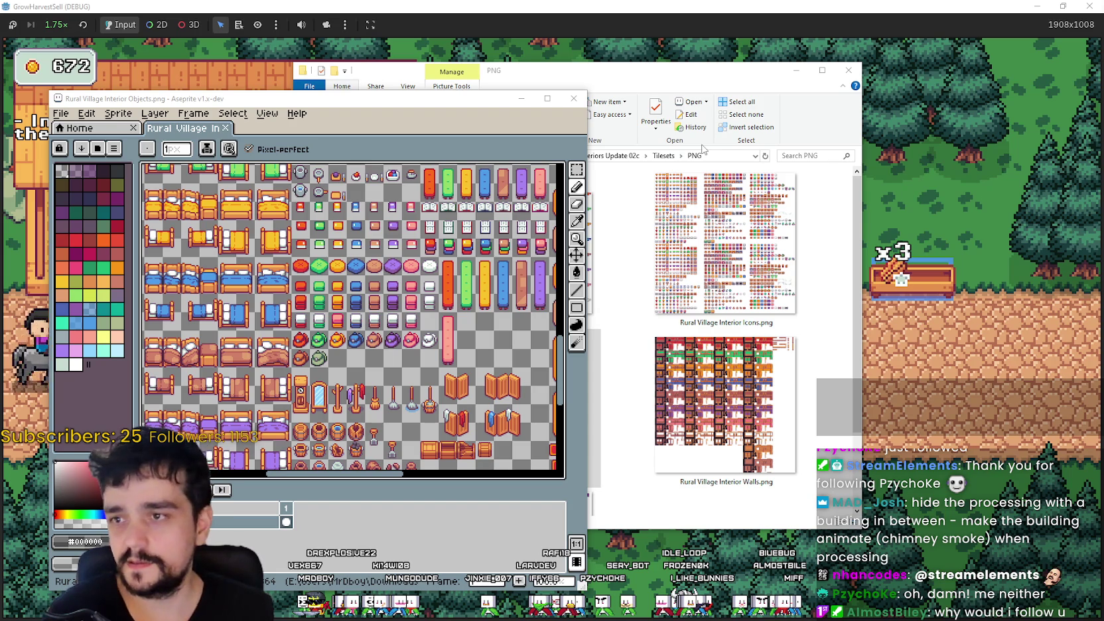
left_click_drag(413, 93, 555, 79)
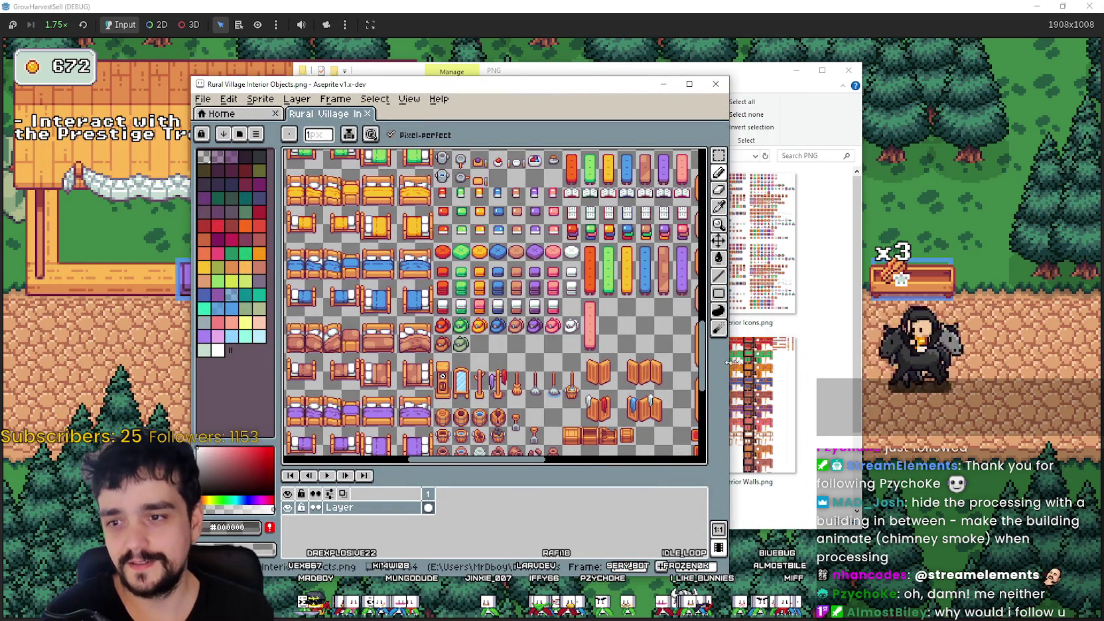
- Widen the Aseprite window and zoom and pan around the interior objects sheet
left_click_drag(732, 366, 1029, 367)
scroll(679, 340, "down", 2)
scroll(680, 340, "up", 3)
scroll(680, 340, "down", 5)
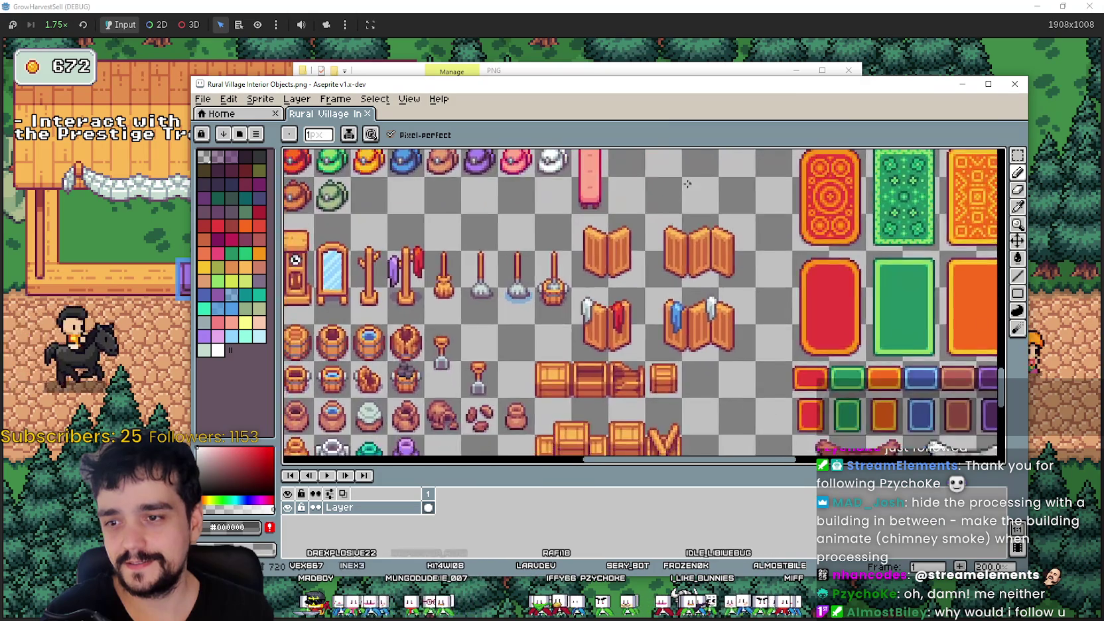
mouse_move(722, 226)
left_mouse_down()
mouse_move(669, 291)
mouse_move(719, 418)
left_mouse_up()
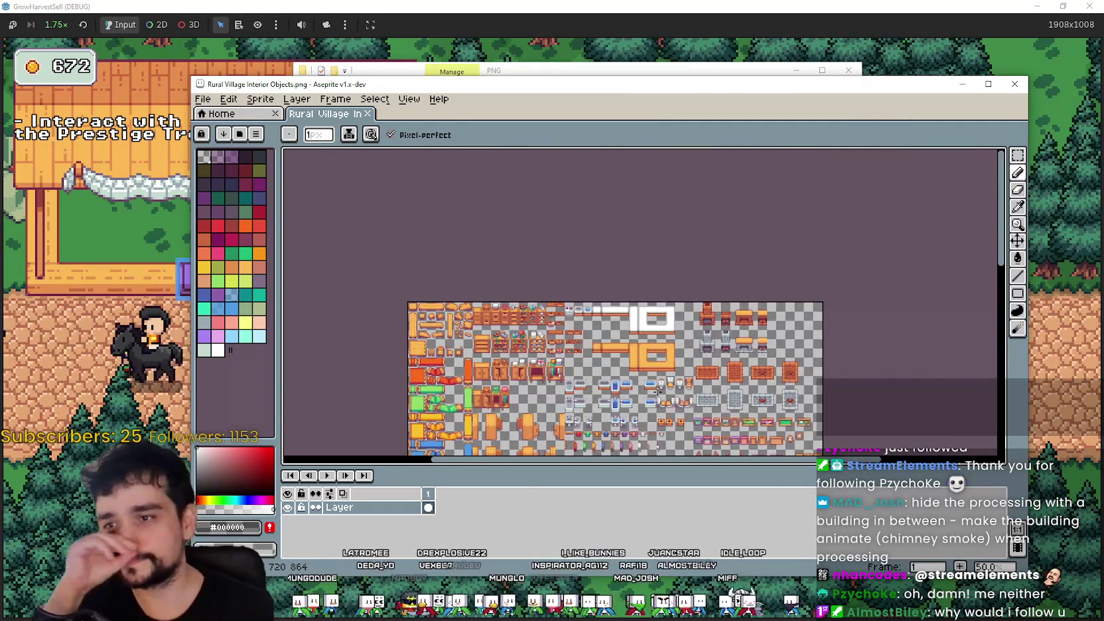
scroll(535, 333, "up", 1)
left_click_drag(536, 333, 695, 325)
scroll(691, 295, "down", 1)
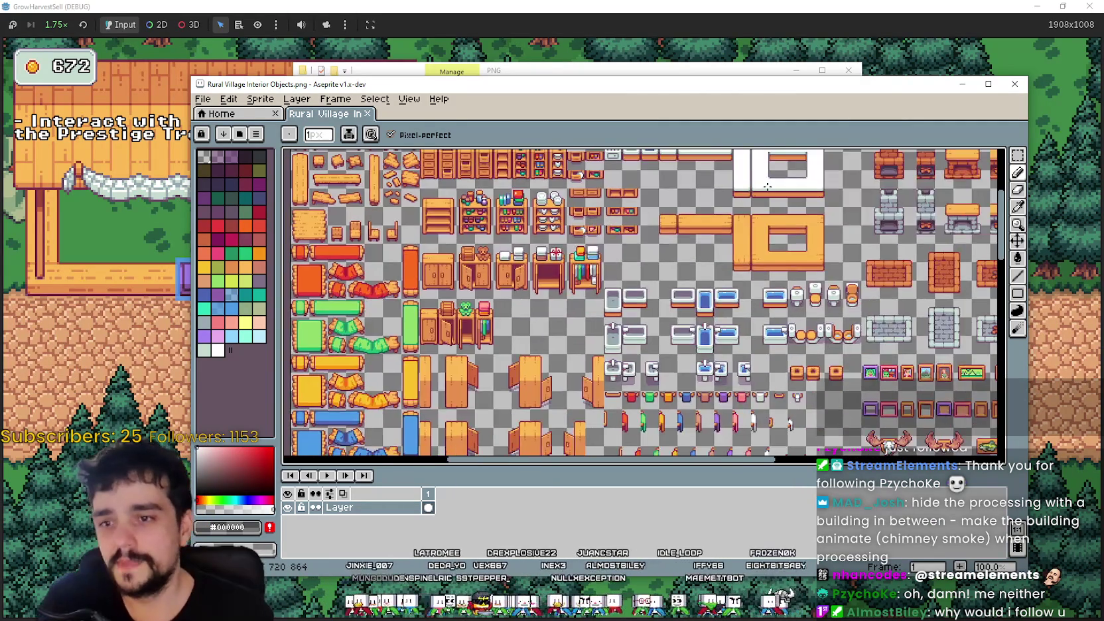
scroll(691, 295, "up", 1)
mouse_move(741, 292)
left_mouse_down()
mouse_move(691, 295)
mouse_move(756, 319)
mouse_move(759, 155)
left_mouse_up()
scroll(691, 295, "up", 1)
scroll(756, 317, "down", 2)
scroll(756, 317, "up", 2)
scroll(759, 155, "down", 1)
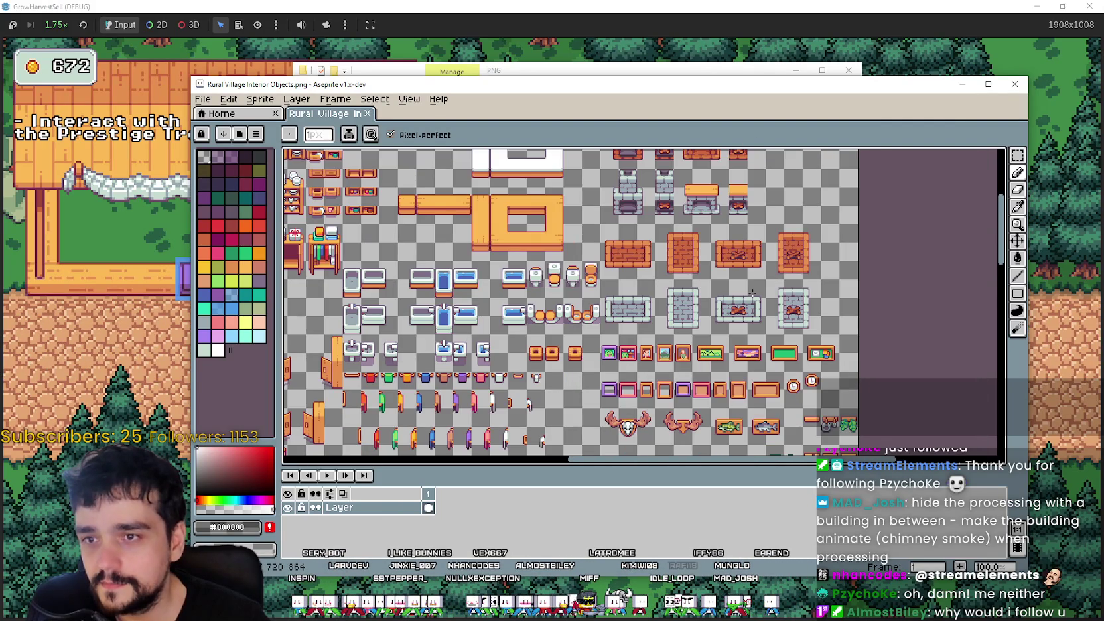
scroll(752, 287, "down", 3)
- Inspect the sheet's lower and upper parts at 100% zoom, then close it
left_click_drag(730, 356, 754, 263)
scroll(754, 263, "down", 5)
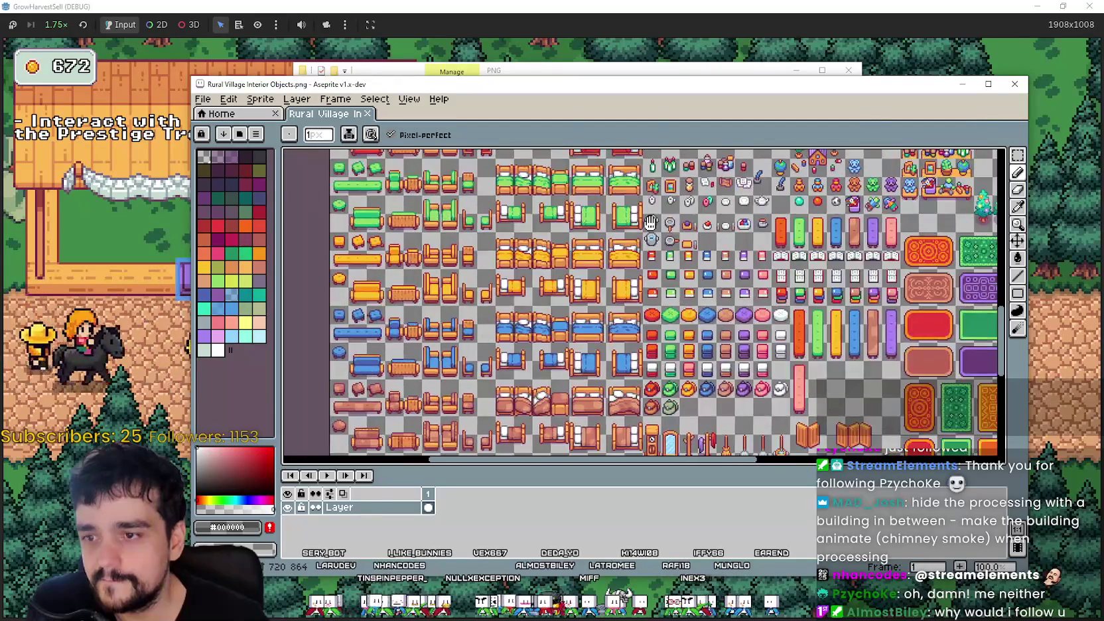
mouse_move(650, 222)
left_mouse_down()
mouse_move(553, 199)
mouse_move(503, 159)
left_mouse_up()
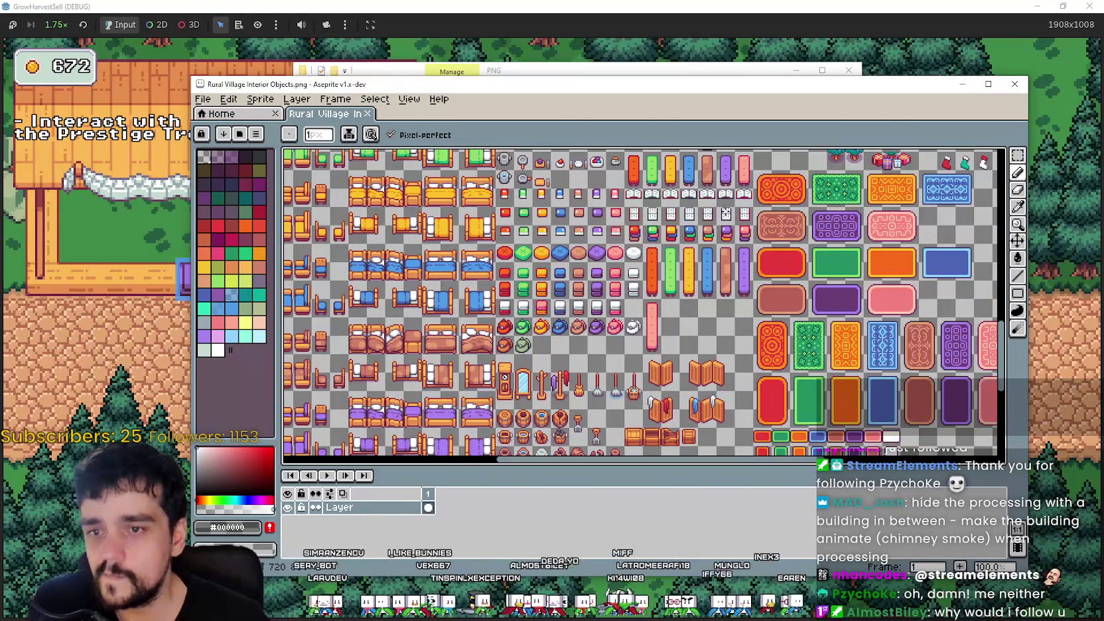
scroll(719, 197, "down", 2)
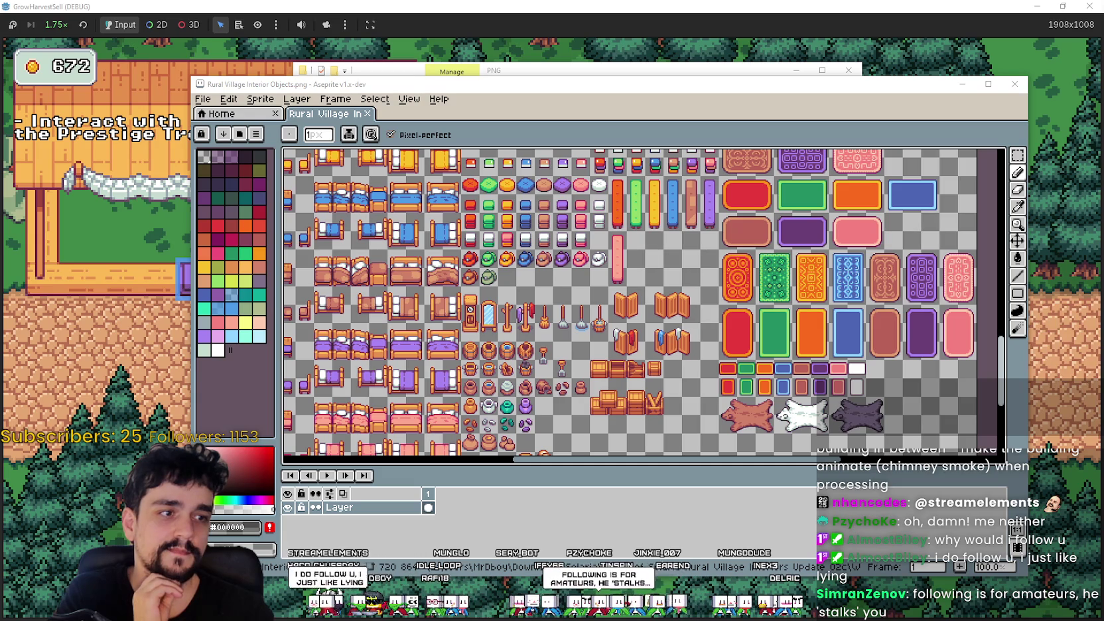
scroll(728, 339, "down", 2)
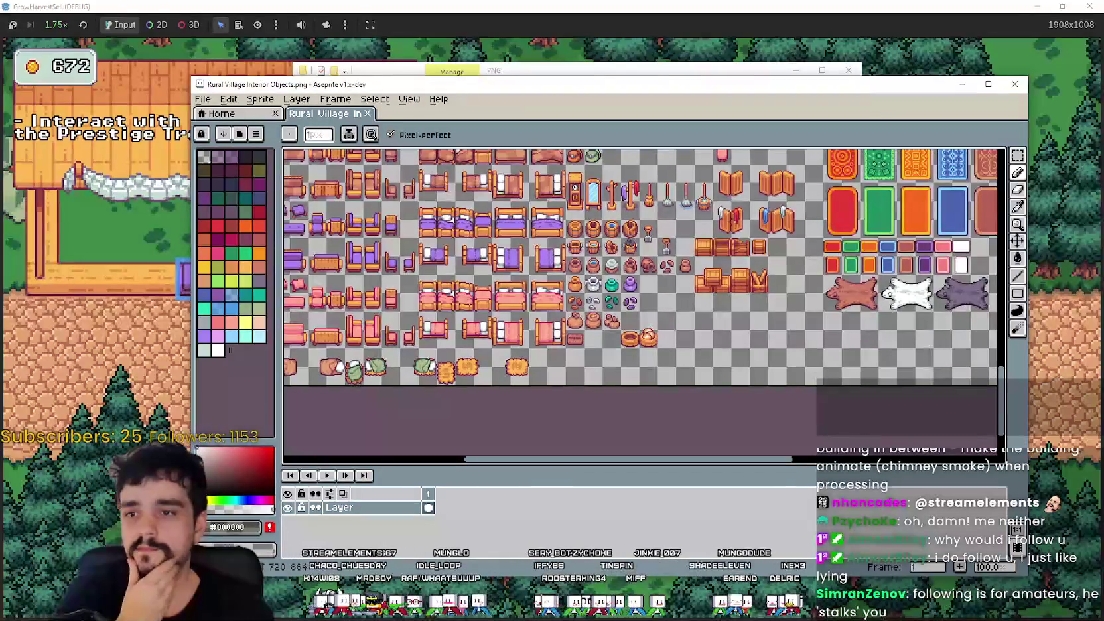
left_click_drag(705, 268, 697, 365)
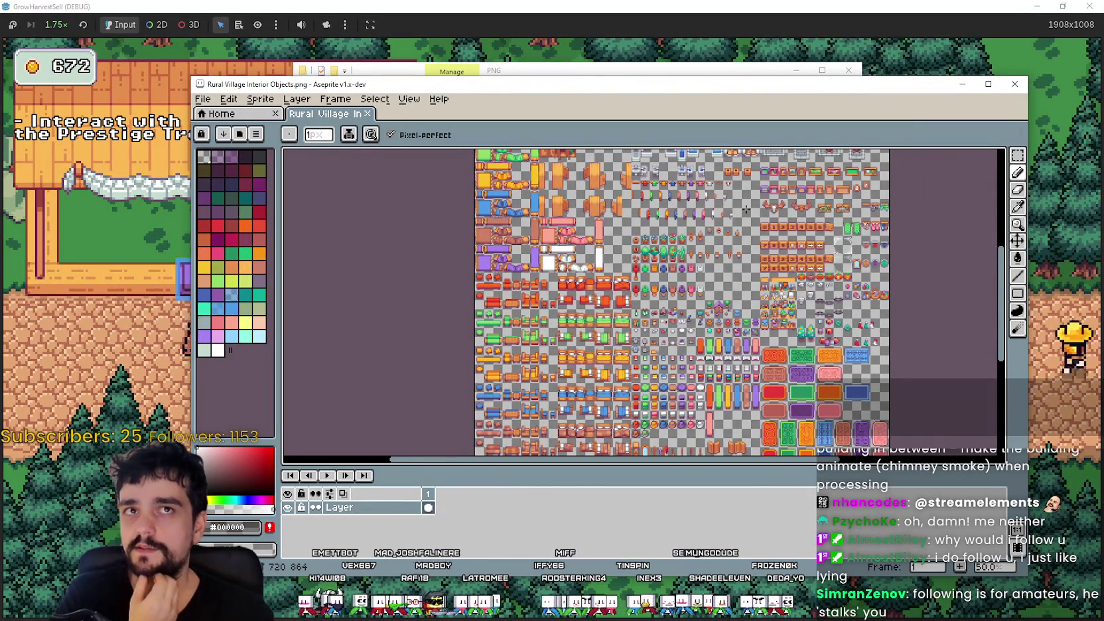
scroll(669, 232, "up", 2)
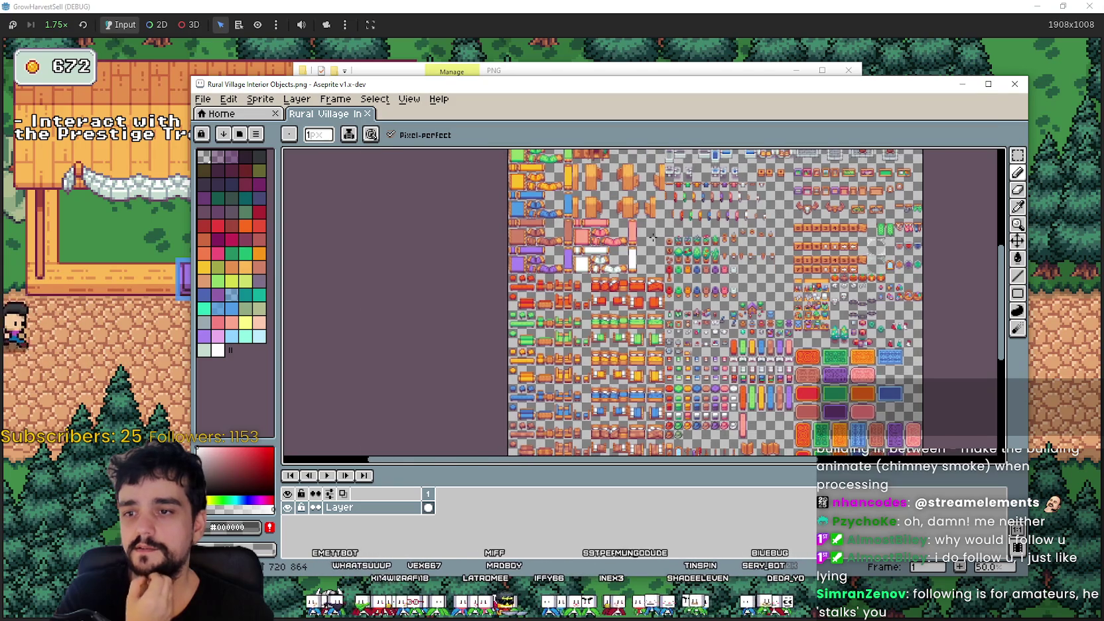
scroll(761, 278, "down", 2)
scroll(756, 265, "up", 2)
scroll(748, 253, "down", 2)
scroll(710, 214, "up", 2)
scroll(708, 214, "down", 2)
left_click(1007, 87)
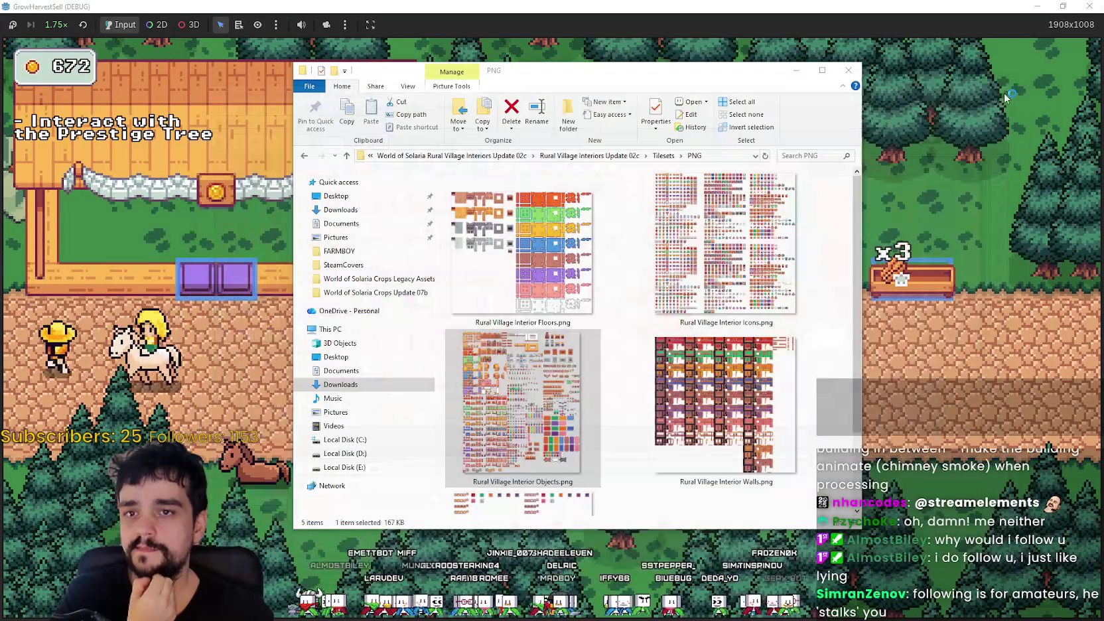
- Walk the player right to the yellow stall and back left, then return to Explorer
left_click(745, 279)
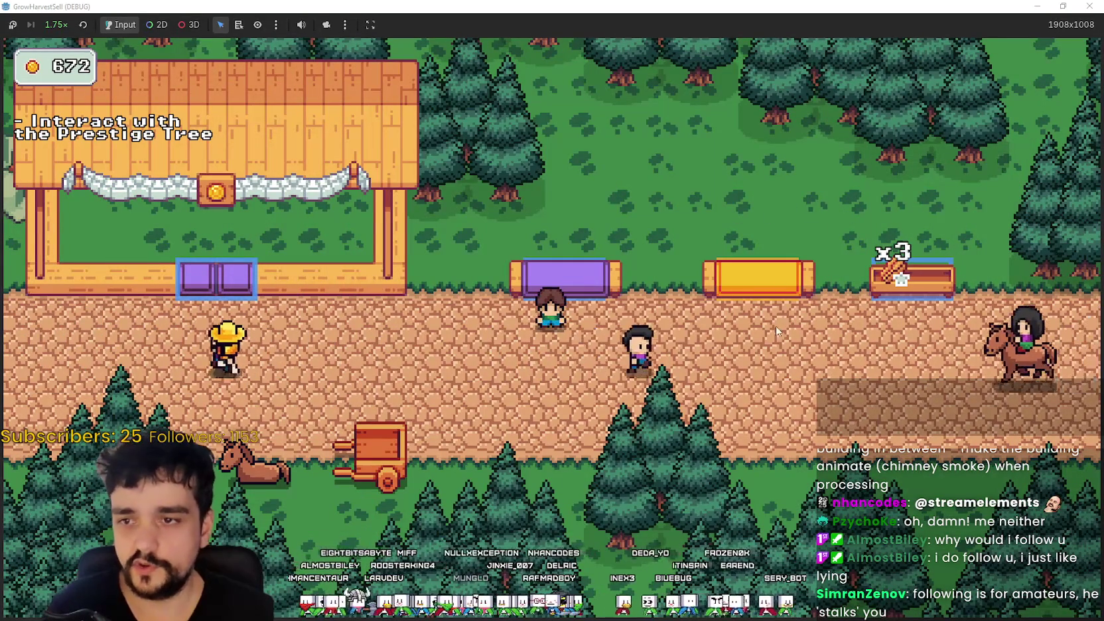
key("d")
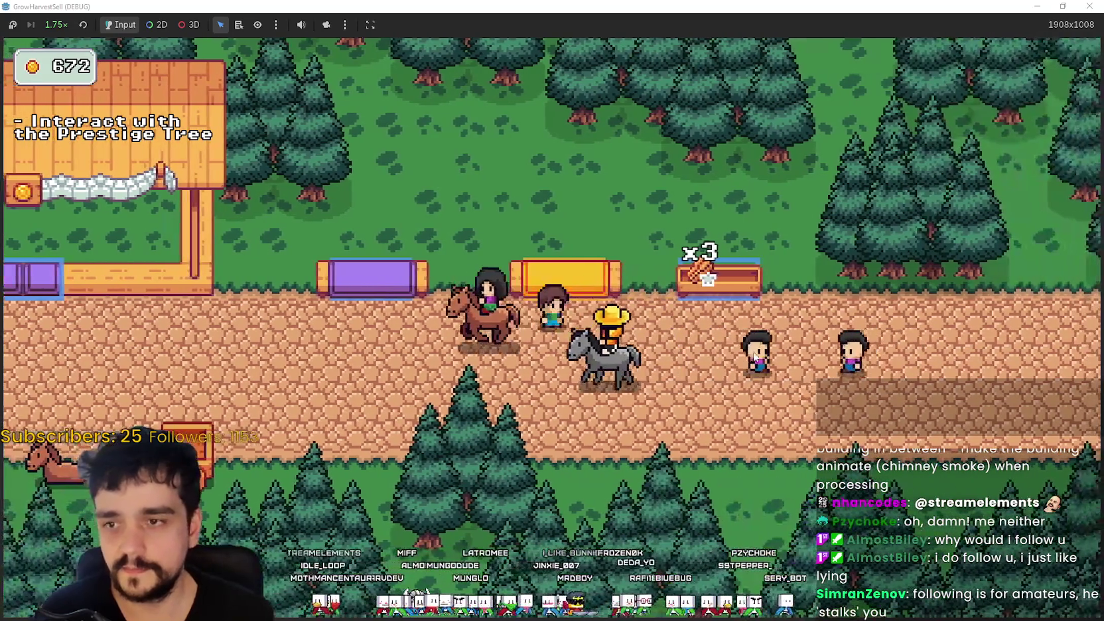
key("a")
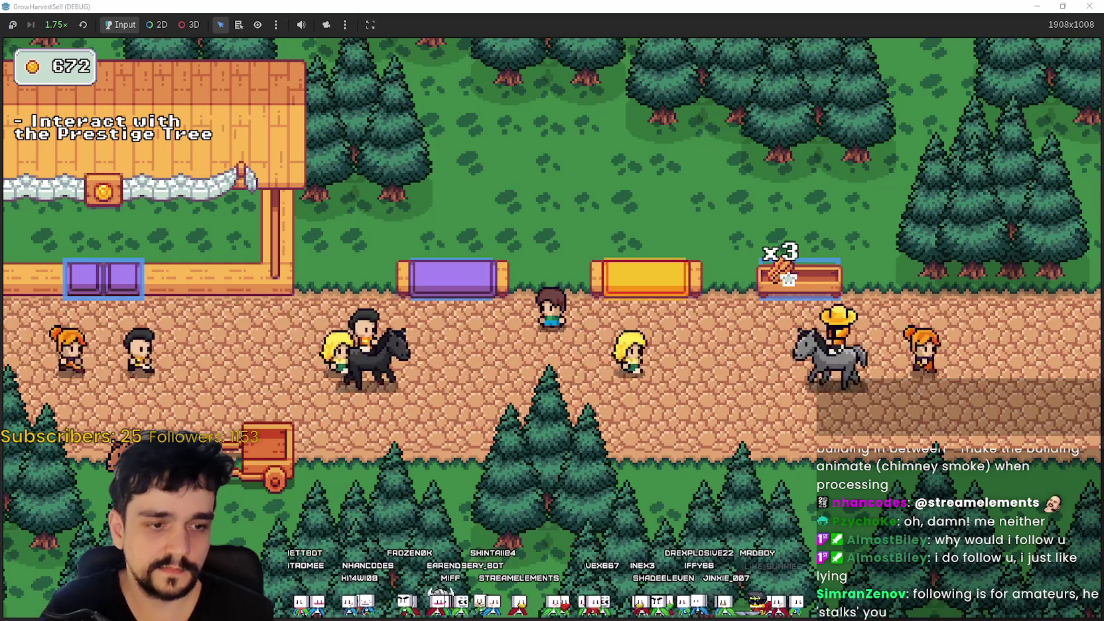
key("alt+Tab")
scroll(589, 289, "down", 1)
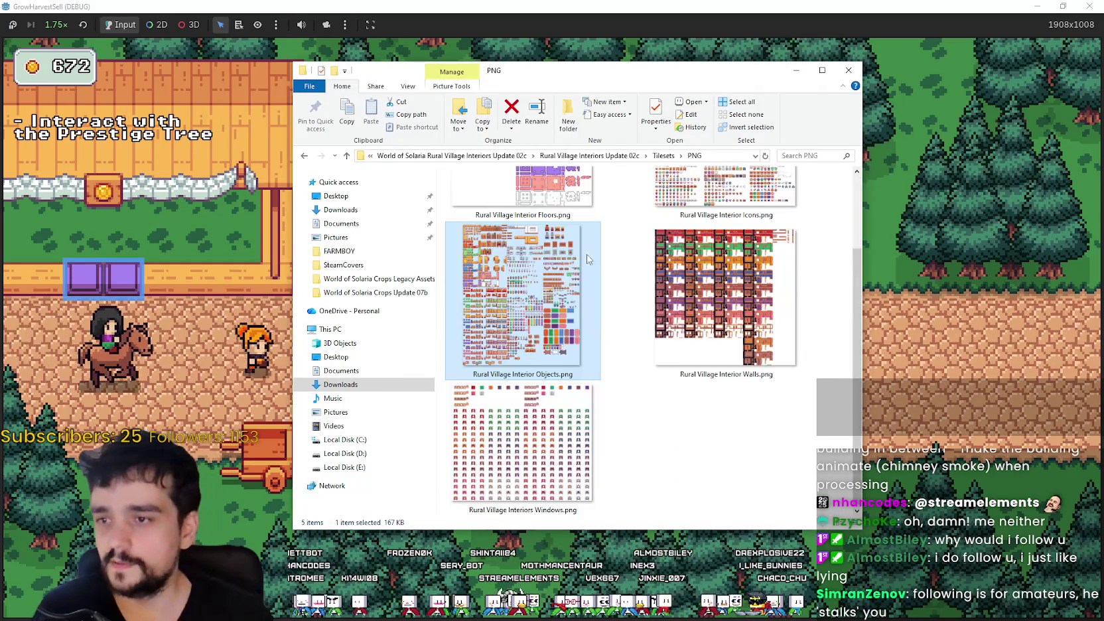
- Climb up to the Solaria folder, select Solaria Exteriors 09d, and switch to the X post
left_click(583, 156)
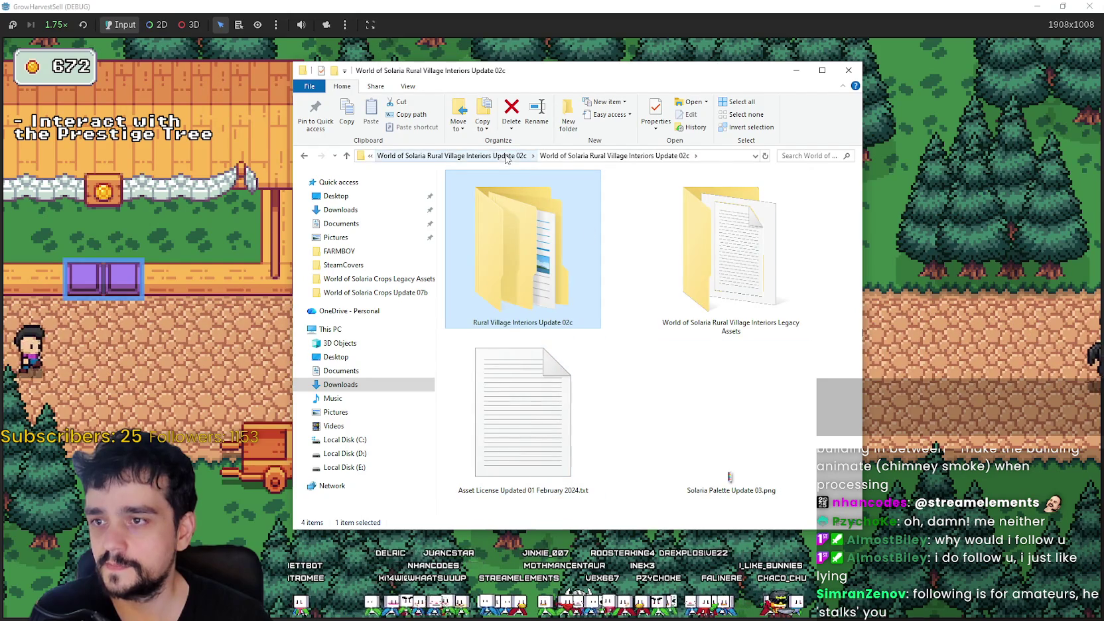
left_click(506, 156)
key("alt+Up")
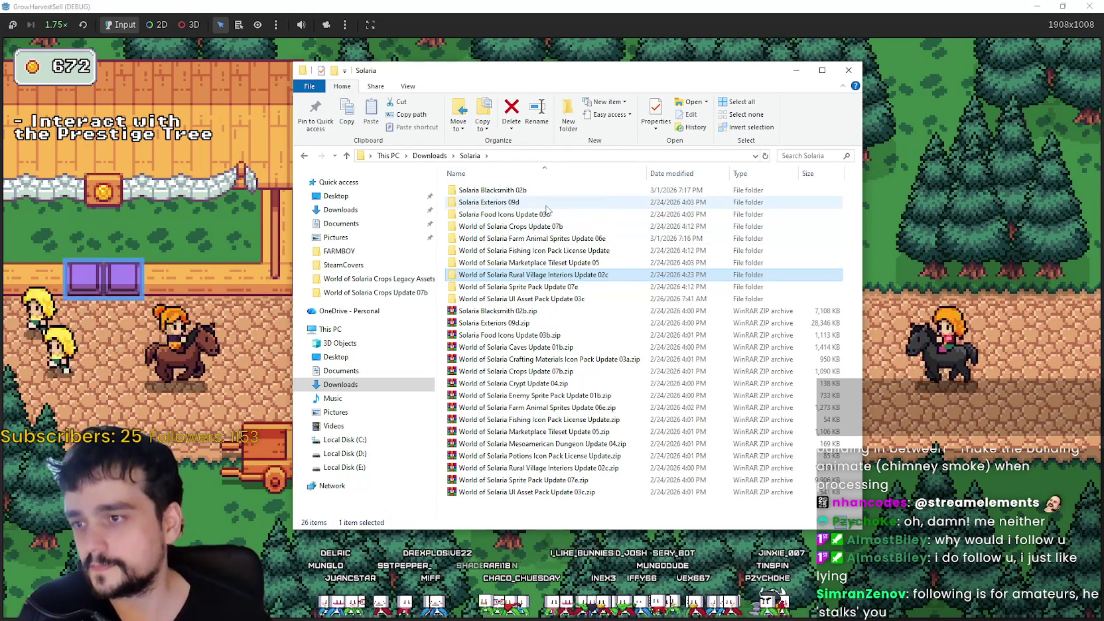
left_click(524, 202)
key("alt+Tab")
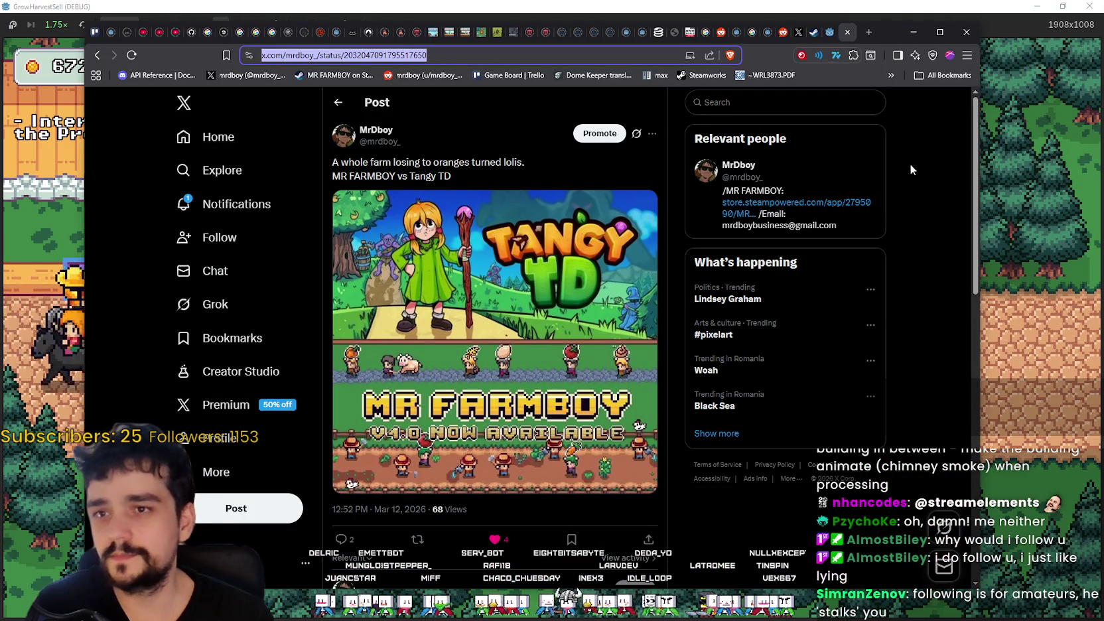
- Look over the MR FARMBOY vs Tangy TD post on X, then minimize the browser to reveal the game
key("alt+Tab")
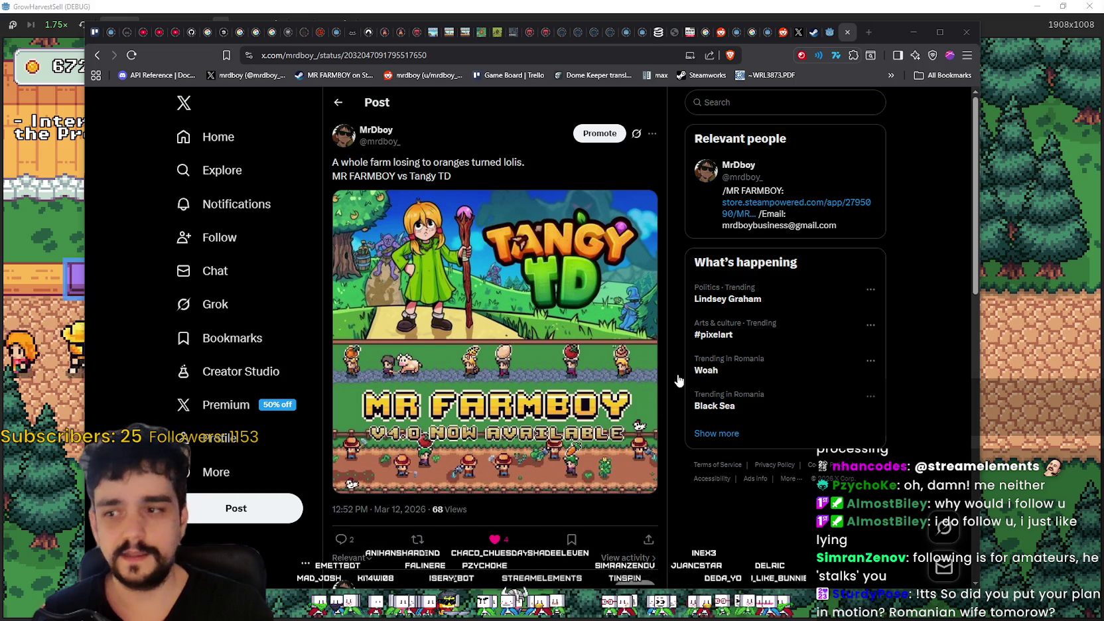
left_click(928, 306)
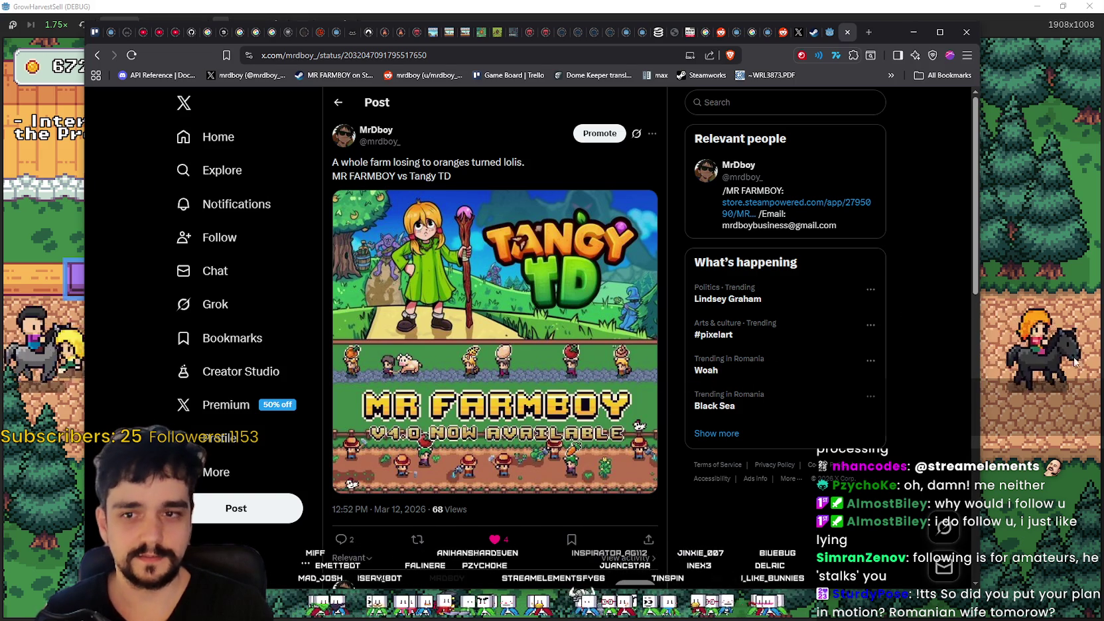
left_click(1064, 268)
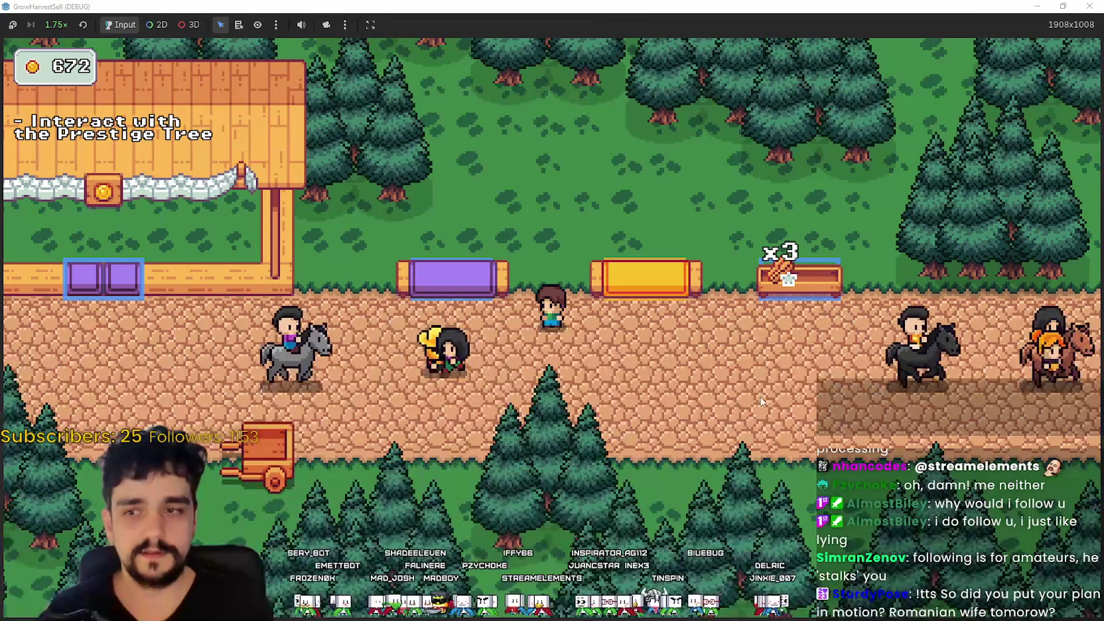
- Walk the player right, left and right again along the market path, then bring up the Solaria downloads folder
key("d")
key("s")
key("a")
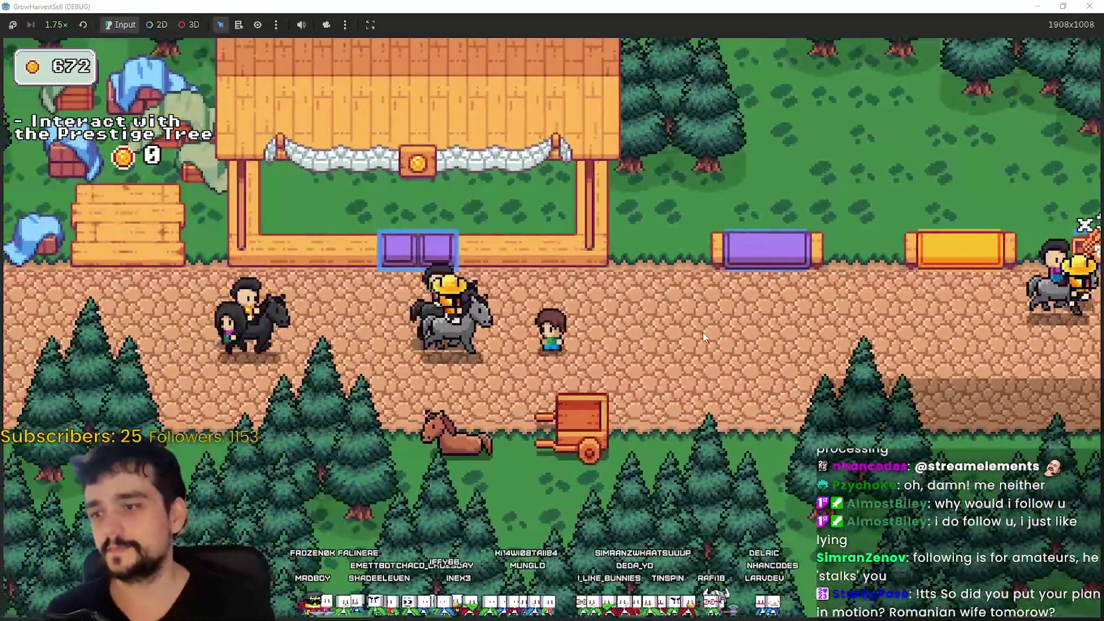
key("d")
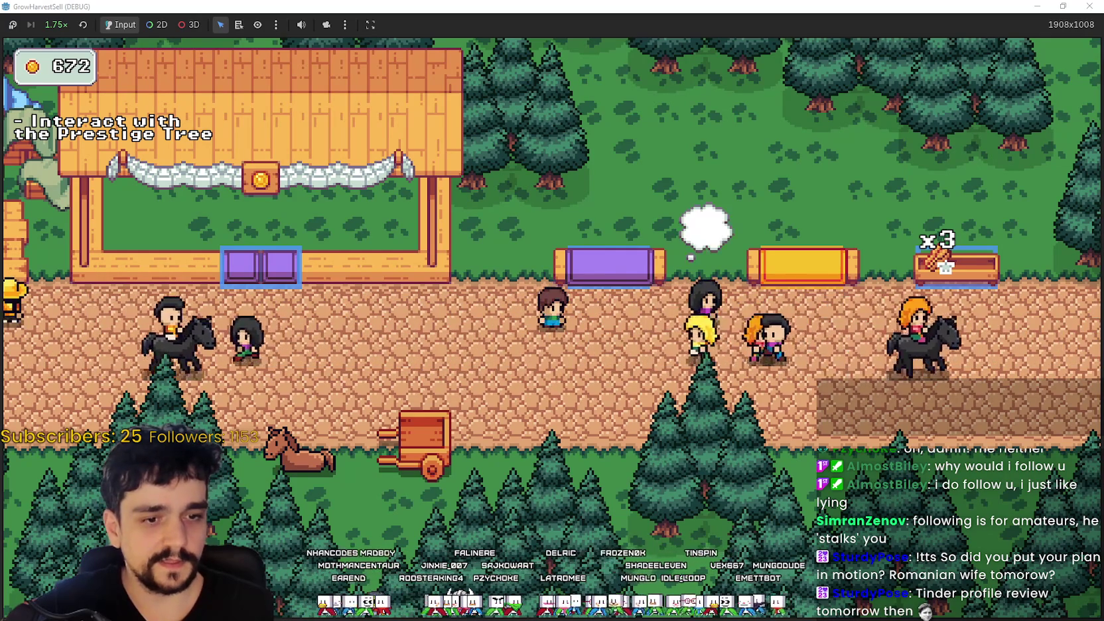
key("alt+Tab")
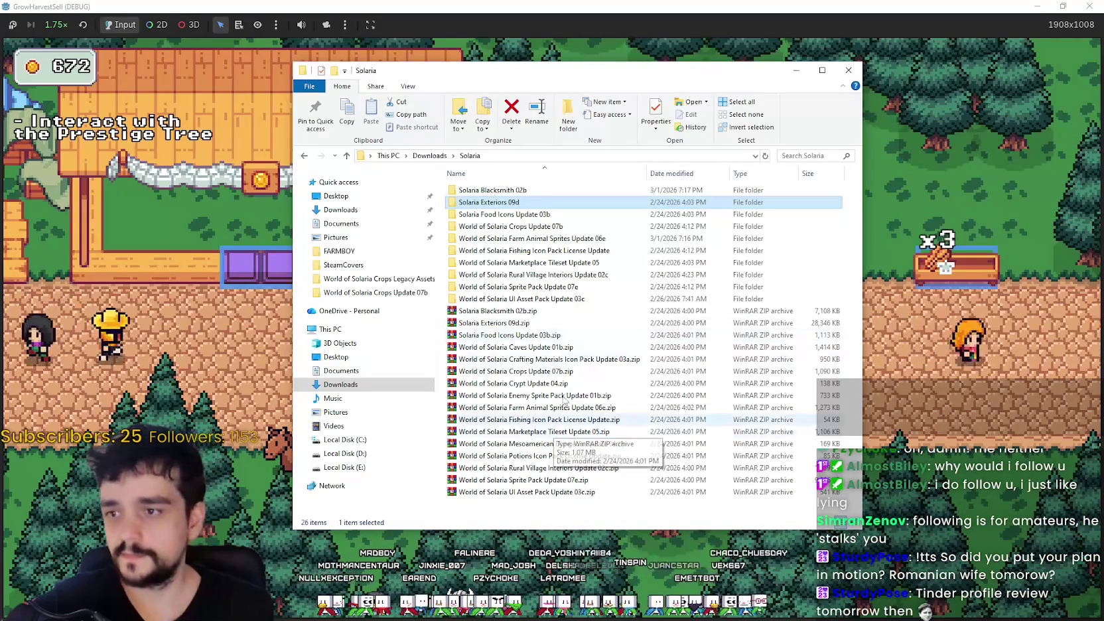
- Browse the Solaria pack folders, peeking into Rural Village Interiors Update 02c and returning to Solaria
left_click(551, 298)
left_click_drag(598, 75, 862, 82)
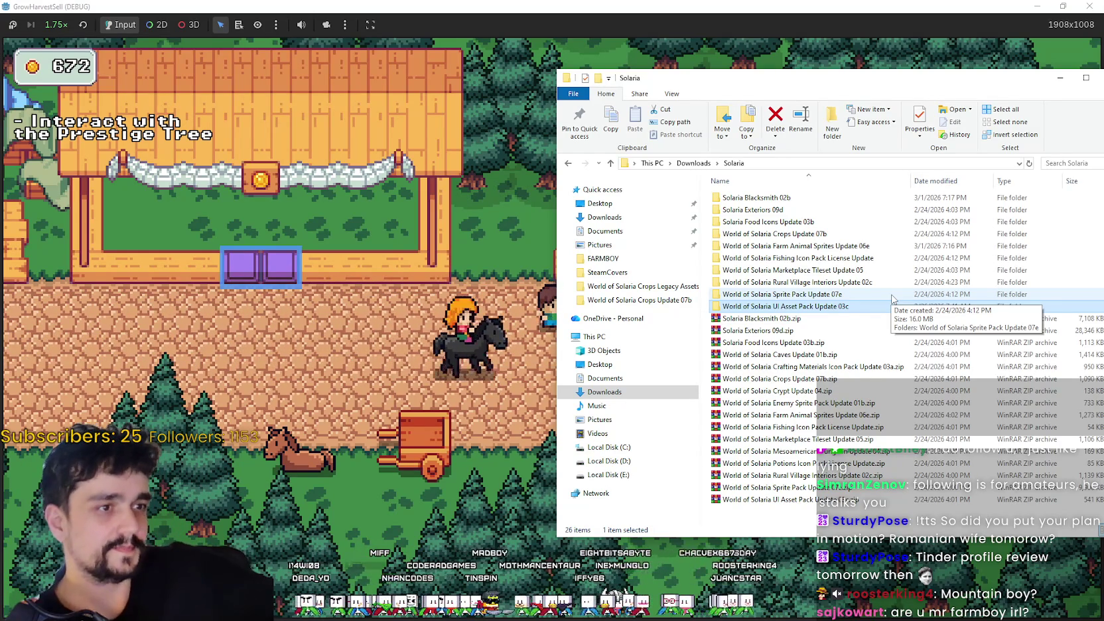
left_click(892, 293)
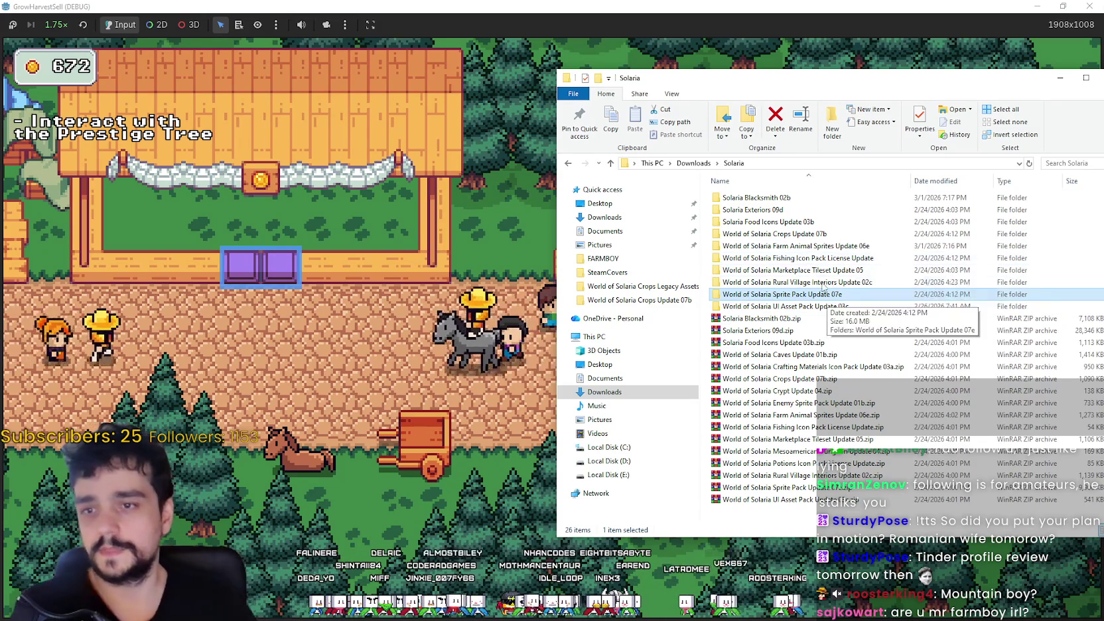
left_click(849, 270)
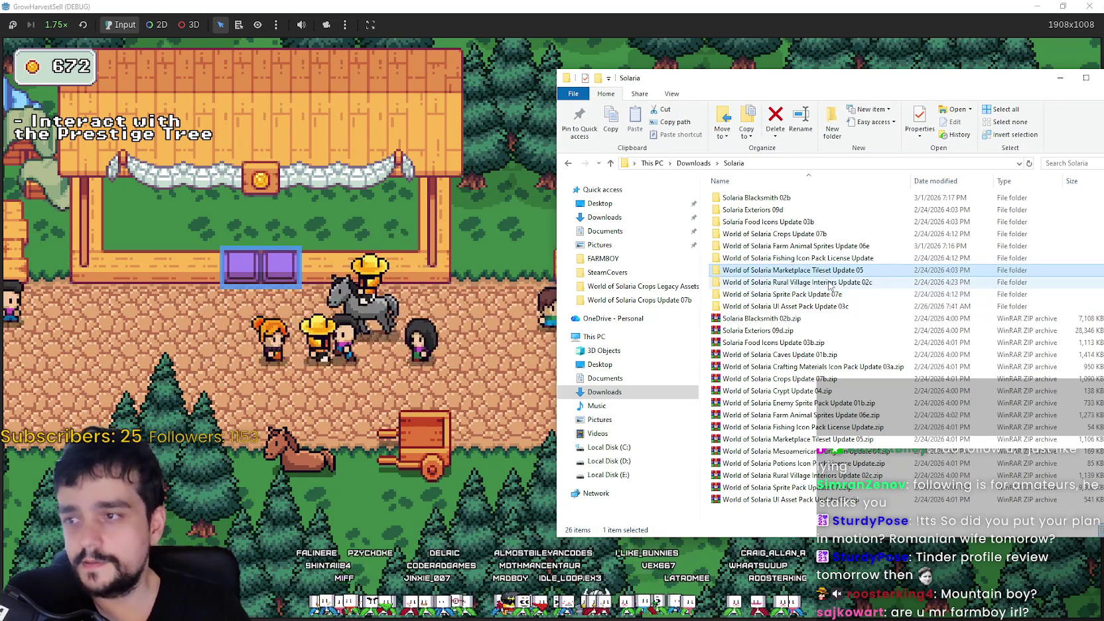
double_click(825, 284)
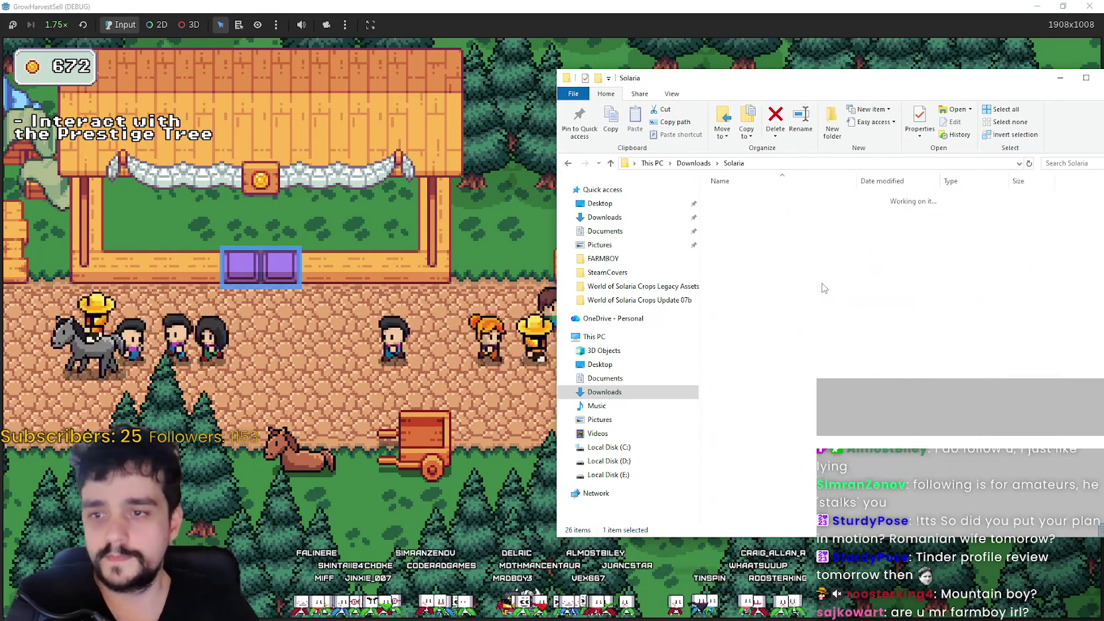
double_click(813, 197)
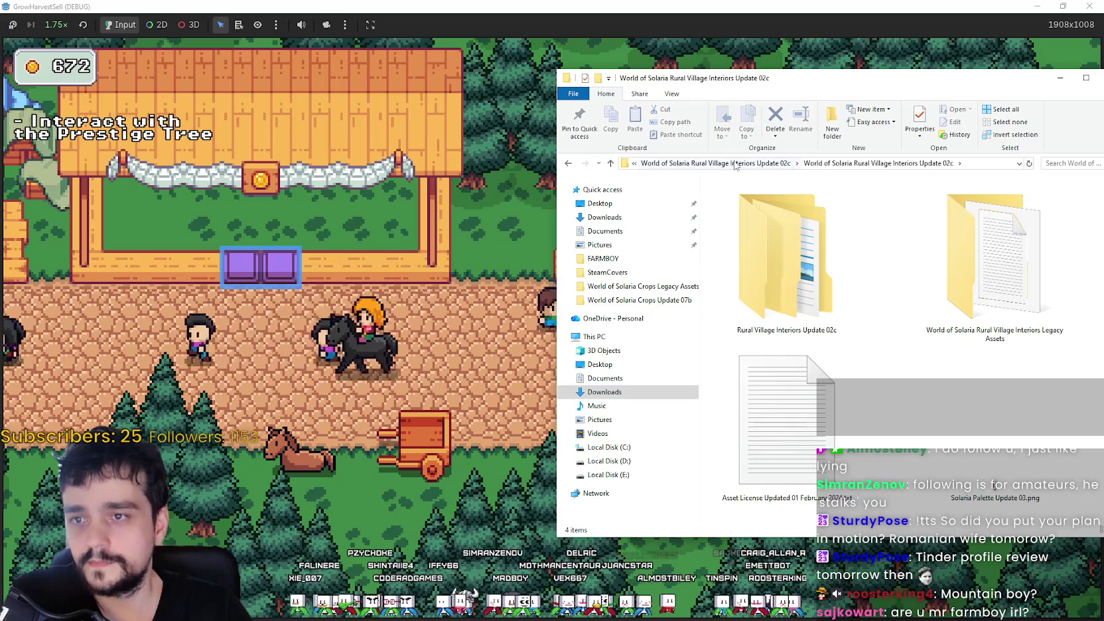
left_click(756, 163)
left_click(733, 163)
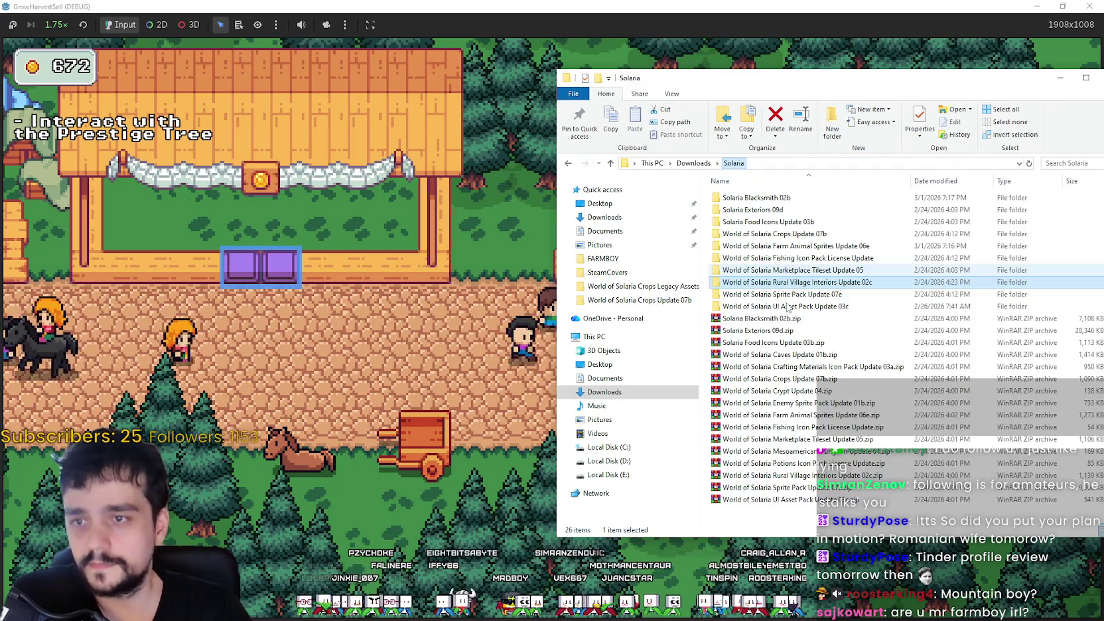
- Open World of Solaria Marketplace Tileset Update 05 > PNG > Shadows and make the window taller
double_click(795, 271)
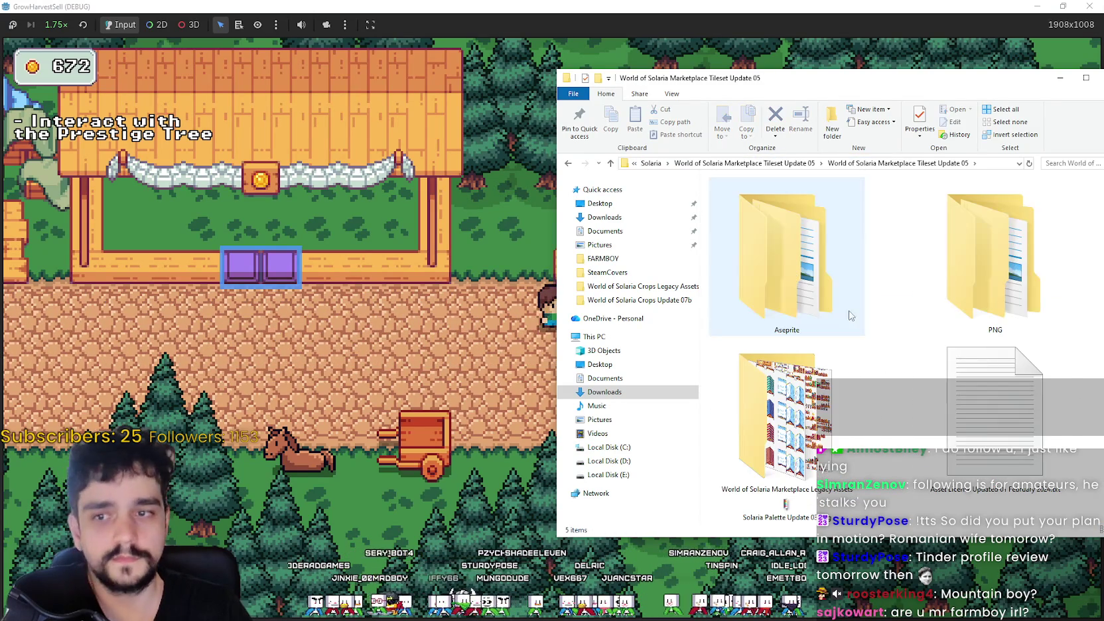
double_click(977, 269)
left_click(799, 213)
double_click(799, 214)
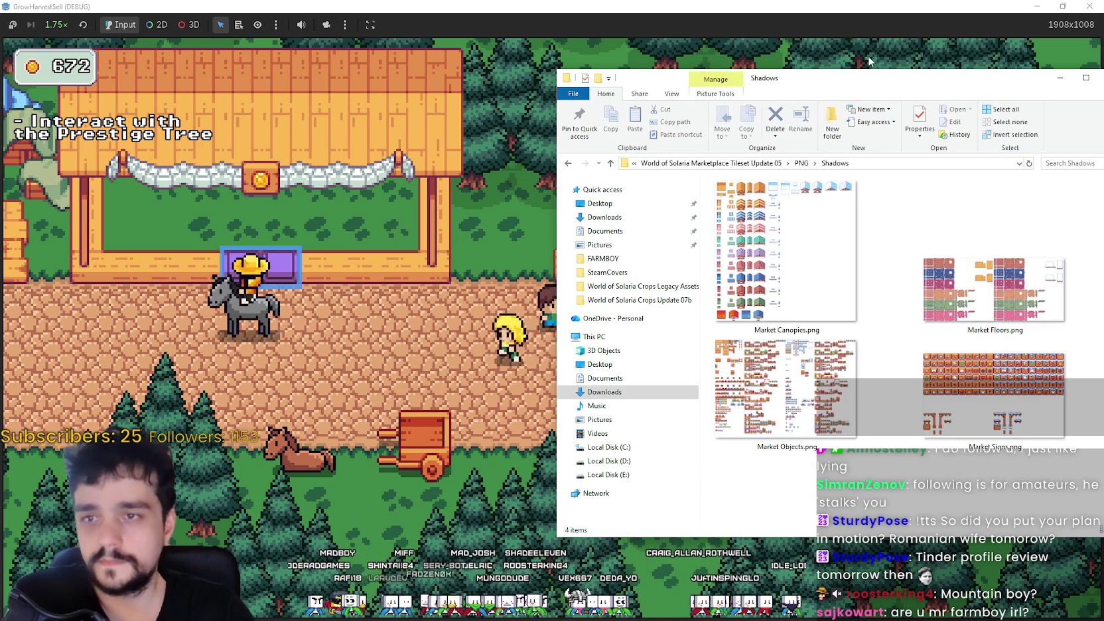
left_click_drag(866, 69, 866, 52)
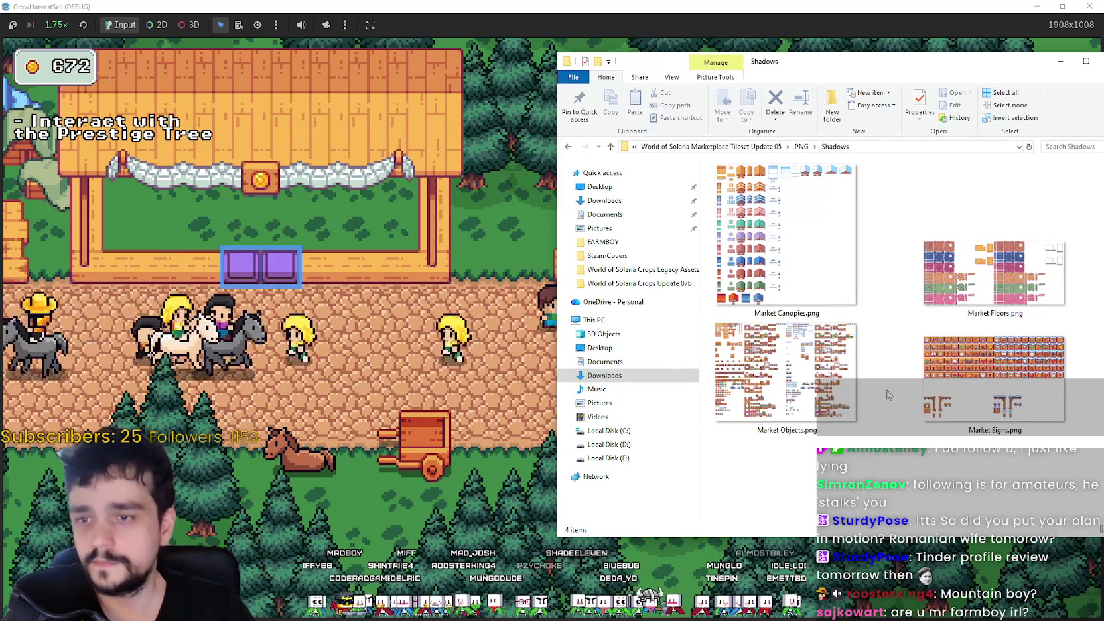
- Switch the Shadows folder view to extra large icons
right_click(902, 398)
mouse_move(902, 398)
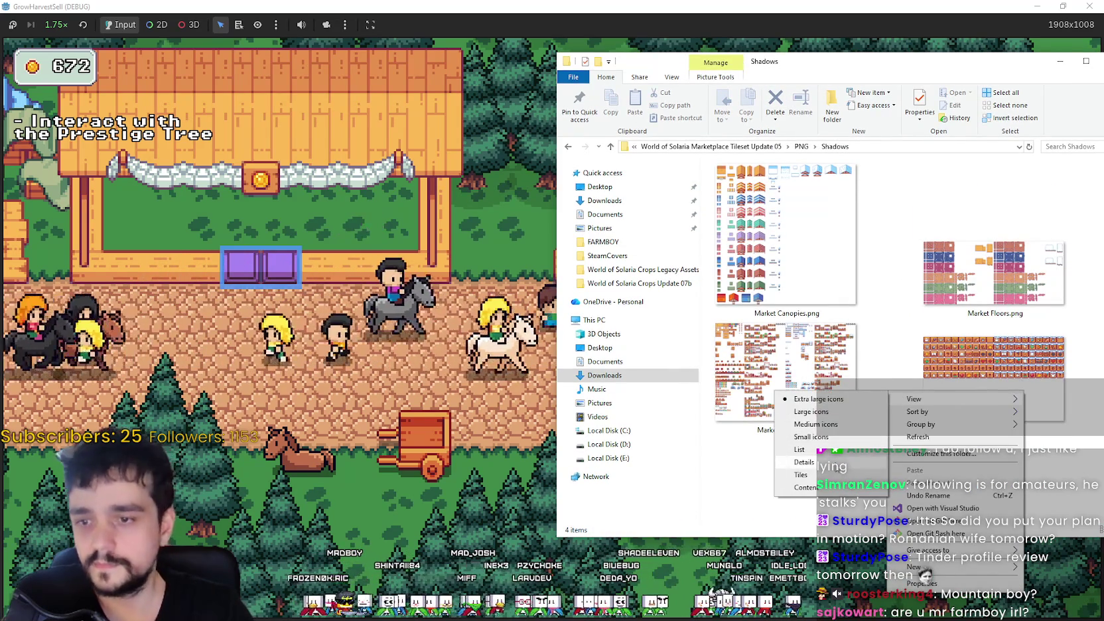
left_click(854, 419)
right_click(780, 253)
mouse_move(863, 257)
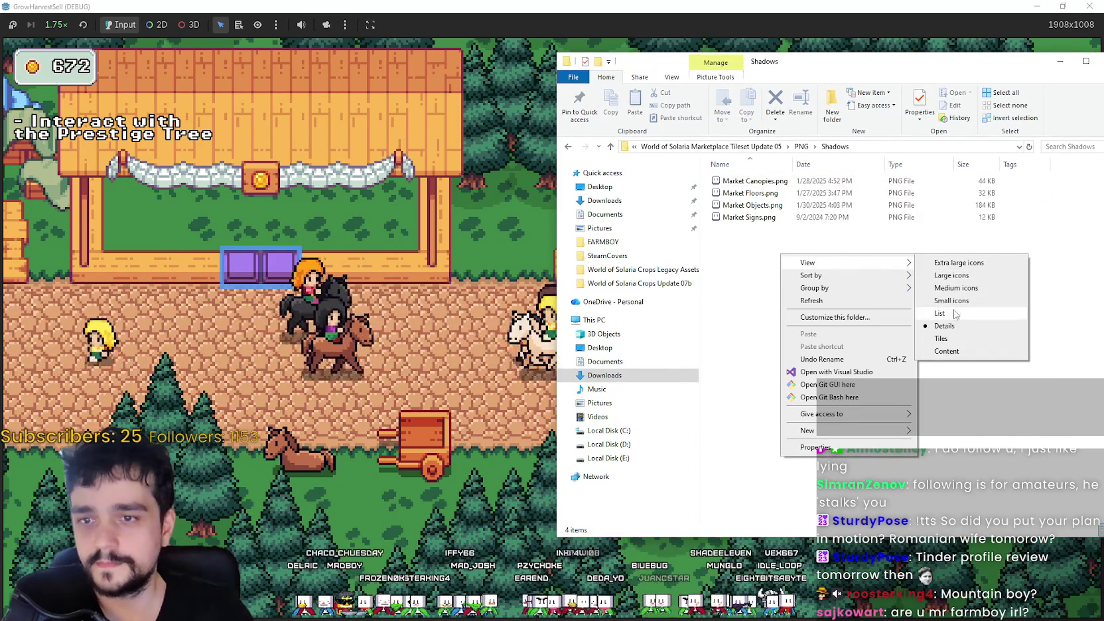
left_click(960, 277)
right_click(828, 281)
mouse_move(849, 287)
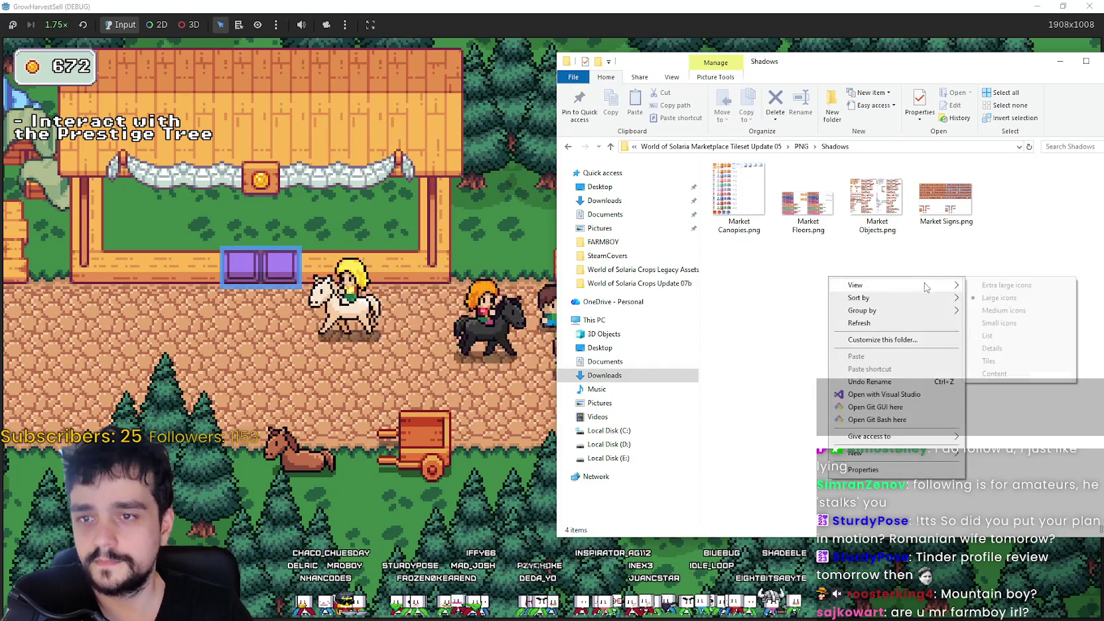
left_click(995, 288)
- Open Market Canopies.png in Aseprite, then pick Market Objects.png in the folder
left_click(794, 239)
double_click(794, 239)
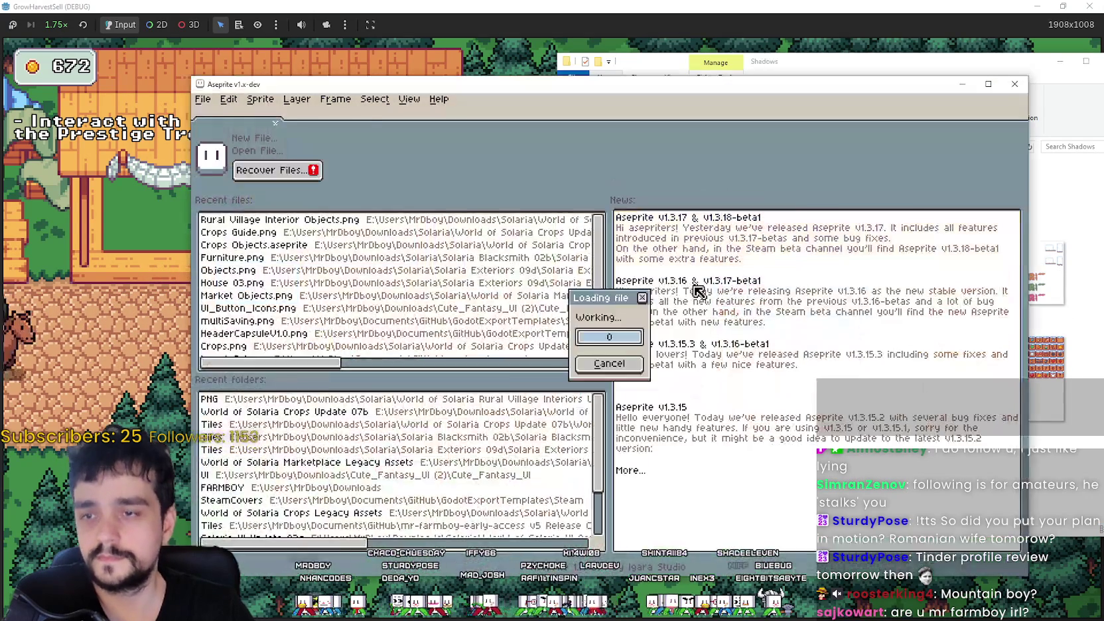
scroll(741, 252, "up", 2)
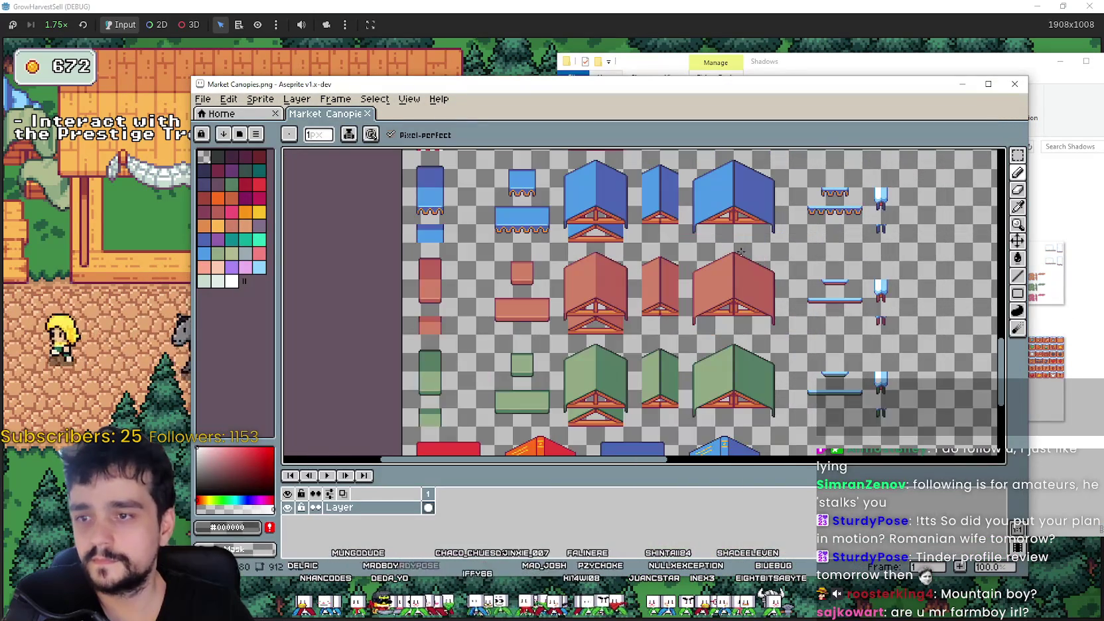
left_click(1014, 84)
- Open Market Objects.png in Aseprite and zoom around its stall and crate sprites
double_click(783, 368)
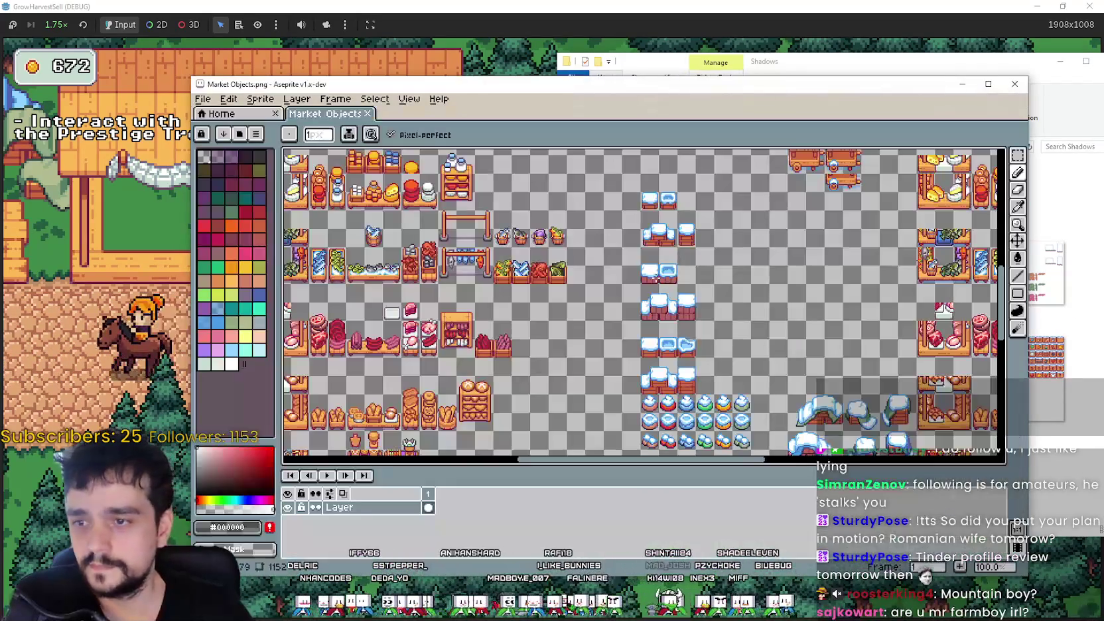
left_click_drag(685, 259, 567, 147)
scroll(725, 243, "down", 3)
scroll(725, 243, "right", 2)
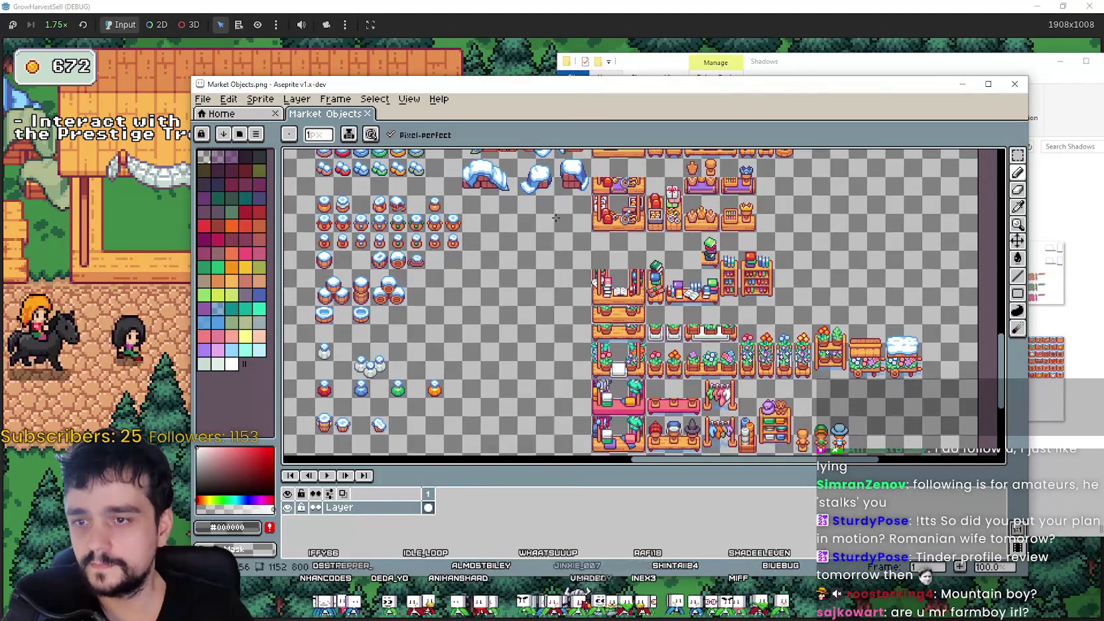
scroll(701, 323, "up", 3)
scroll(701, 322, "left", 1)
scroll(607, 307, "up", 5)
scroll(607, 308, "left", 5)
scroll(500, 264, "down", 2)
scroll(497, 199, "up", 2)
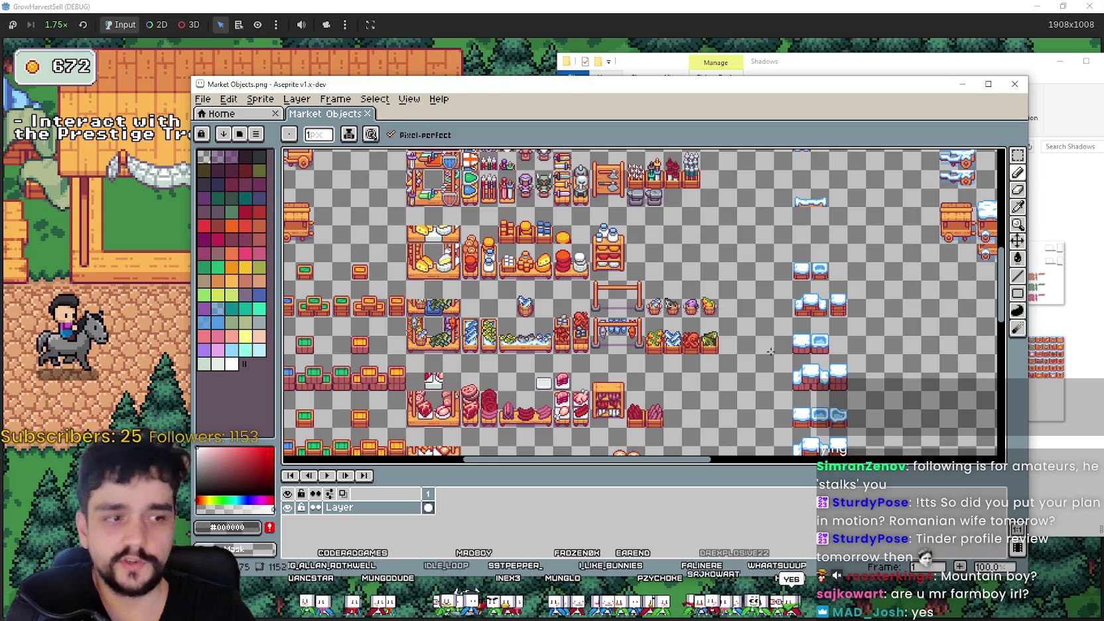
scroll(921, 303, "down", 1)
scroll(734, 294, "up", 2)
scroll(735, 294, "down", 1)
scroll(796, 251, "right", 3)
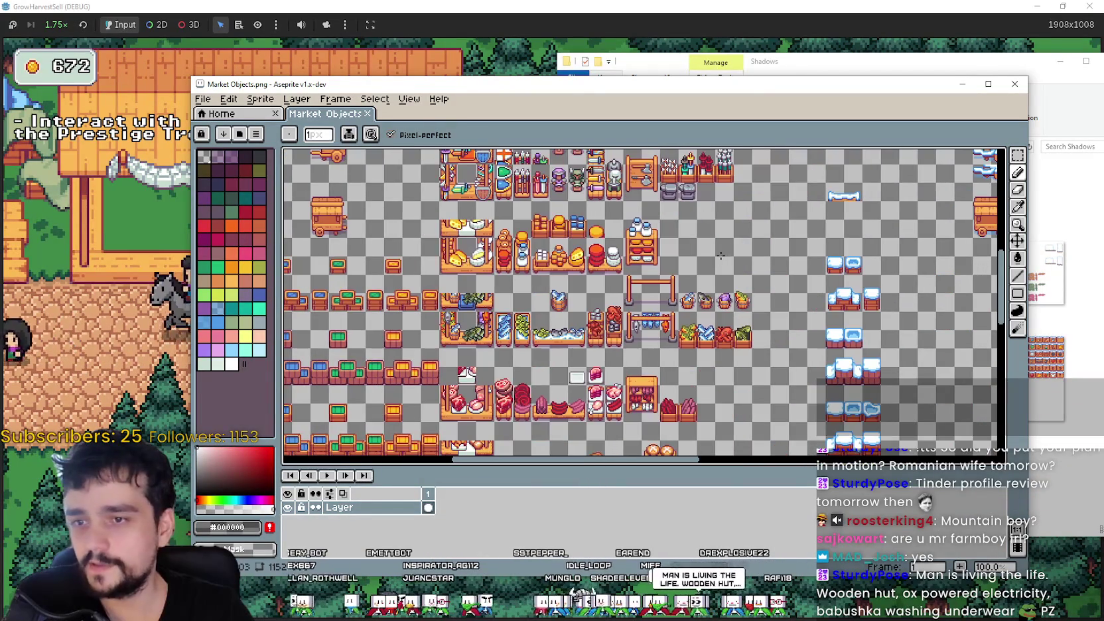
scroll(707, 237, "up", 5)
scroll(707, 237, "left", 4)
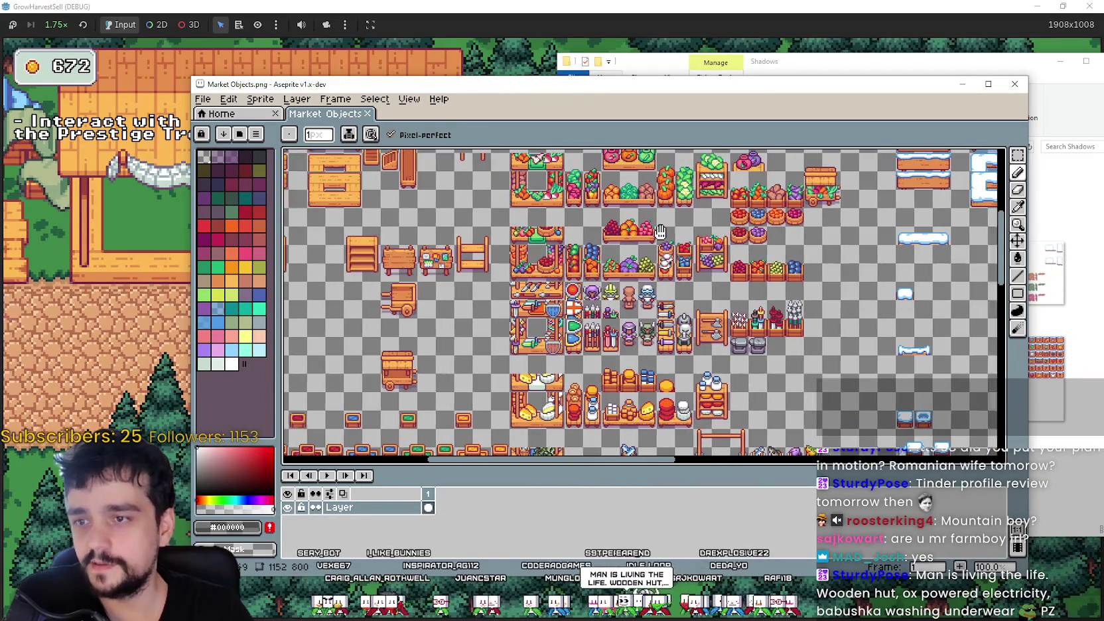
scroll(707, 237, "up", 3)
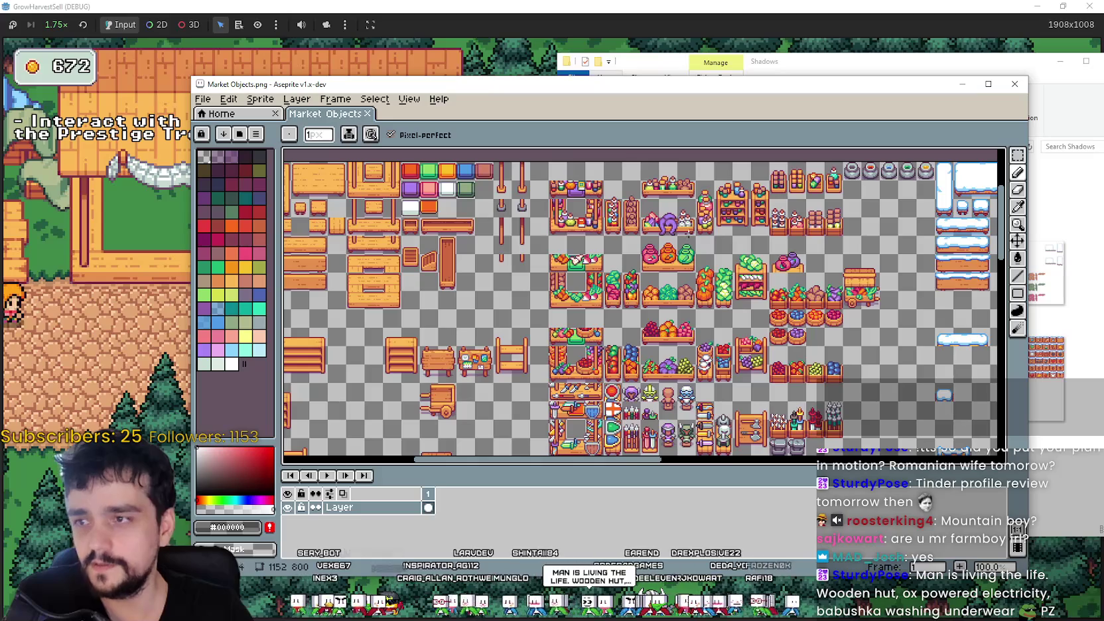
scroll(684, 237, "down", 2)
scroll(684, 237, "up", 2)
- Pan down to the produce stall sprites and zoom in to inspect them
mouse_move(687, 336)
left_mouse_down()
mouse_move(783, 312)
mouse_move(833, 147)
mouse_move(740, 290)
mouse_move(684, 96)
left_mouse_up()
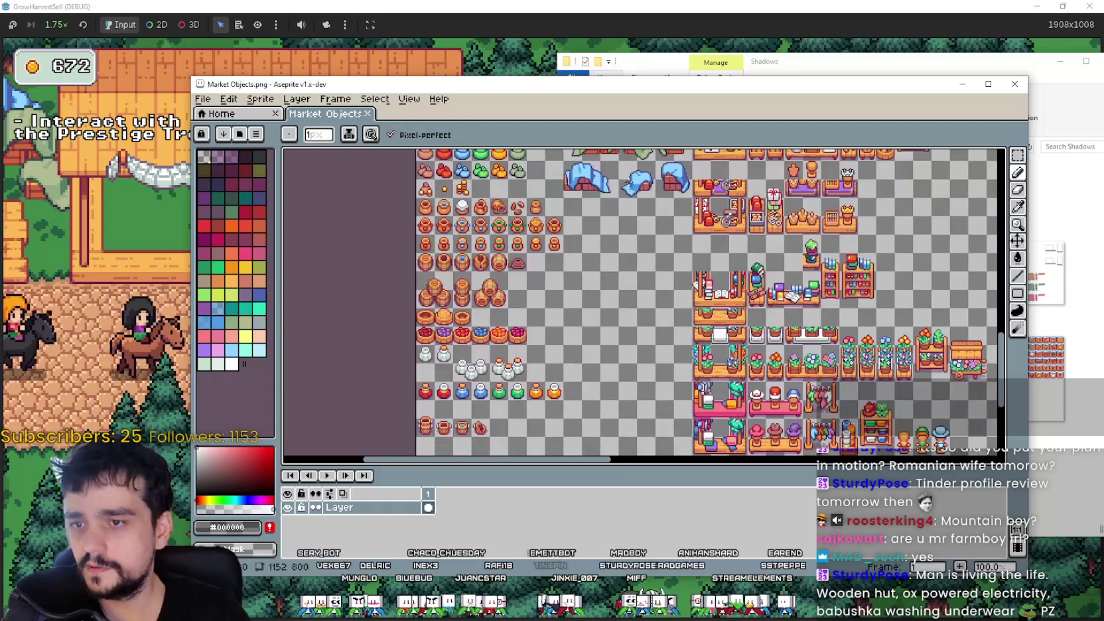
scroll(664, 253, "right", 8)
scroll(664, 253, "right", 4)
scroll(650, 212, "down", 3)
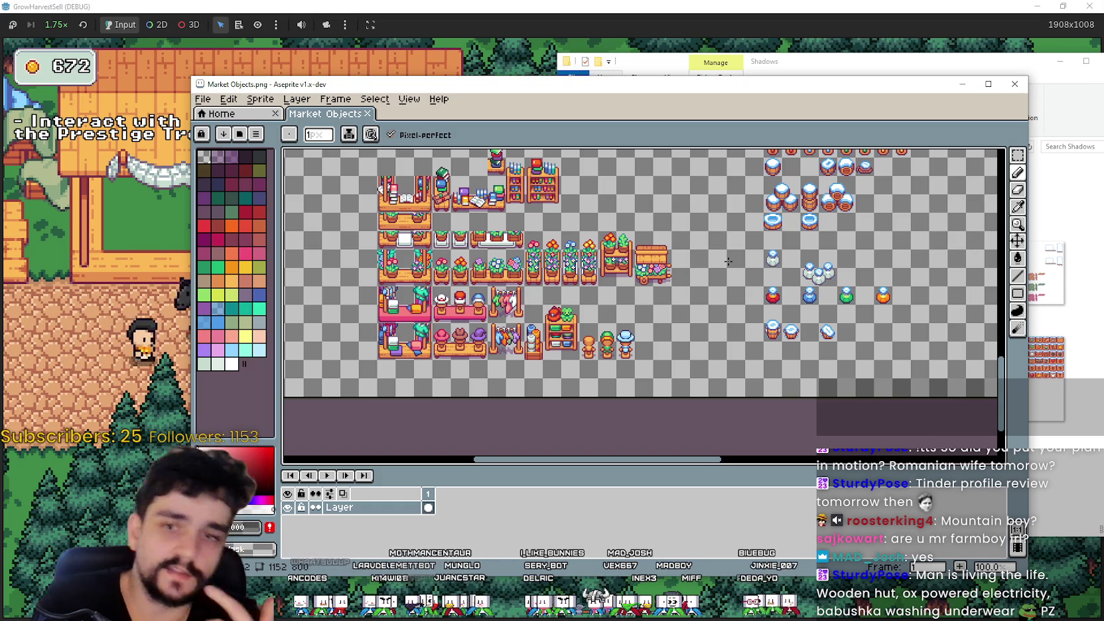
scroll(765, 334, "down", 3)
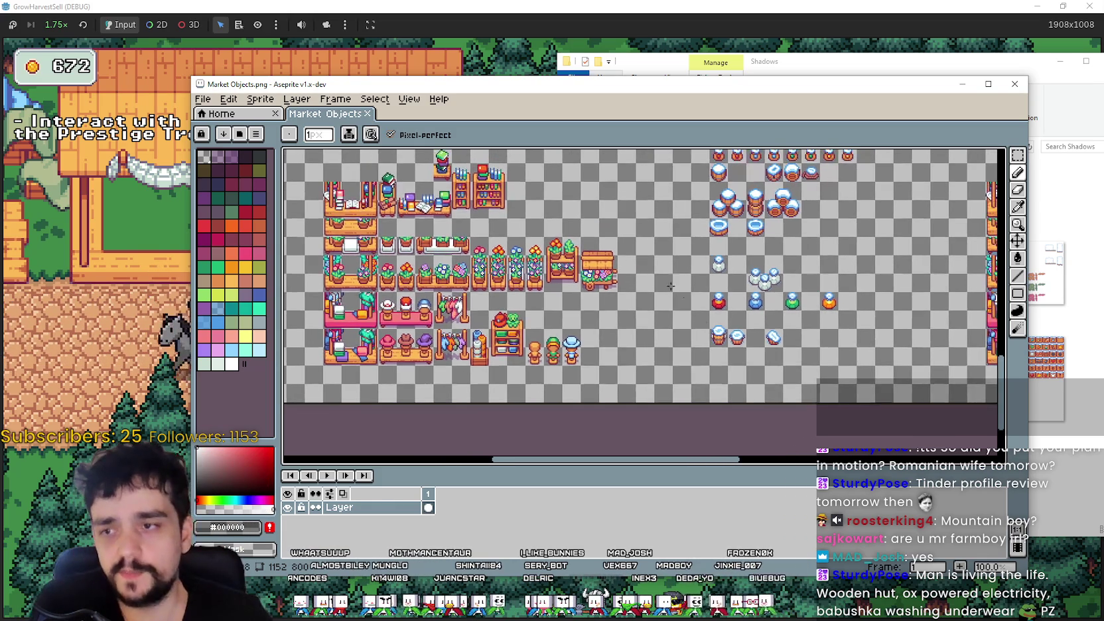
scroll(665, 362, "up", 3)
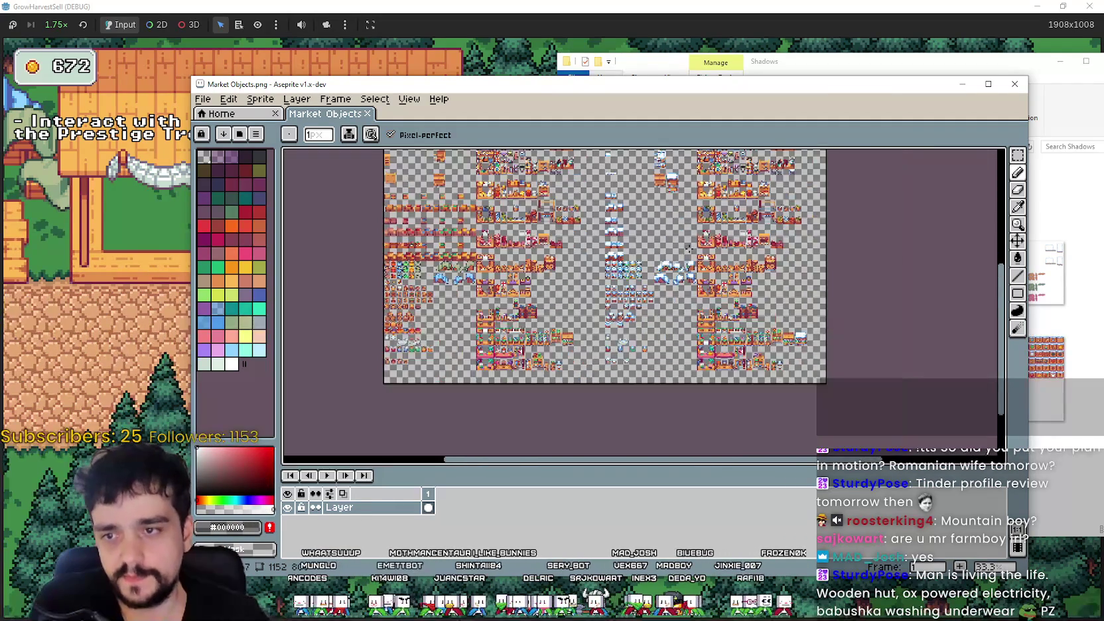
scroll(665, 362, "down", 3)
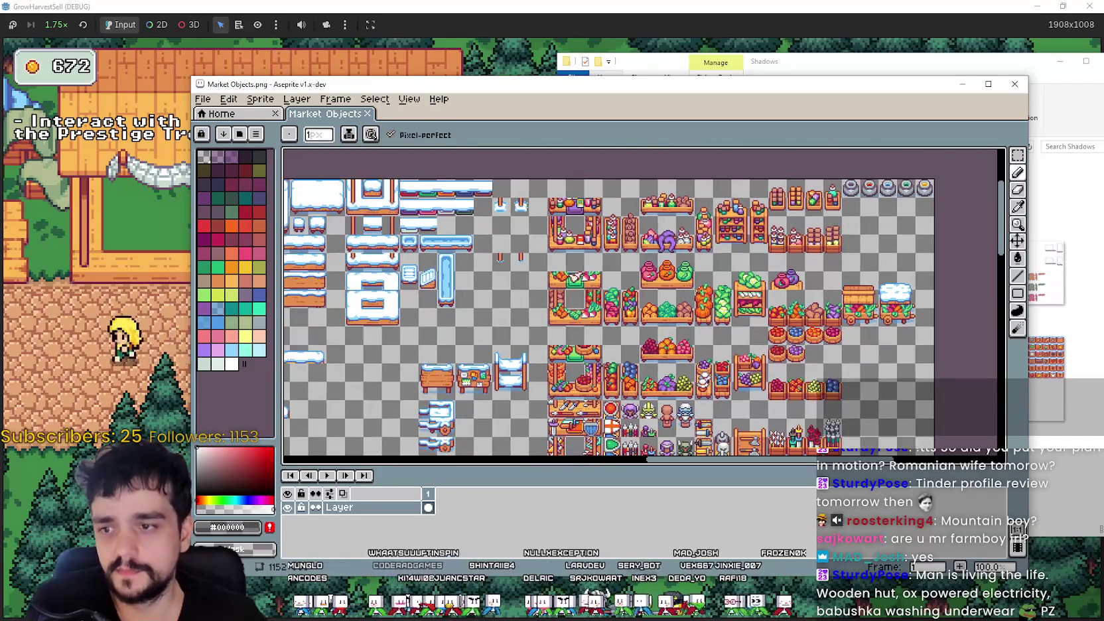
scroll(607, 354, "up", 3)
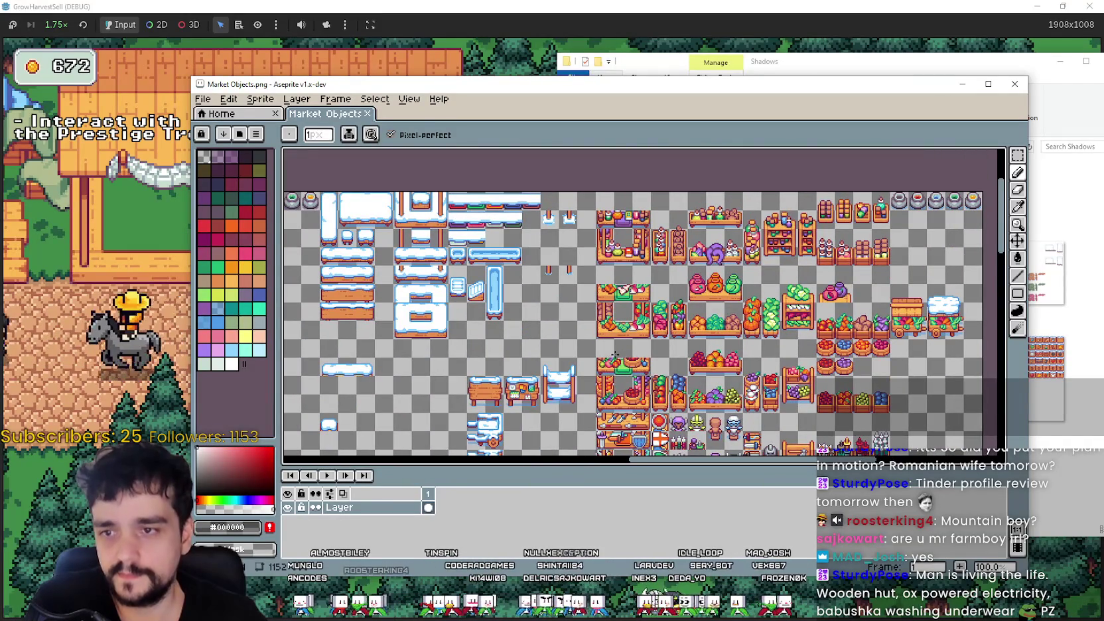
- Pan over to the sheet's left edge, then switch back to the running game
left_click_drag(612, 351, 790, 306)
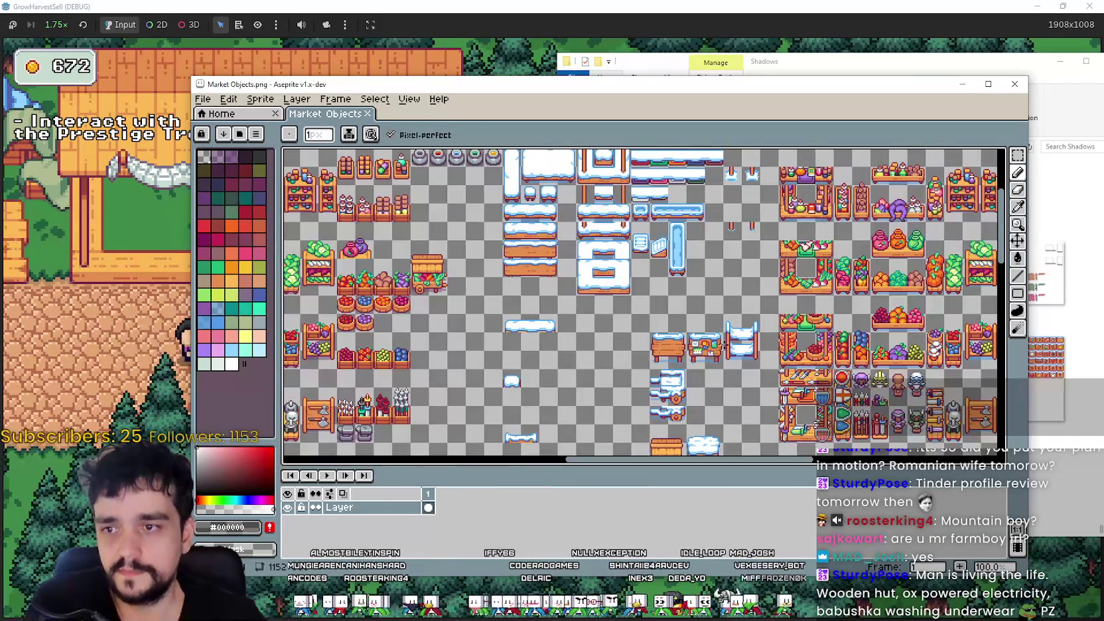
left_click_drag(830, 275, 654, 262)
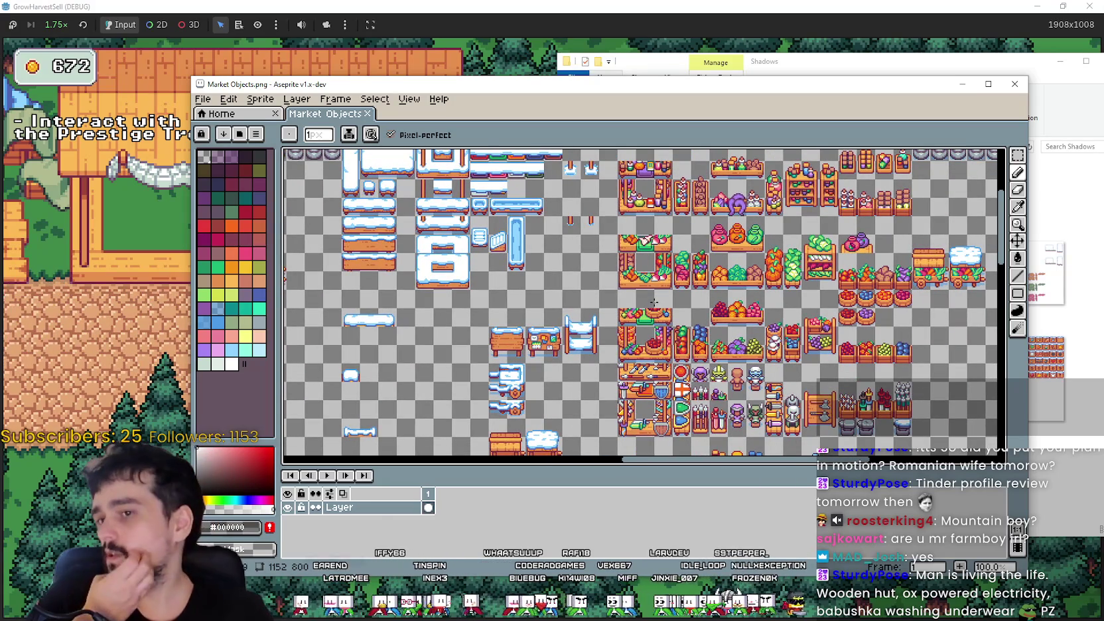
left_click_drag(839, 181, 973, 180)
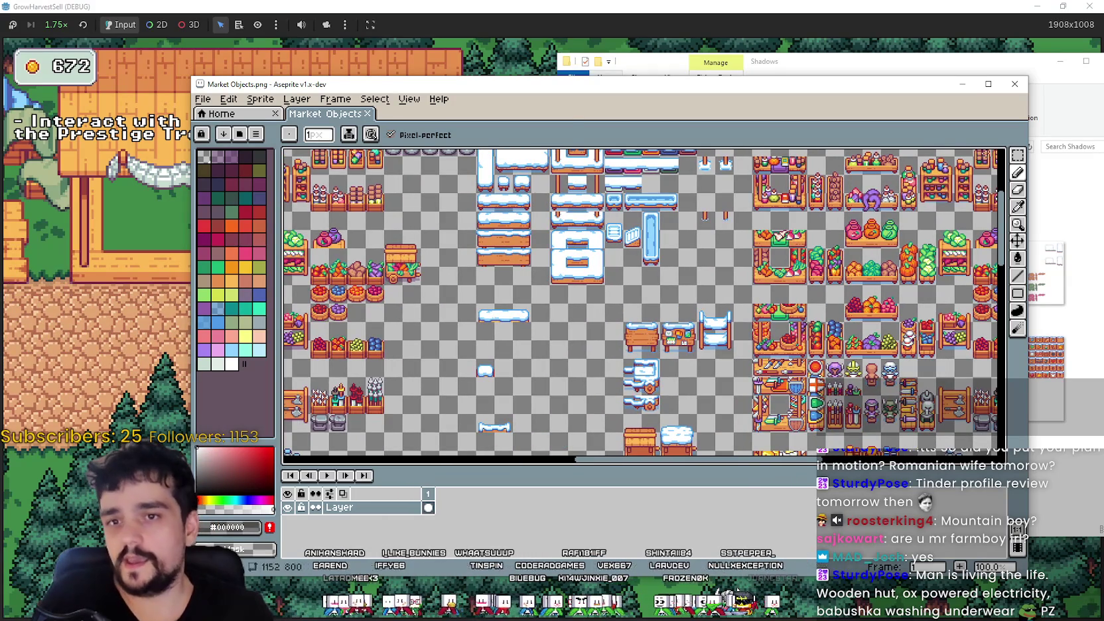
key("alt+Tab")
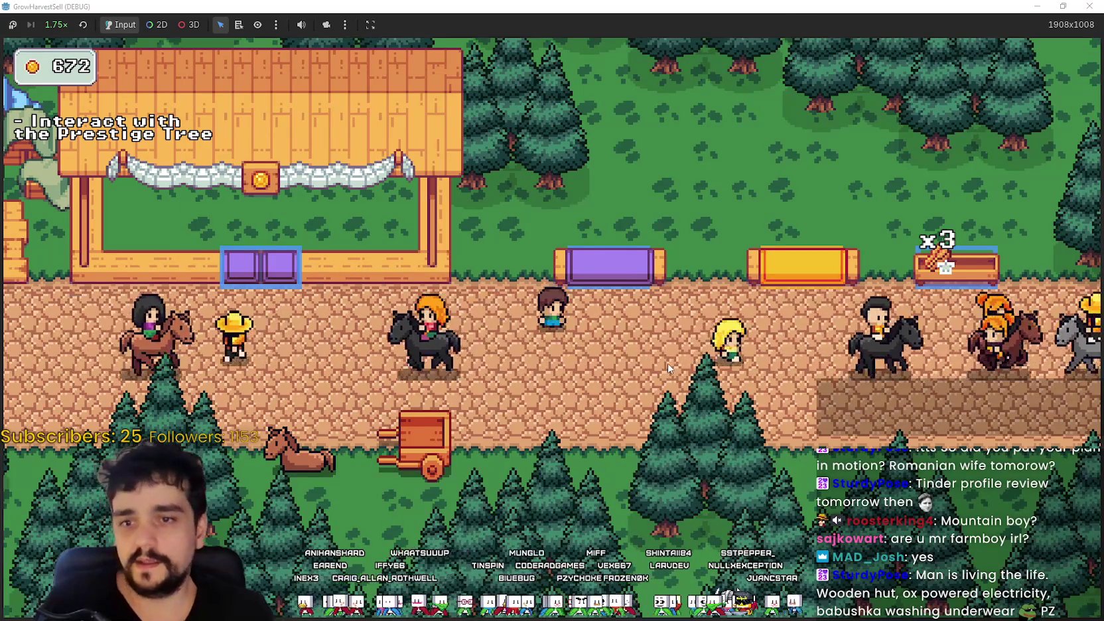
- Walk the player right and back left along the road, then return to Aseprite with the Rectangular Marquee (M)
key("d")
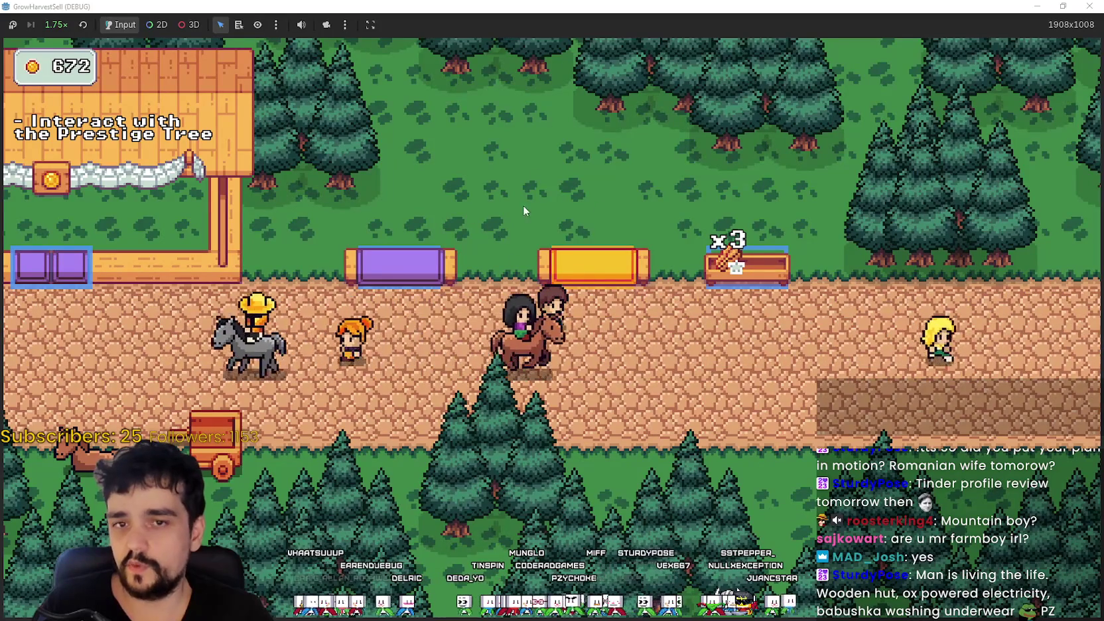
key("a")
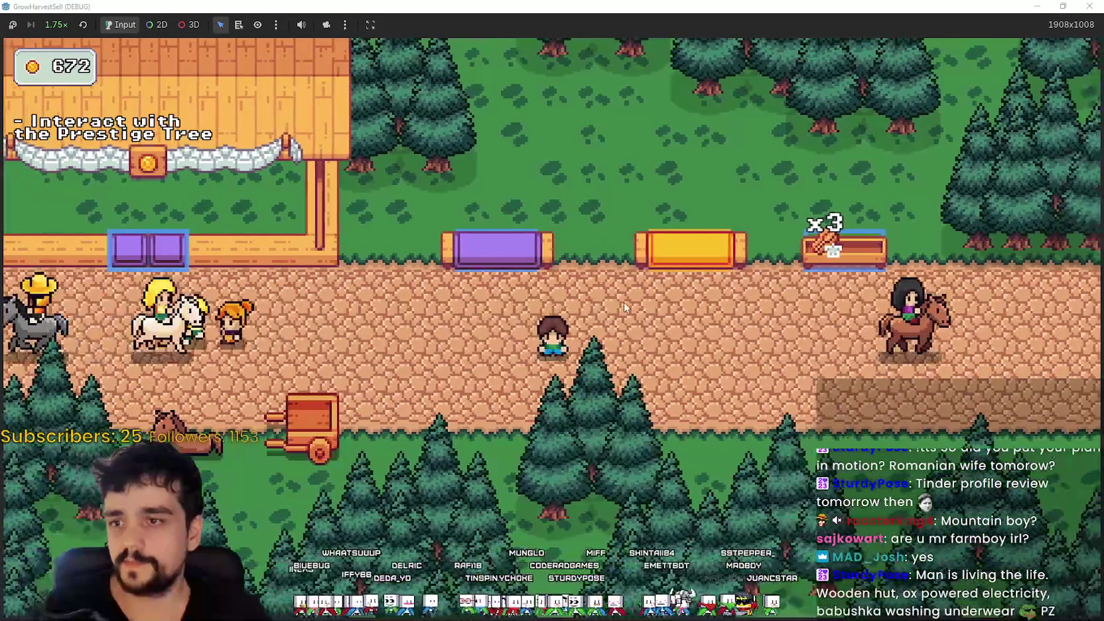
key("alt+Tab")
key("alt+Tab")
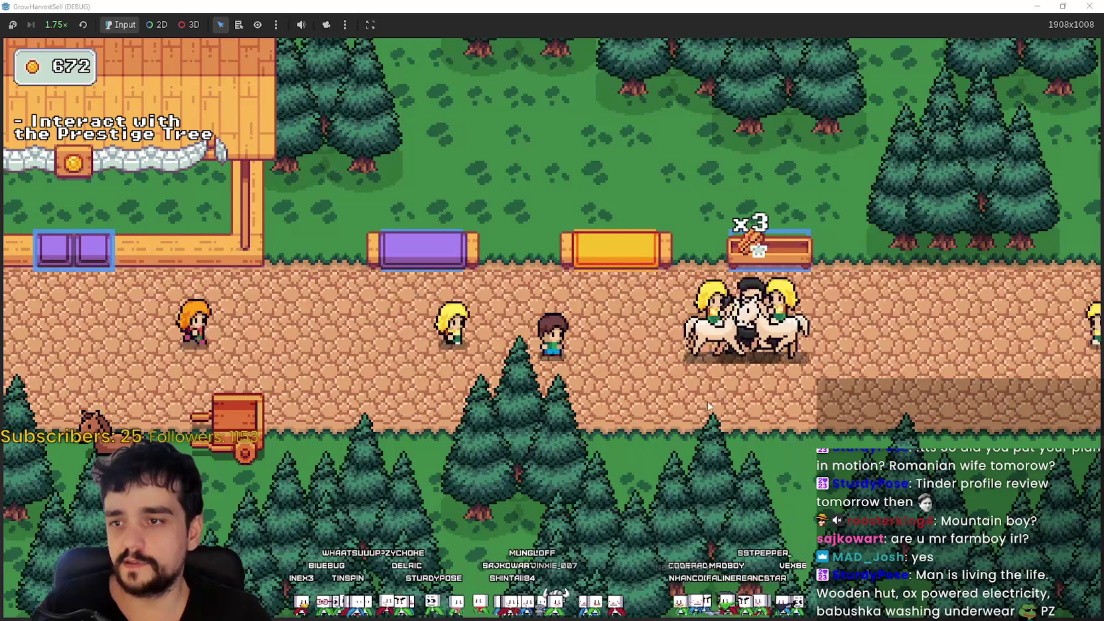
key("alt+Tab")
key("m")
scroll(568, 307, "up", 2)
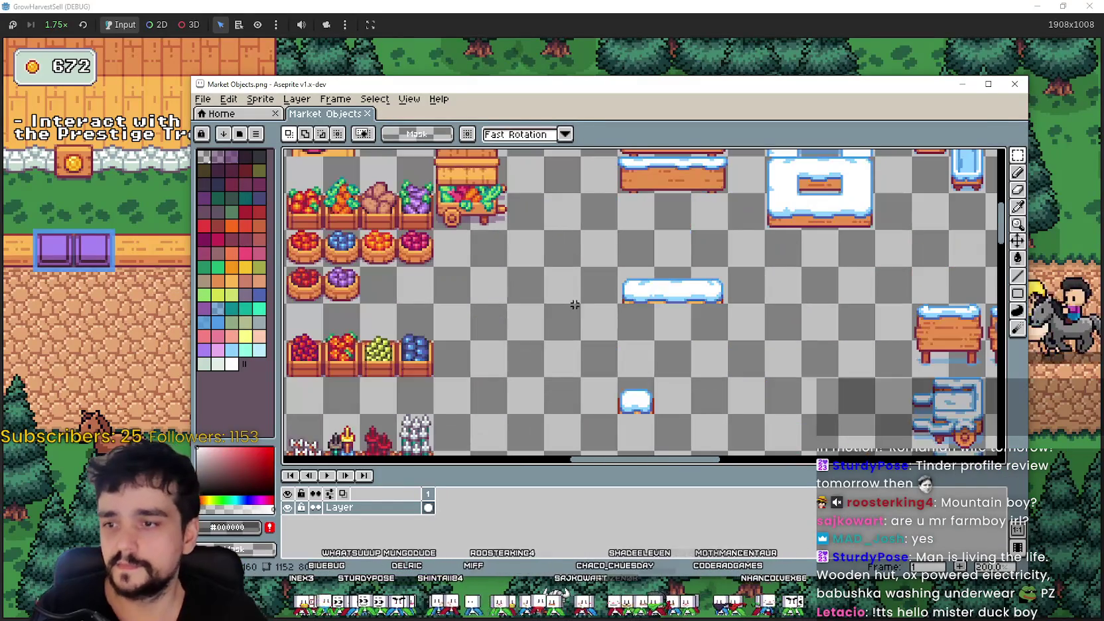
- Zoom in and out on the Market Objects sheet with rectangular selection active
scroll(564, 299, "up", 2)
key("m")
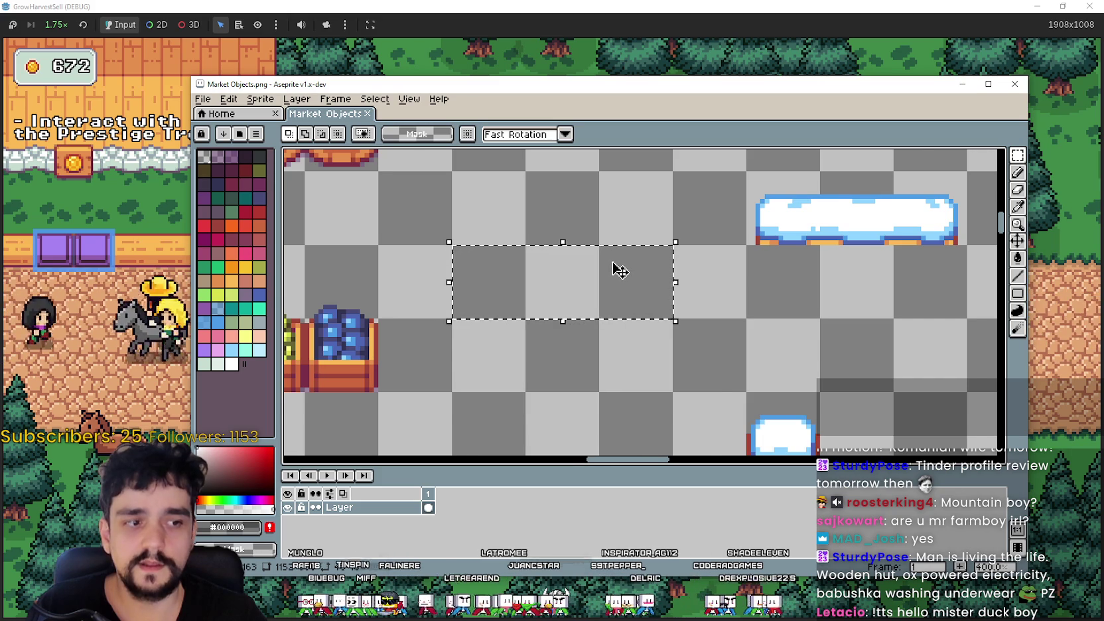
scroll(618, 268, "down", 1)
scroll(616, 267, "up", 1)
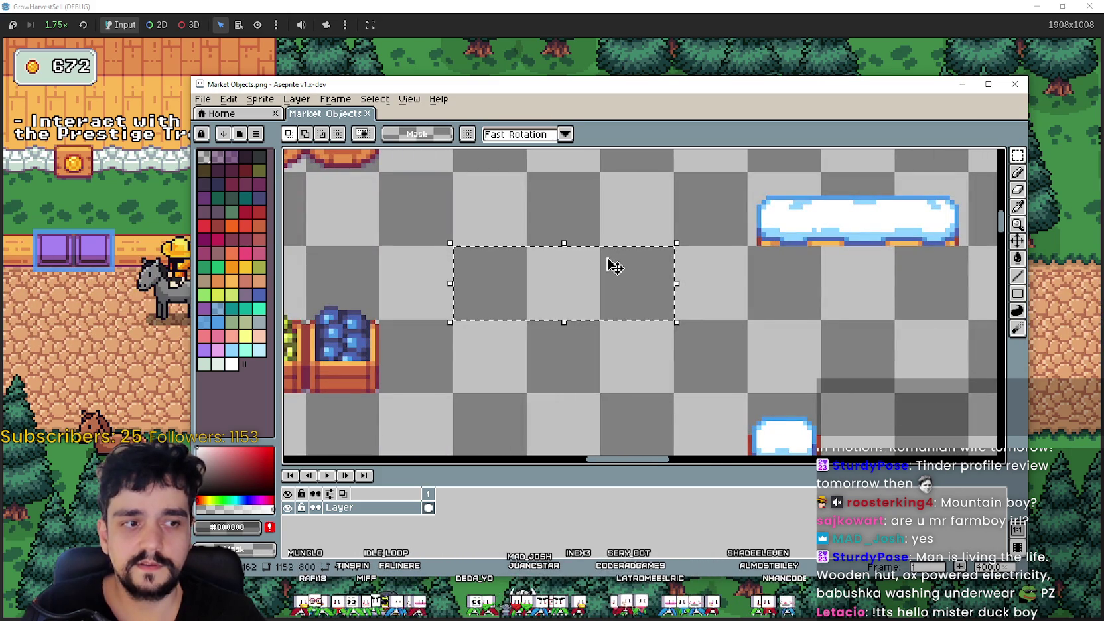
scroll(614, 267, "down", 1)
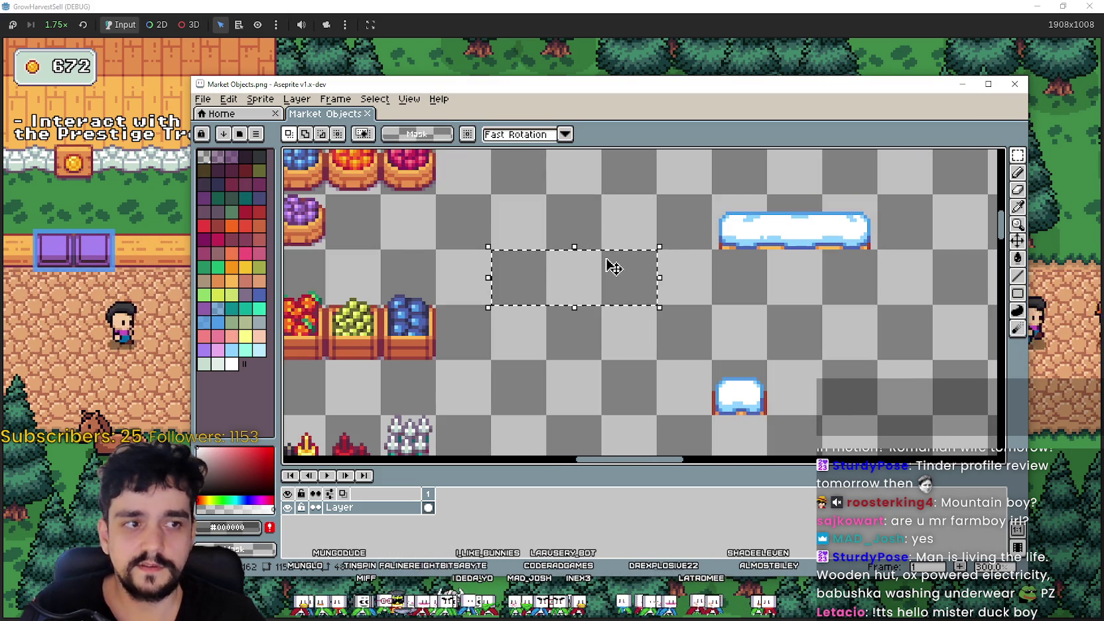
scroll(582, 341, "down", 1)
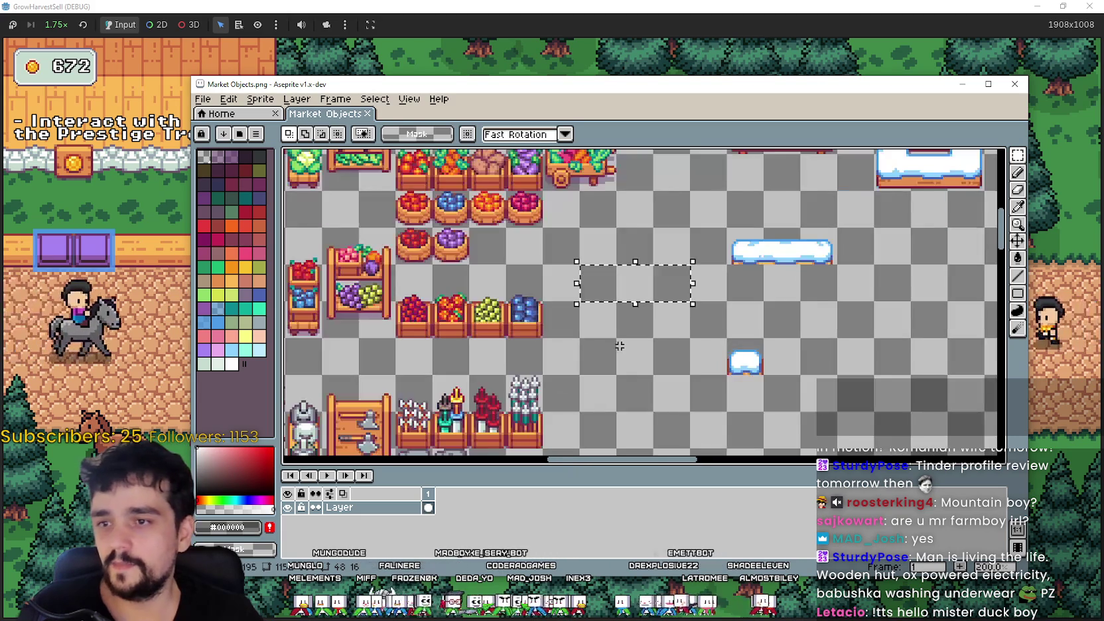
scroll(608, 309, "up", 1)
- Try selecting empty grid cells: a seven-cell strip, one cell, two cells, a two-by-two block, then deselect
mouse_move(971, 287)
left_mouse_down()
mouse_move(596, 272)
mouse_move(942, 285)
left_mouse_up()
scroll(642, 339, "down", 1)
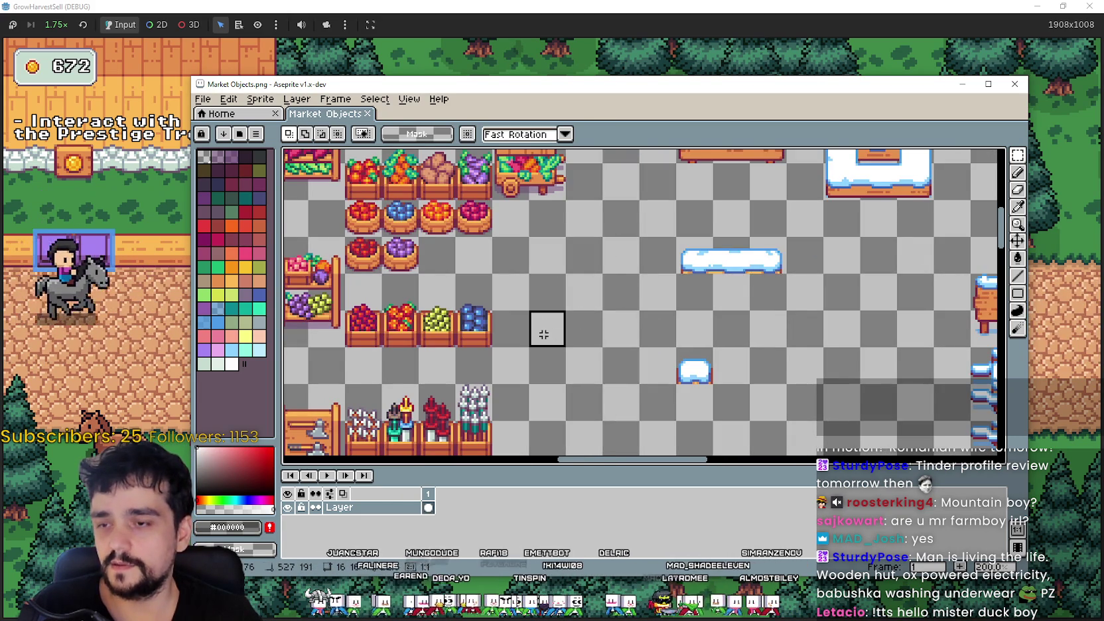
left_click(544, 334)
scroll(544, 334, "up", 1)
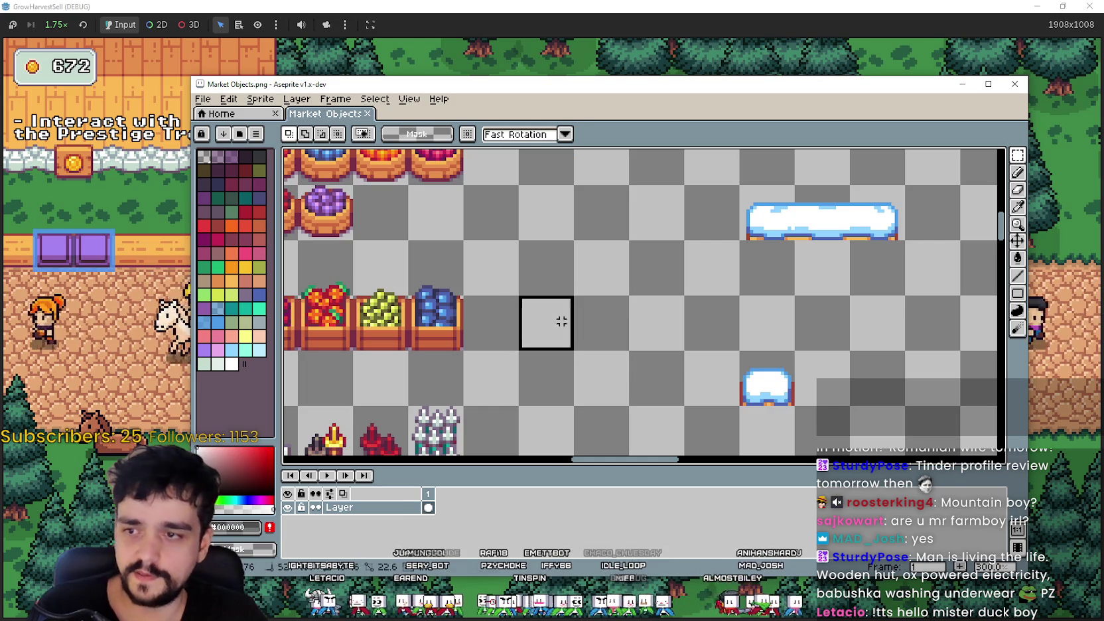
left_click_drag(544, 328, 596, 310)
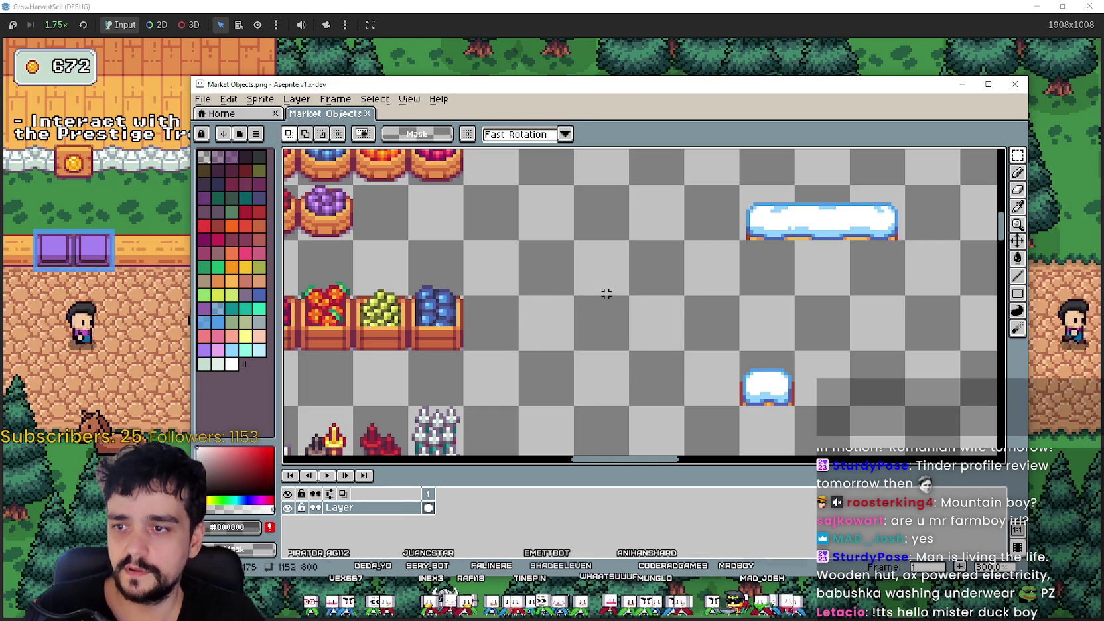
left_click_drag(561, 319, 597, 272)
scroll(654, 345, "down", 3)
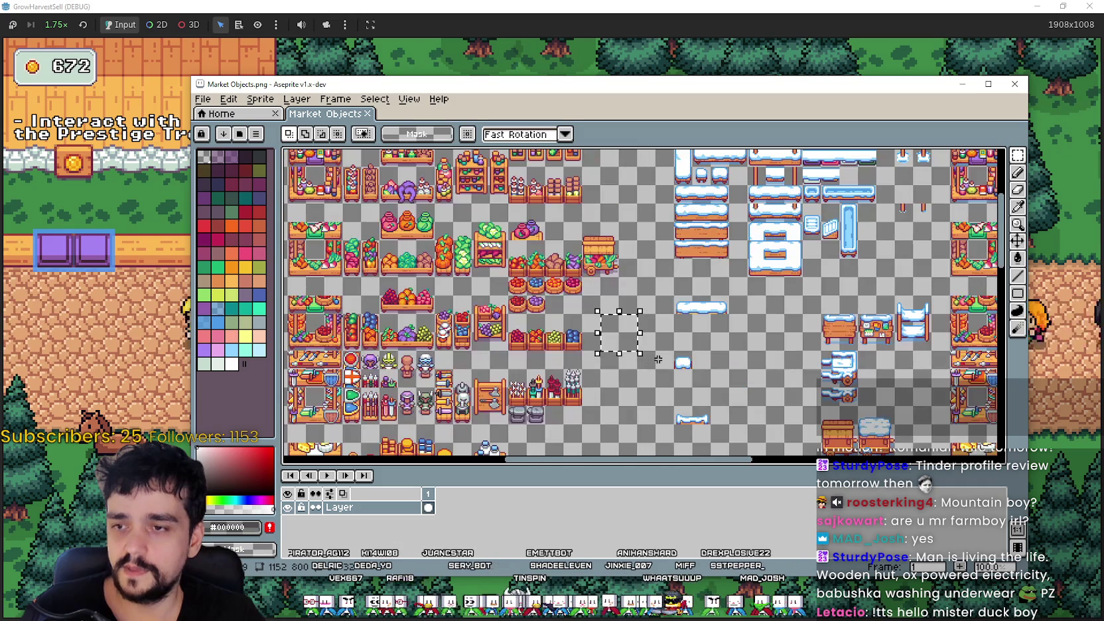
scroll(661, 345, "up", 3)
scroll(690, 298, "down", 1)
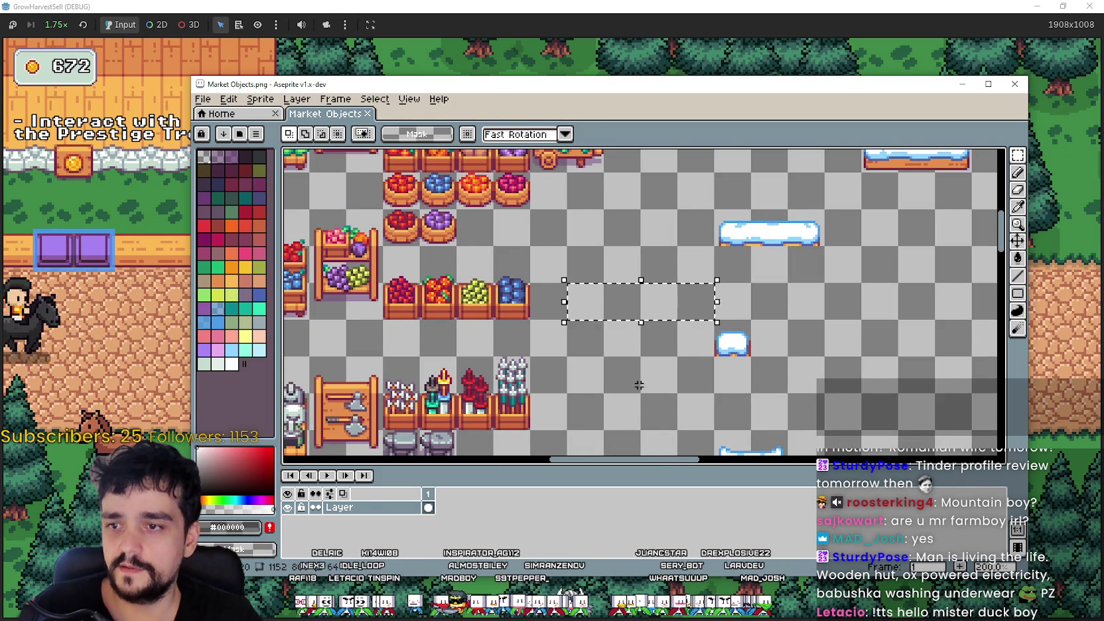
left_click(593, 316)
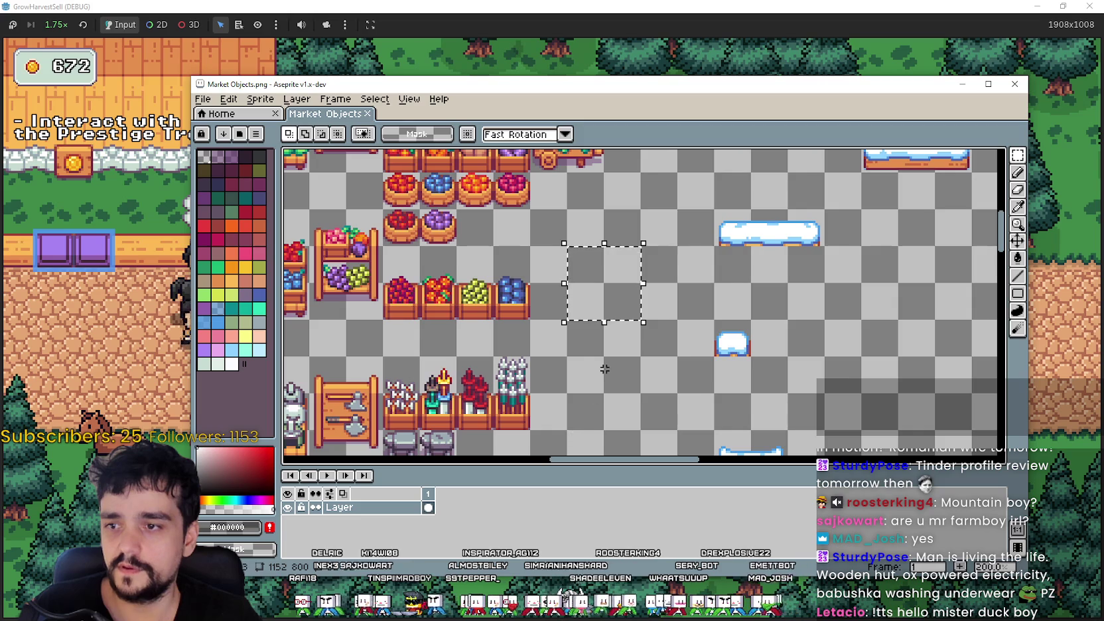
- Pan through the lower crate and food-stall rows and the pots, flowers and shelves
scroll(605, 369, "down", 3)
scroll(518, 267, "up", 3)
scroll(630, 302, "down", 2)
left_click_drag(616, 328, 667, 65)
left_click_drag(772, 453, 758, 331)
mouse_move(750, 397)
left_mouse_down()
mouse_move(743, 336)
mouse_move(667, 291)
left_mouse_up()
mouse_move(666, 290)
left_mouse_down()
mouse_move(696, 322)
mouse_move(854, 405)
mouse_move(791, 416)
left_mouse_up()
scroll(483, 163, "down", 3)
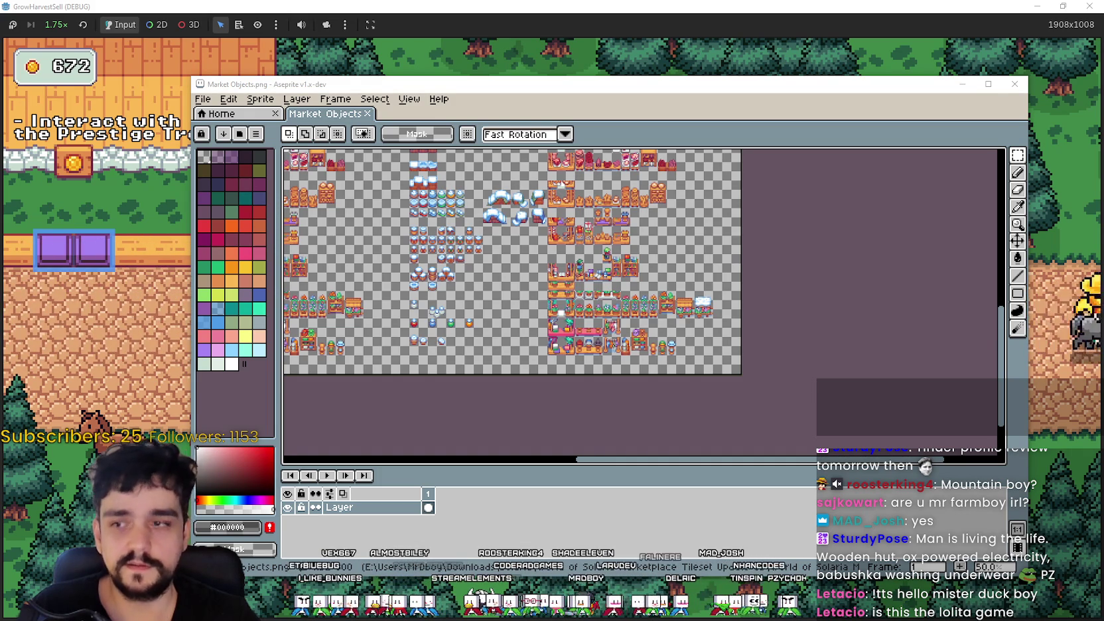
- Walk the player left and down toward the cart in the game, then return to the file browser
key("alt+Tab")
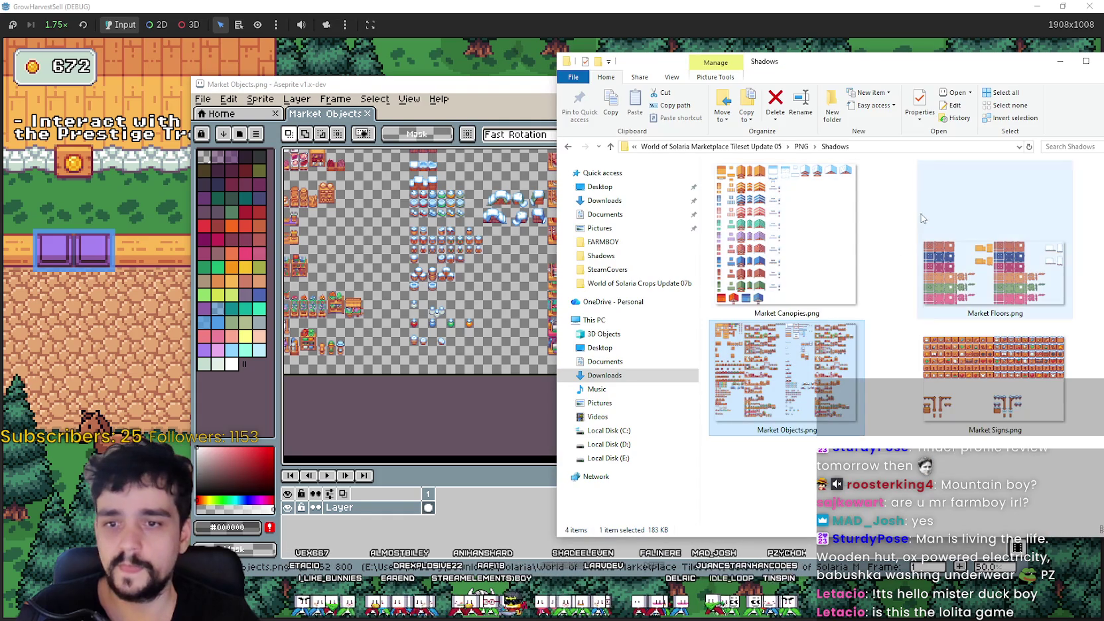
left_click(556, 396)
key("a")
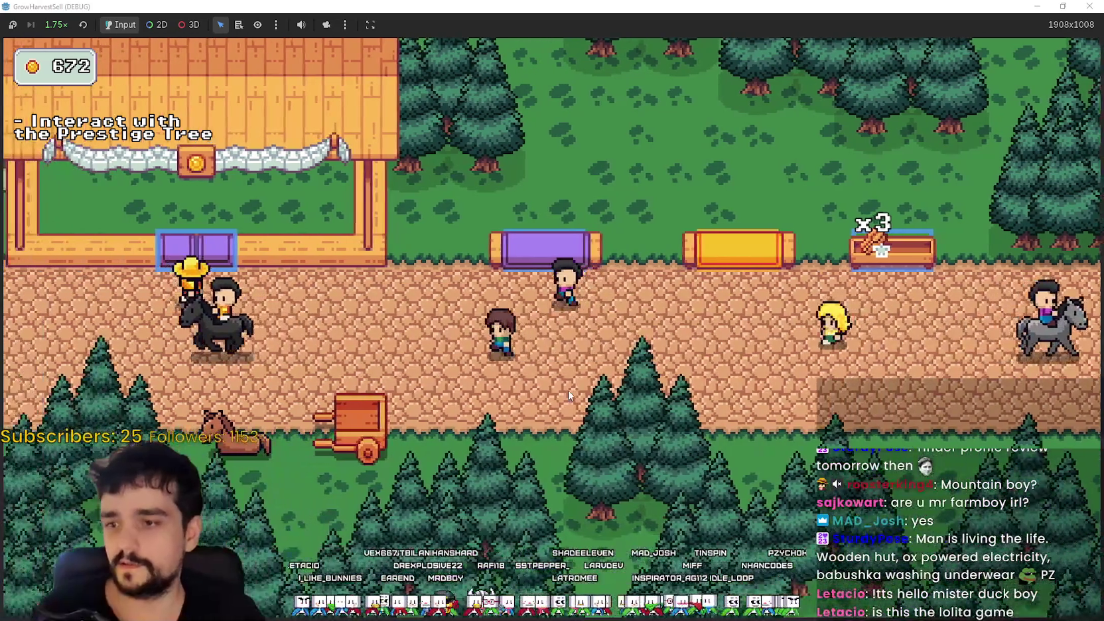
key("s")
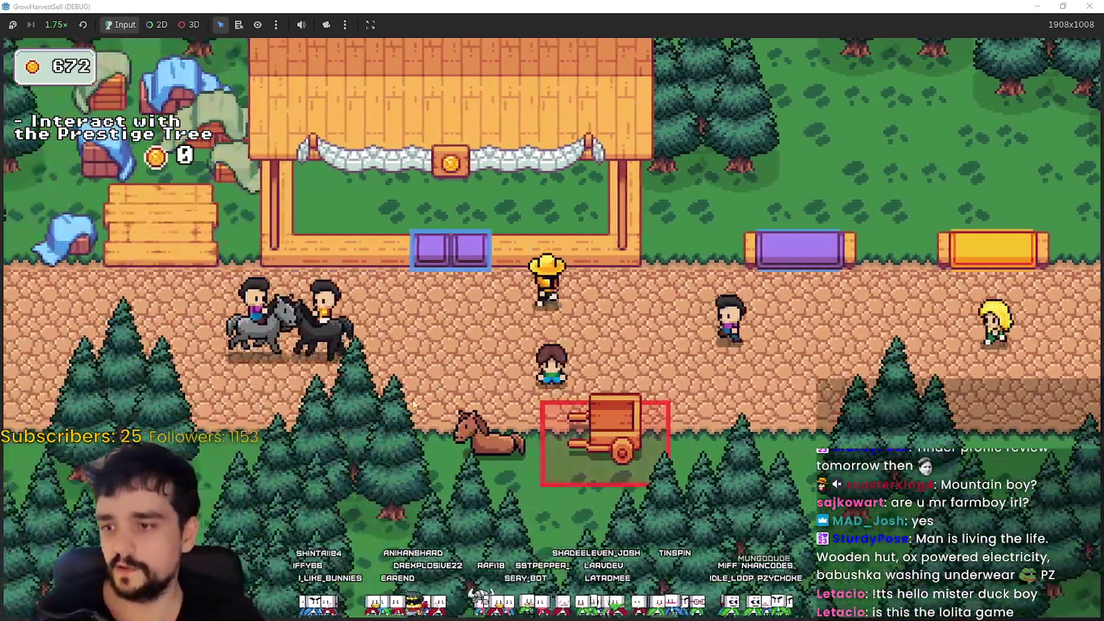
key("alt+Tab")
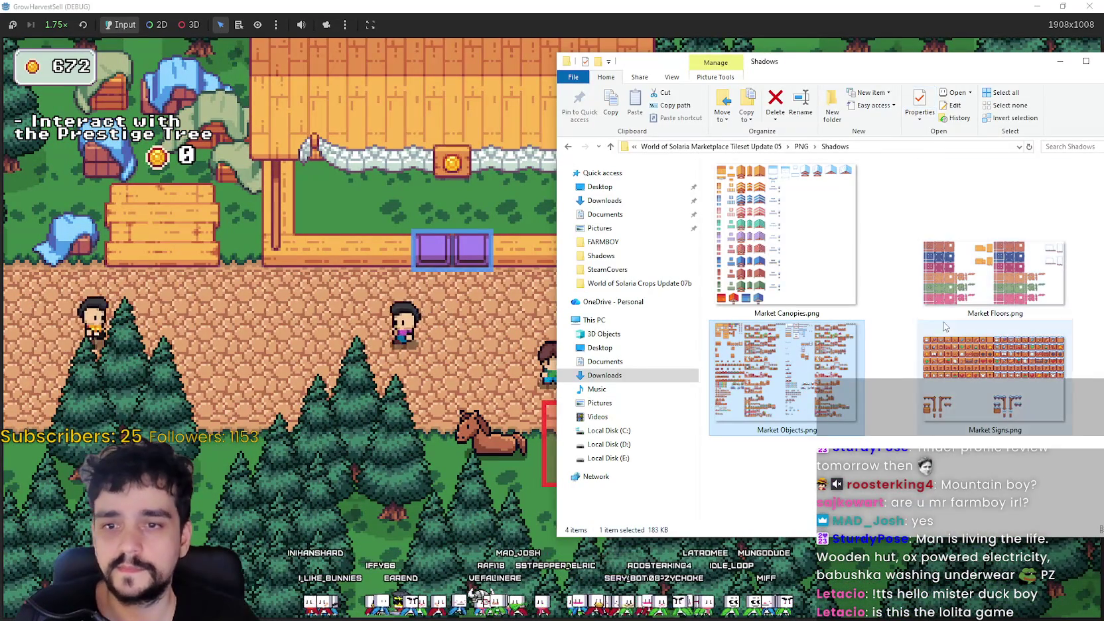
- Go up to Solaria and open Solaria Exteriors 09d > Solaria Exteriors Update 09d > Shadows > Tiles
left_click(745, 145)
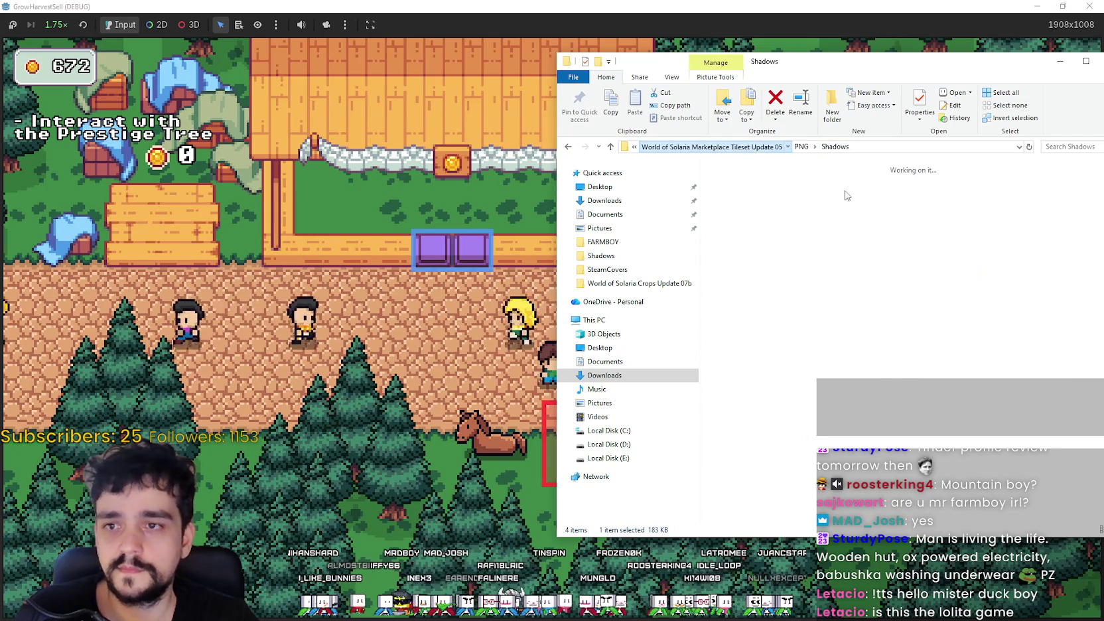
left_click(700, 147)
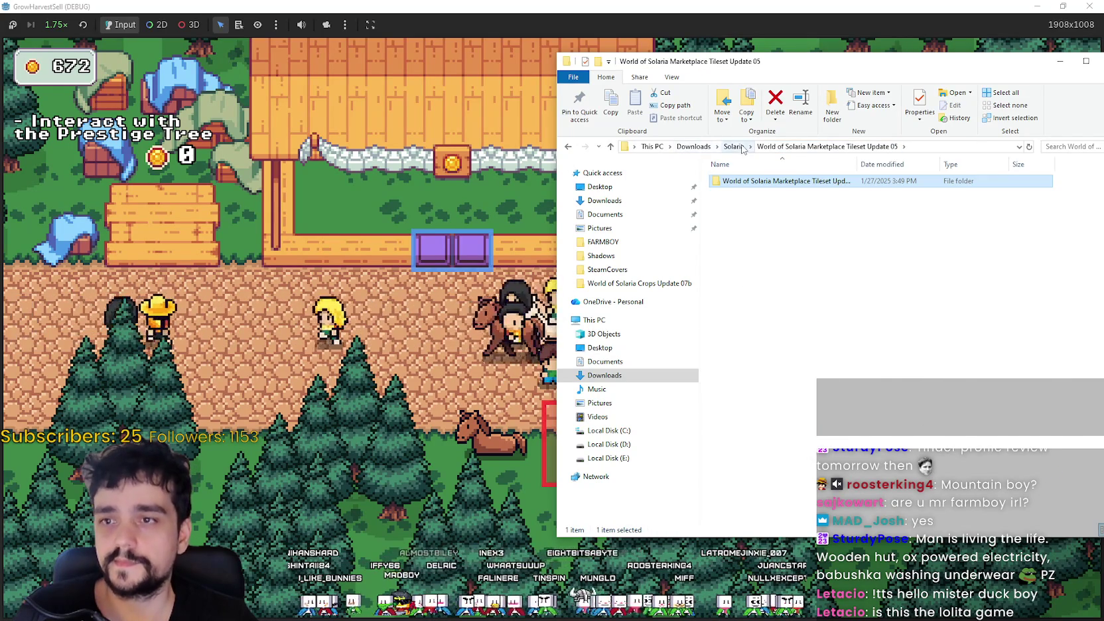
left_click(733, 147)
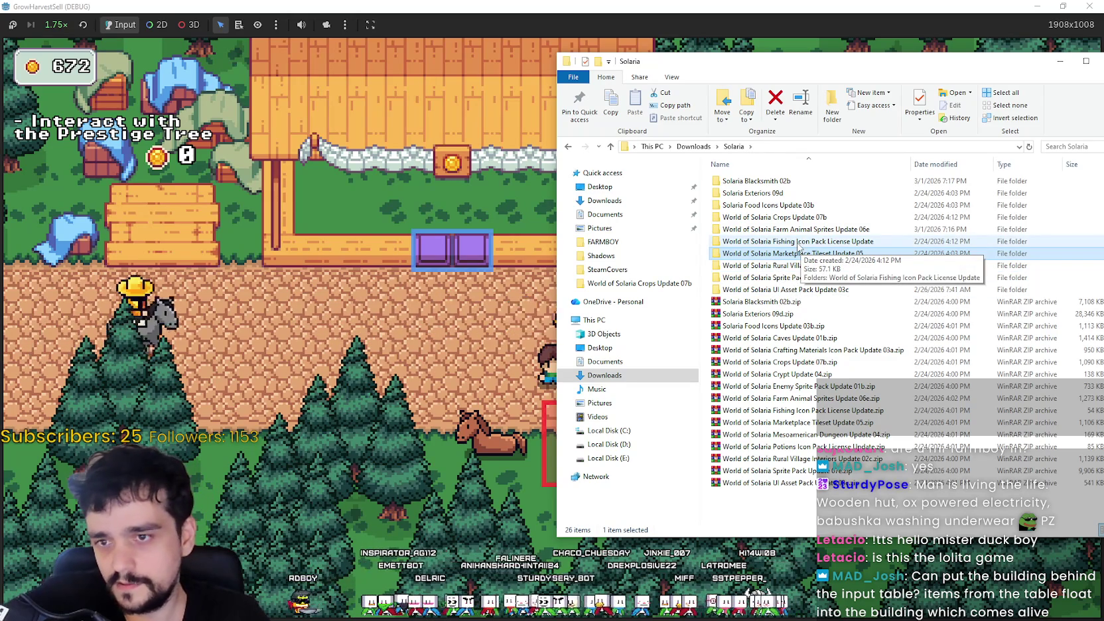
left_click(773, 194)
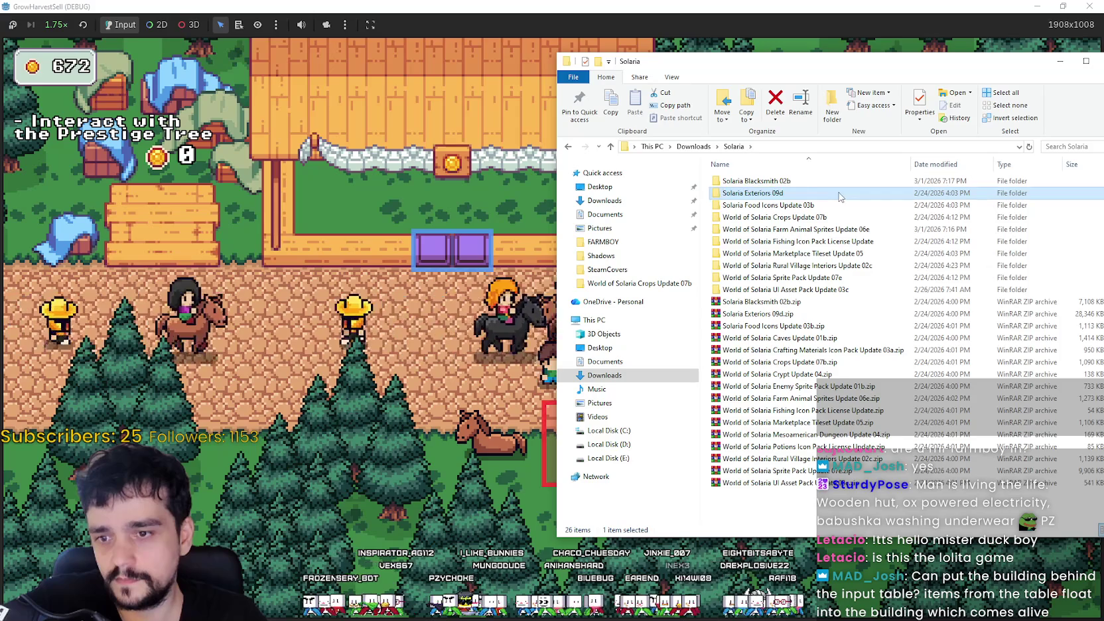
double_click(796, 193)
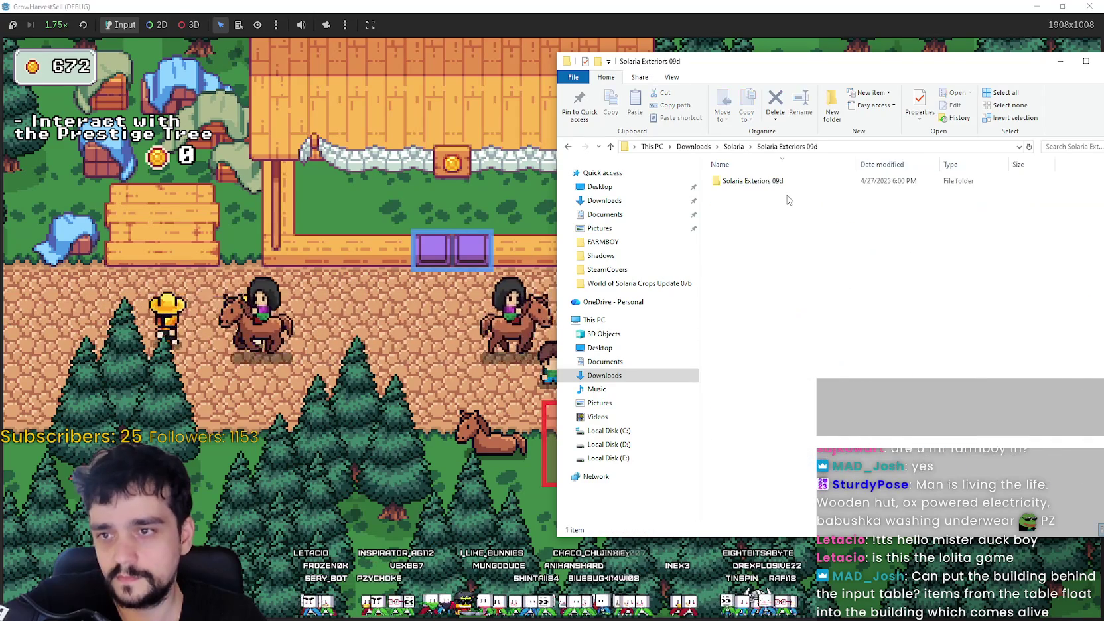
double_click(793, 182)
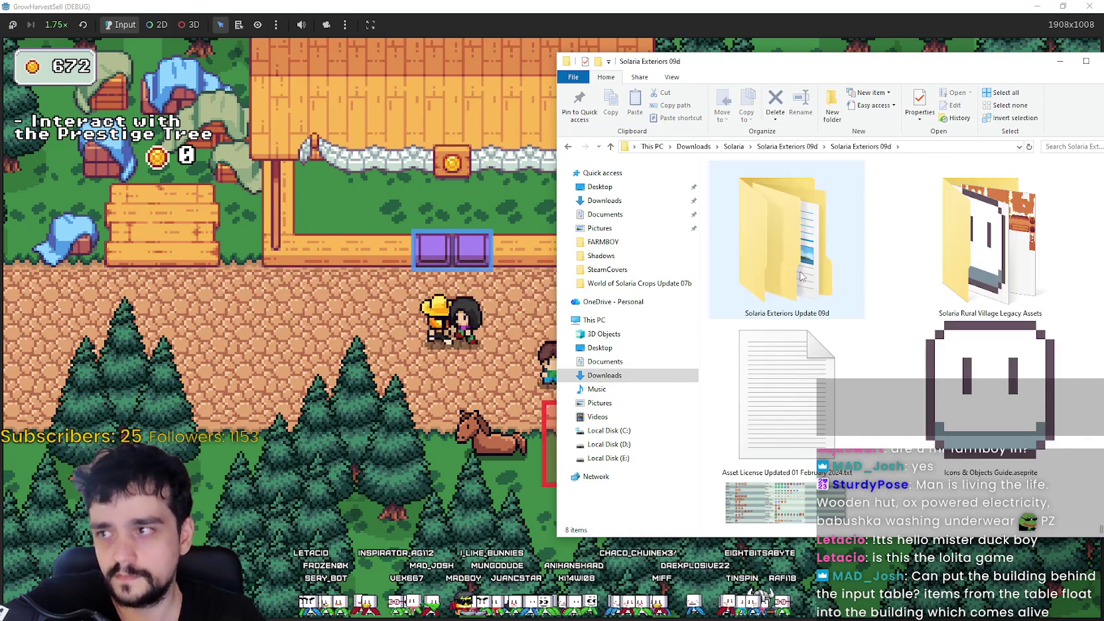
double_click(823, 228)
double_click(776, 192)
double_click(783, 394)
- Glance at House 03.png in Aseprite, close it, and open House 04.png
key("alt+Tab")
left_click_drag(656, 308, 789, 270)
left_click(1014, 83)
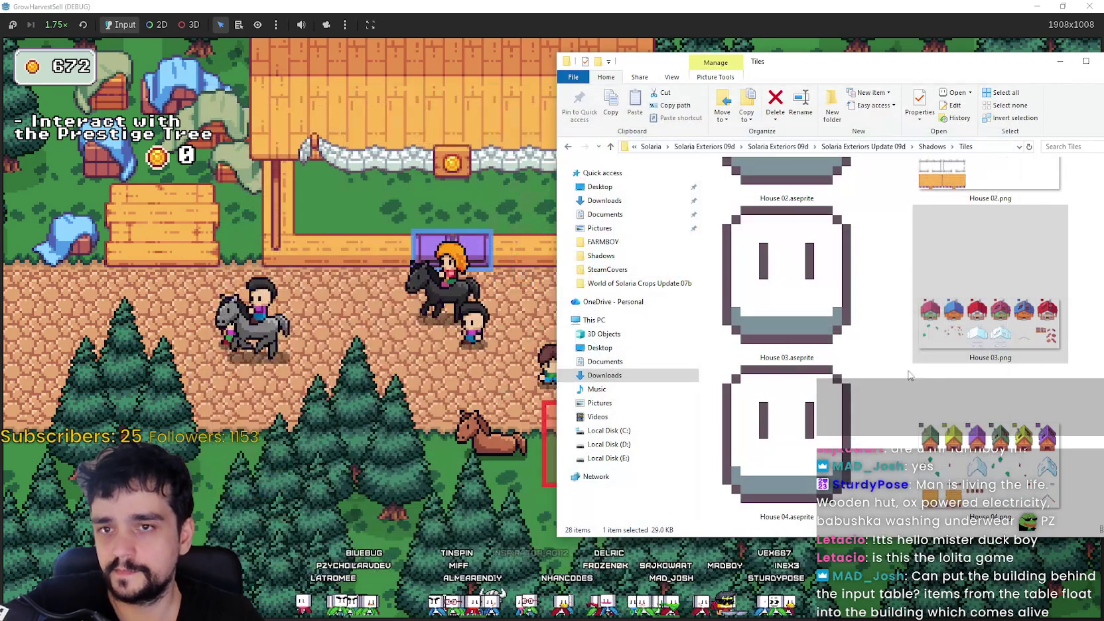
left_click(989, 292)
key("Return")
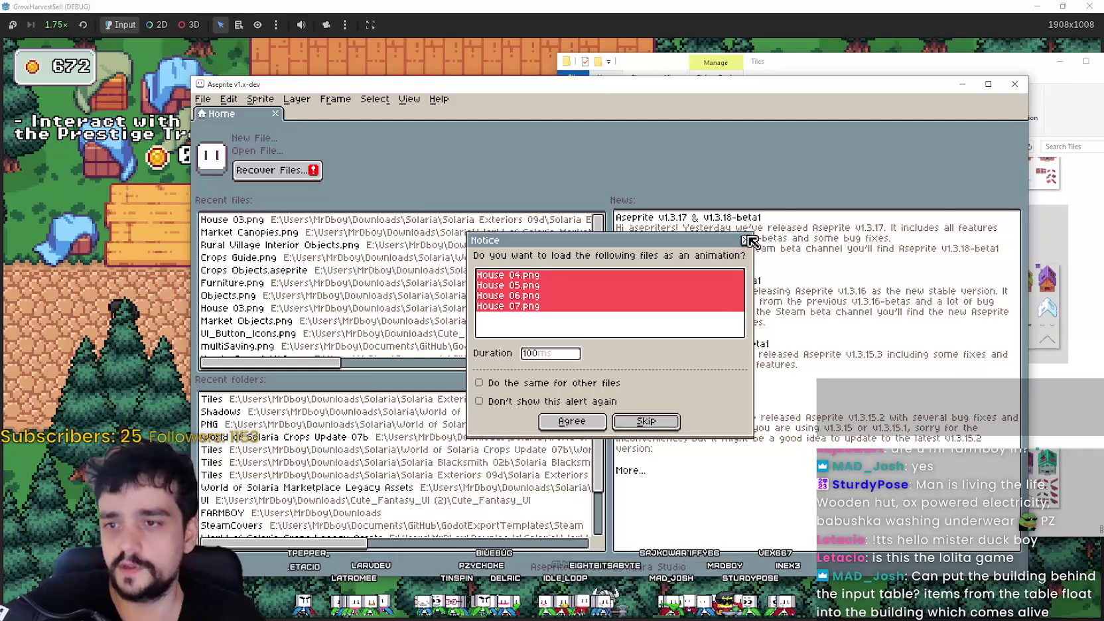
- Open House 04.png on its own and pan over to the two wooden tables
left_click(750, 240)
mouse_move(773, 335)
left_mouse_down()
mouse_move(711, 335)
mouse_move(711, 368)
mouse_move(795, 341)
left_mouse_up()
mouse_move(602, 267)
left_mouse_down()
mouse_move(716, 318)
mouse_move(719, 160)
left_mouse_up()
scroll(573, 324, "up", 2)
mouse_move(573, 325)
left_mouse_down()
mouse_move(606, 226)
mouse_move(622, 240)
left_mouse_up()
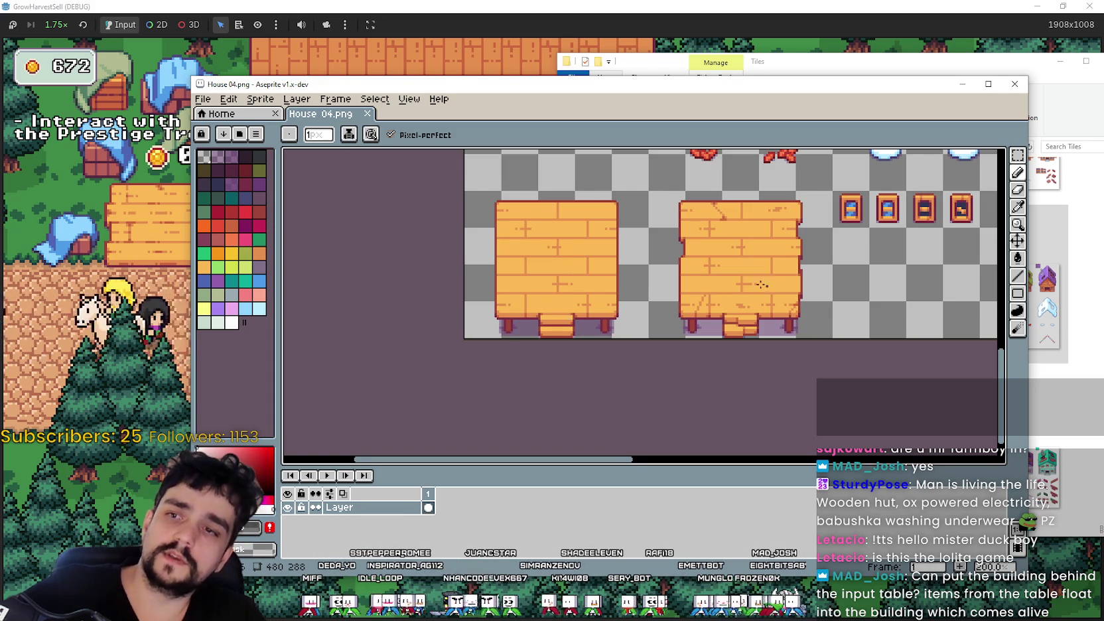
left_click_drag(733, 290, 783, 321)
- Zoom in on the enlarged wooden tables, then close Aseprite to return to the Tiles folder
left_click_drag(420, 86, 507, 73)
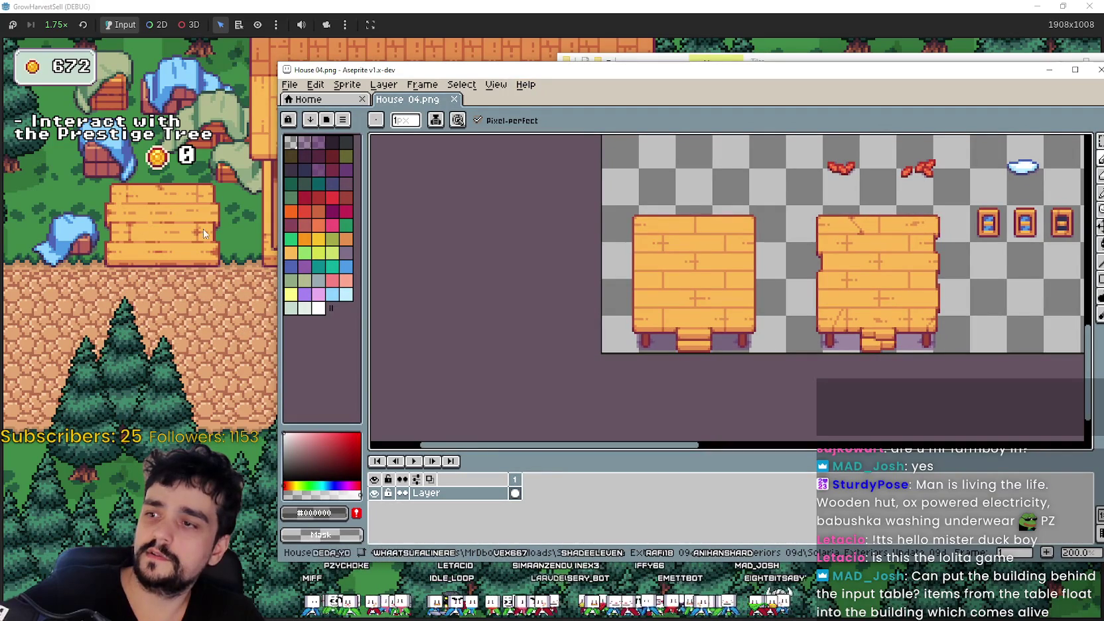
scroll(729, 276, "down", 3)
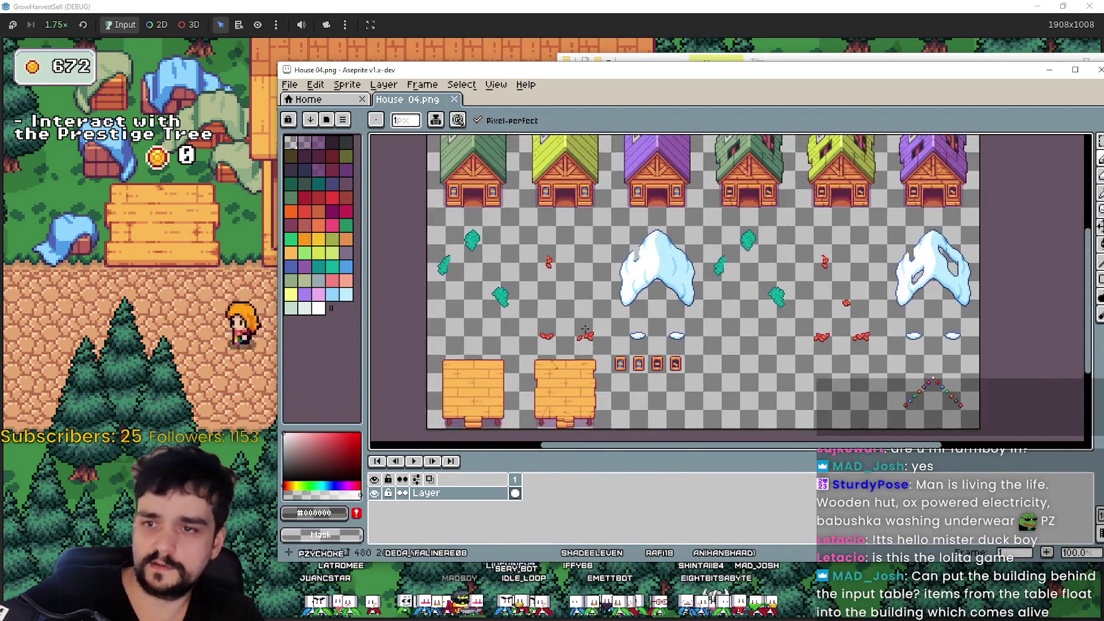
scroll(593, 301, "up", 2)
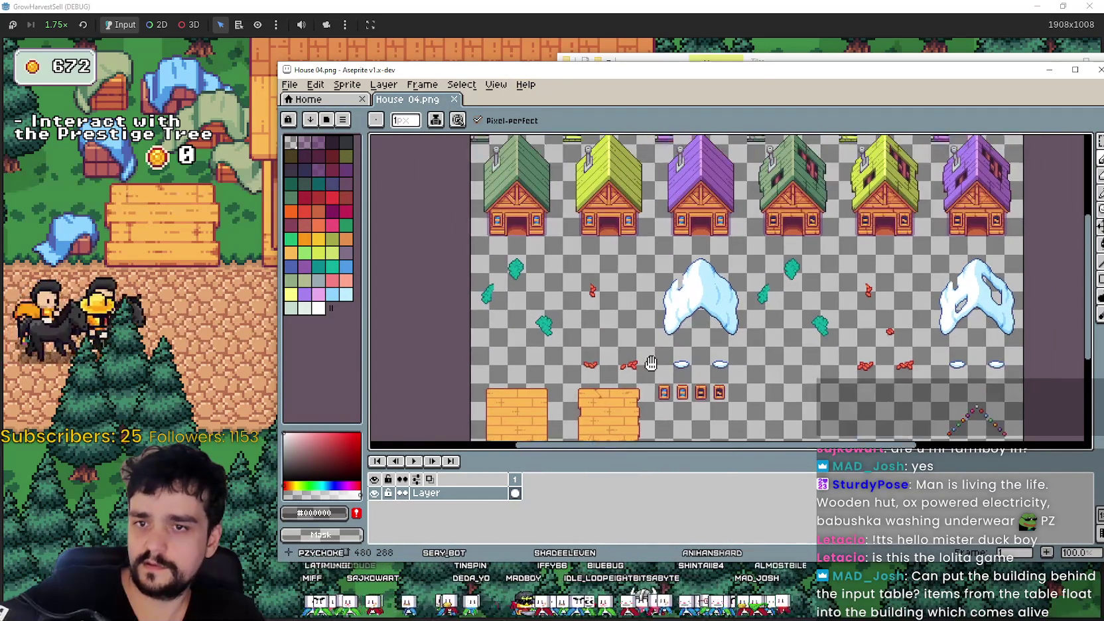
scroll(569, 316, "up", 1)
mouse_move(555, 305)
left_mouse_down()
mouse_move(591, 273)
mouse_move(633, 268)
left_mouse_up()
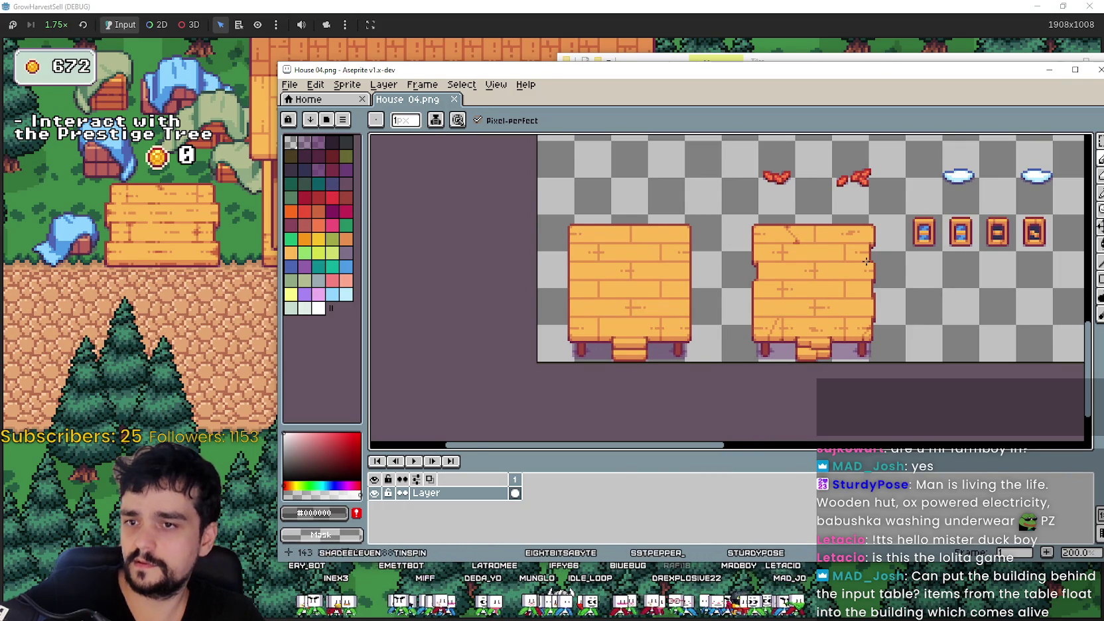
scroll(772, 289, "down", 1)
scroll(679, 286, "up", 1)
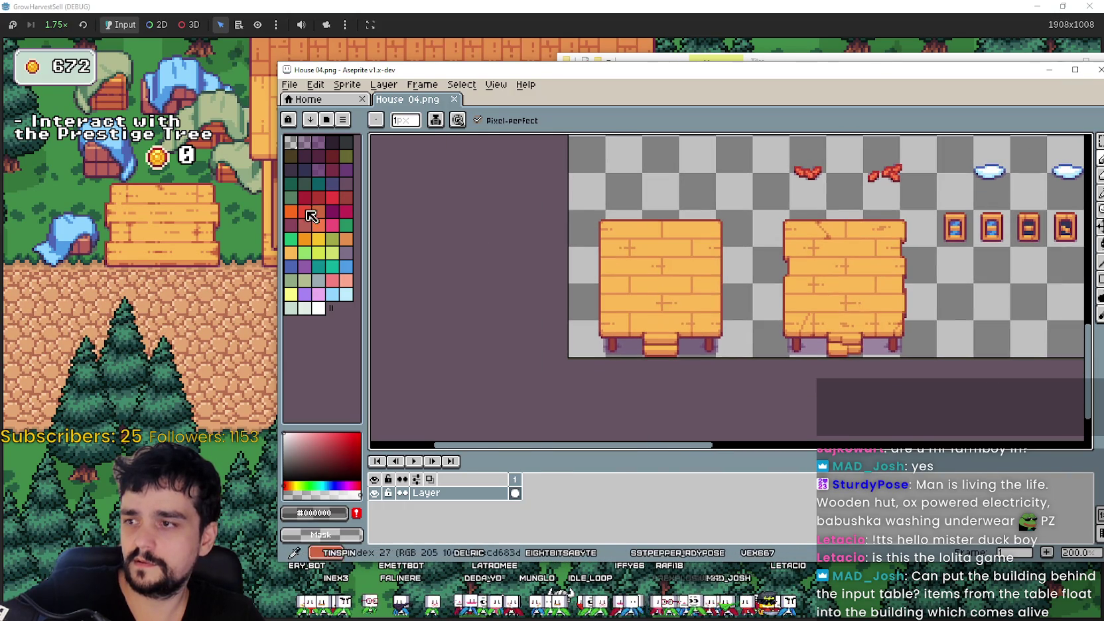
left_click_drag(1038, 81, 957, 80)
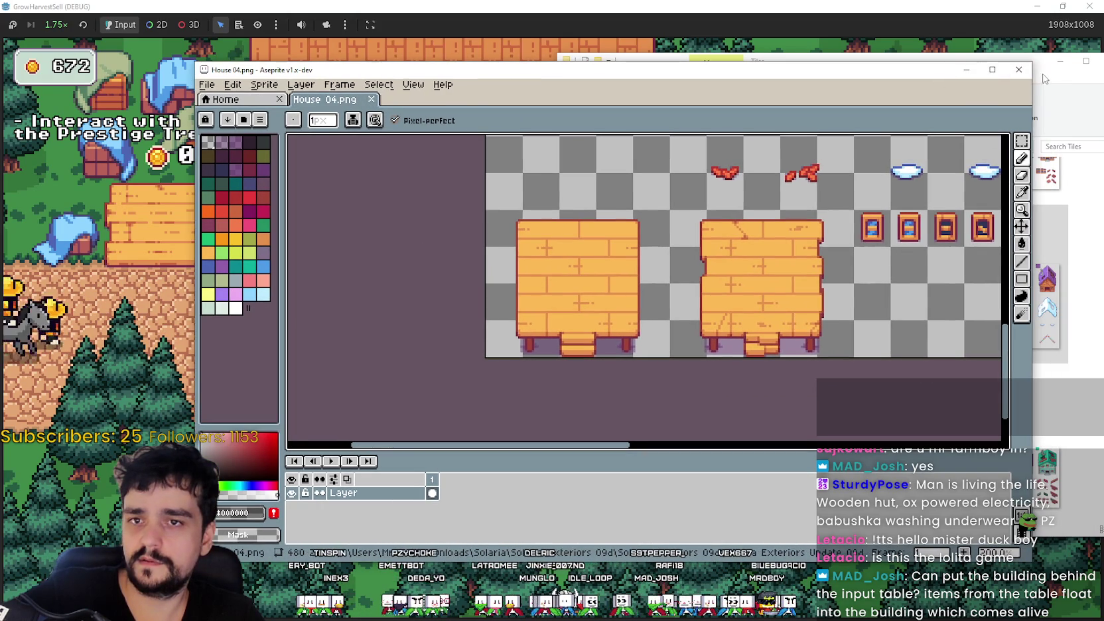
left_click(1019, 69)
scroll(885, 385, "down", 1)
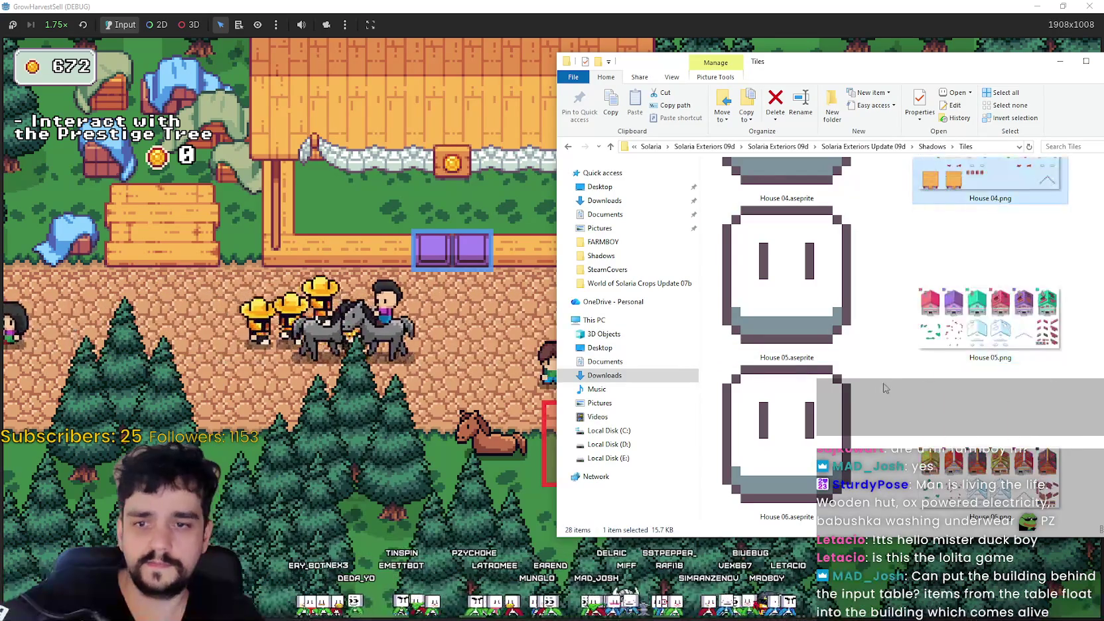
- Open House 05.png in Aseprite on its own, dismissing the animation notice
left_click(950, 337)
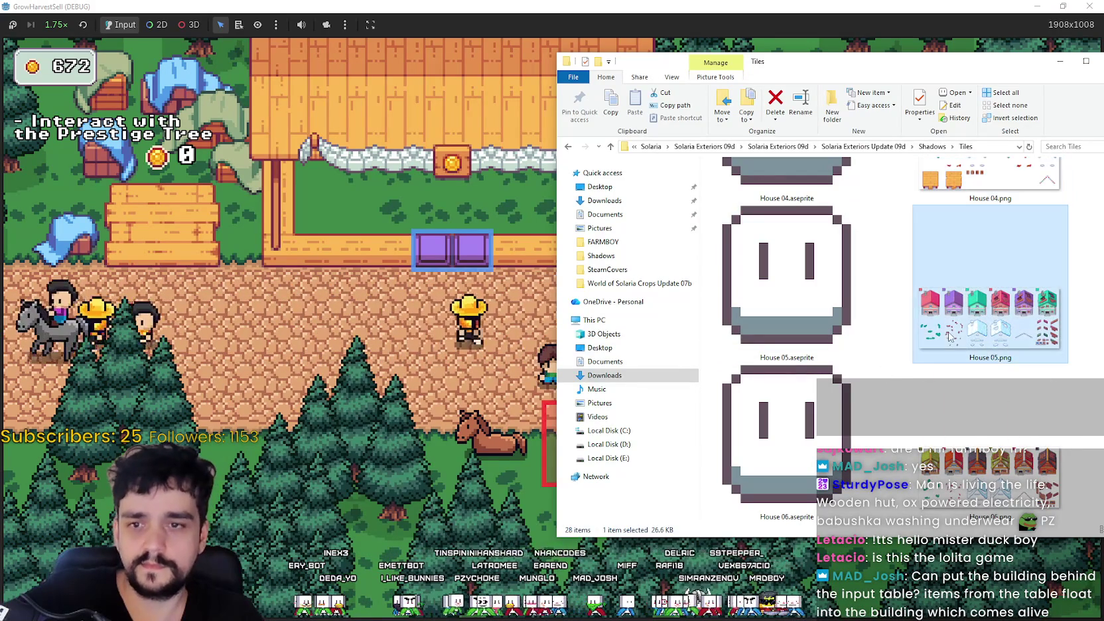
double_click(951, 336)
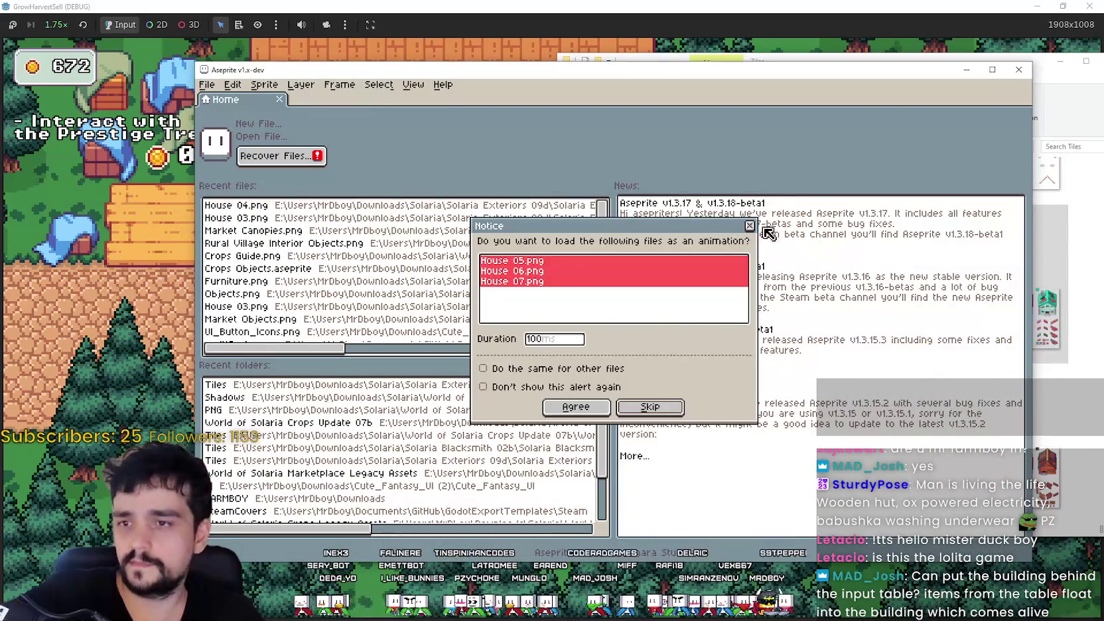
left_click(749, 226)
- Zoom and pan over House 05's coloured-roof houses, snowy roofs and brick pieces, then return to the game
scroll(752, 242, "down", 1)
scroll(755, 288, "up", 1)
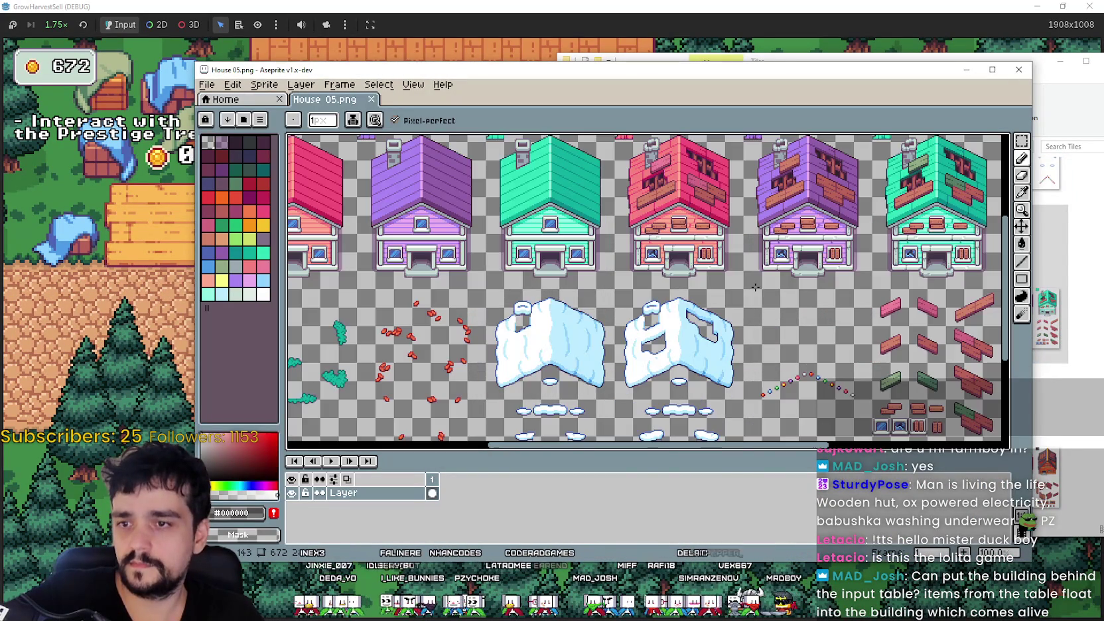
scroll(849, 274, "up", 1)
scroll(723, 235, "down", 1)
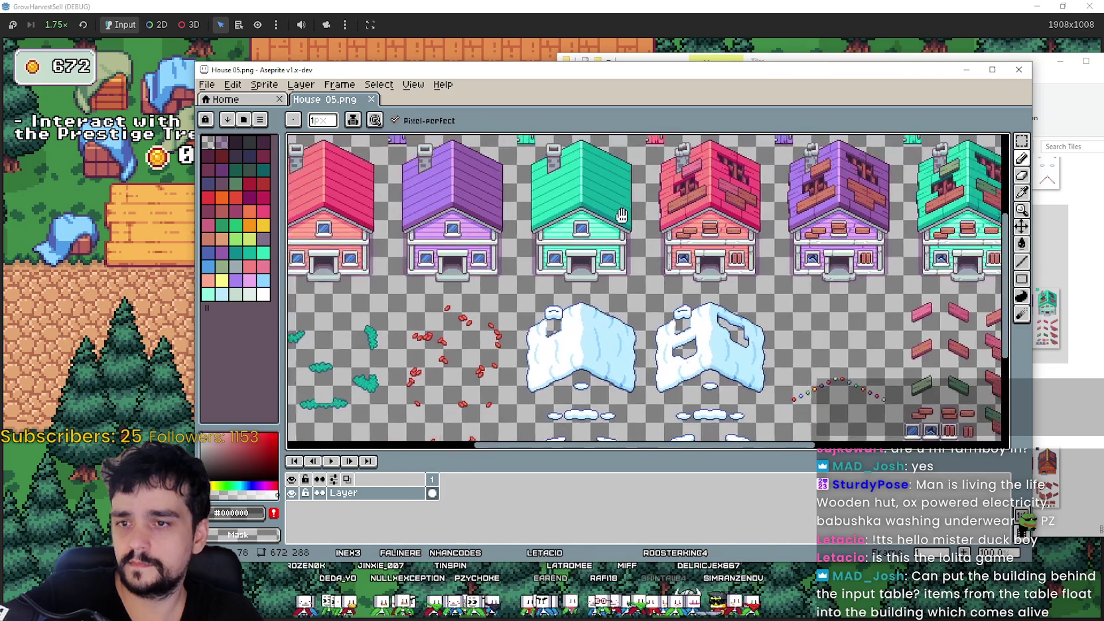
mouse_move(846, 320)
left_mouse_down()
mouse_move(816, 264)
mouse_move(860, 333)
left_mouse_up()
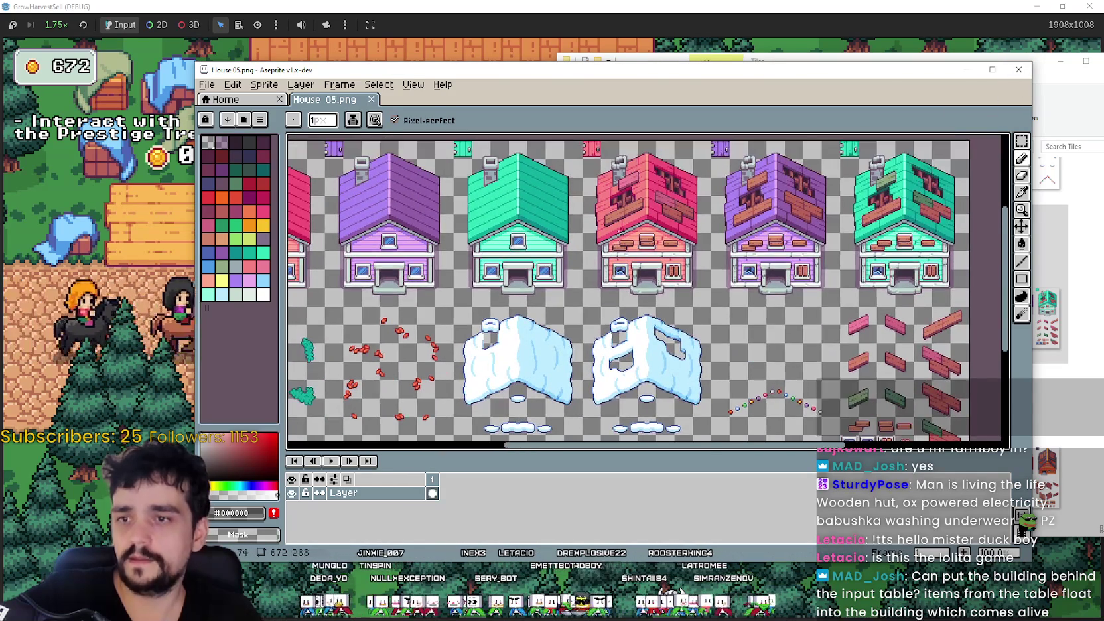
left_click_drag(554, 305, 622, 278)
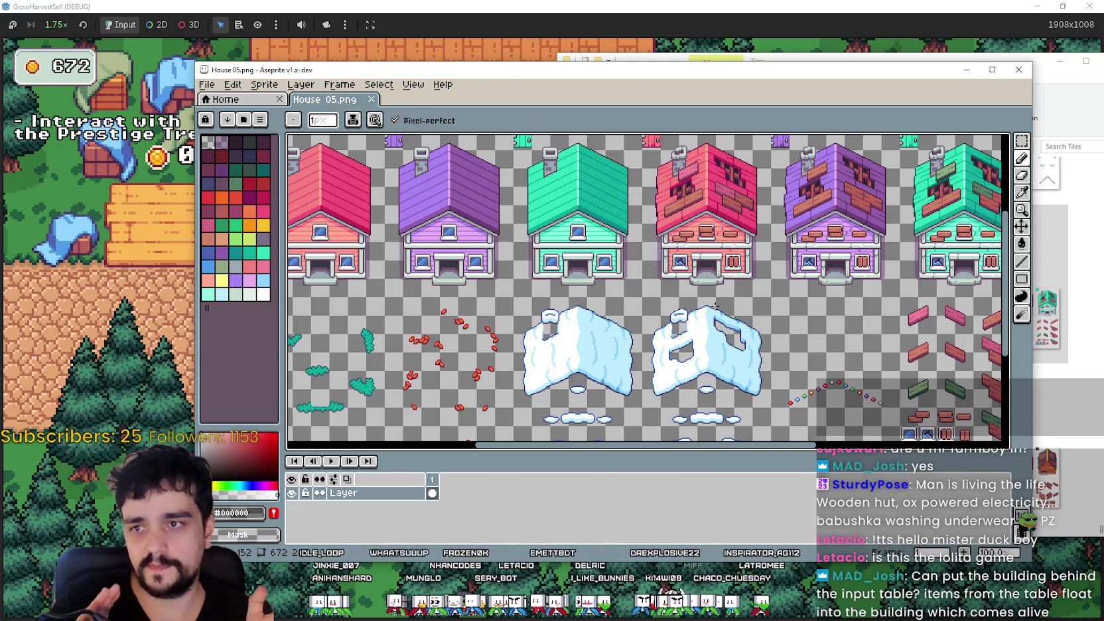
key("alt+Tab")
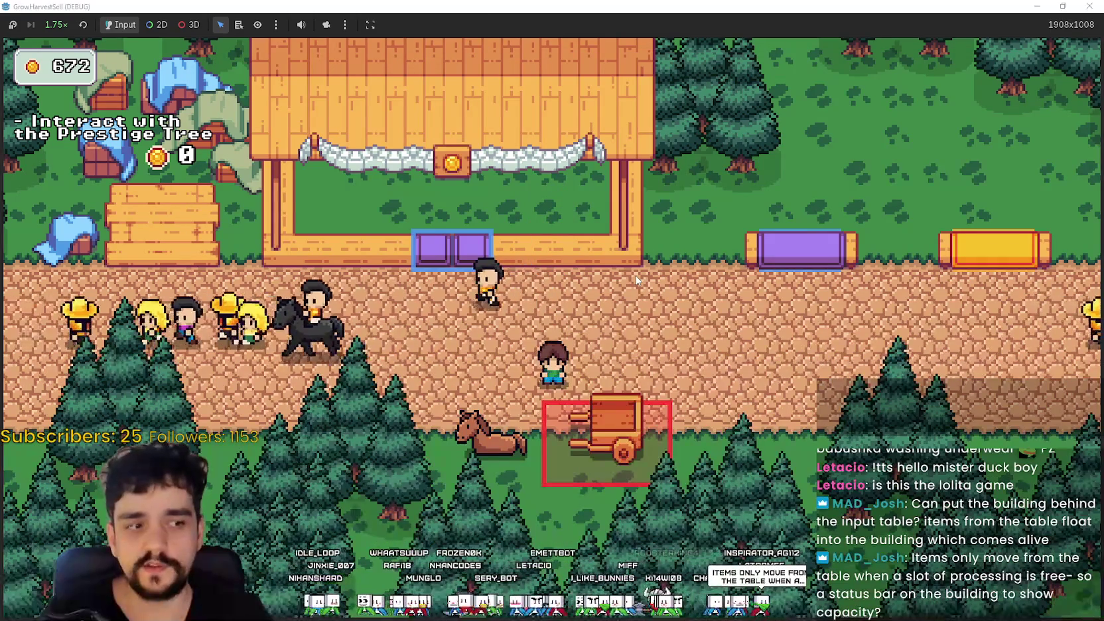
- Walk the farmer through the forest, then down onto the road and right past the market tables
key("d")
key("w")
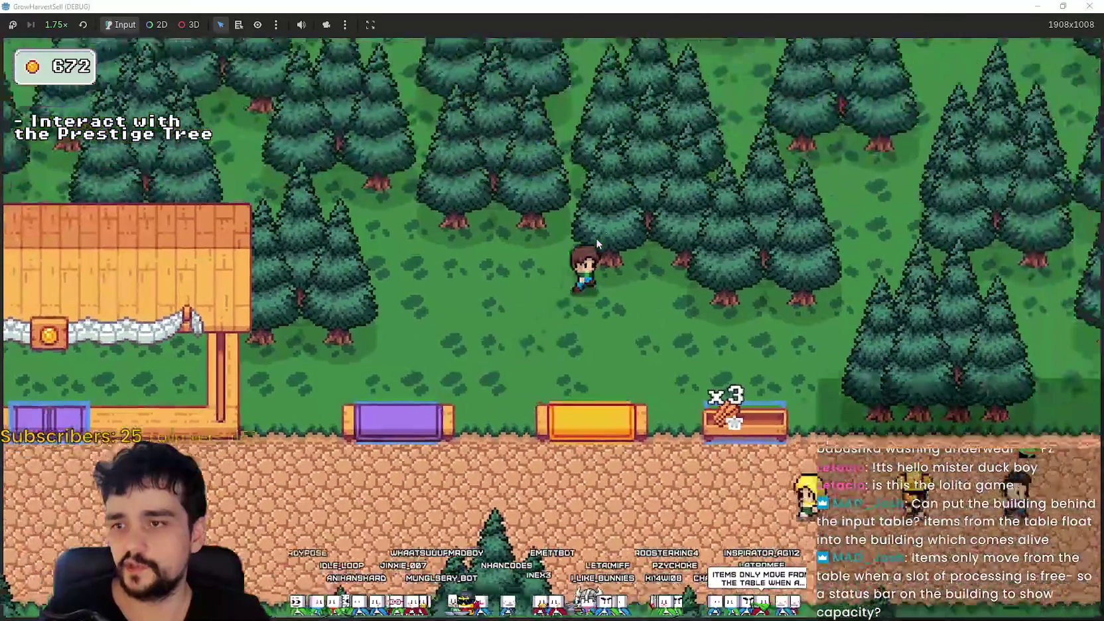
key("d")
key("s")
key("w")
key("w")
key("a")
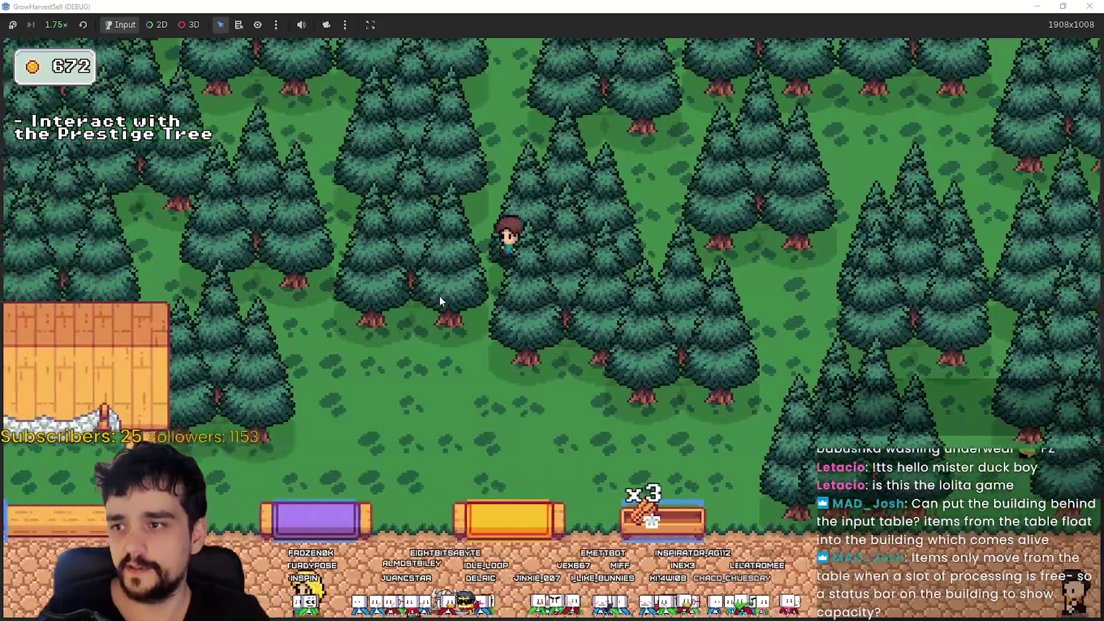
key("s")
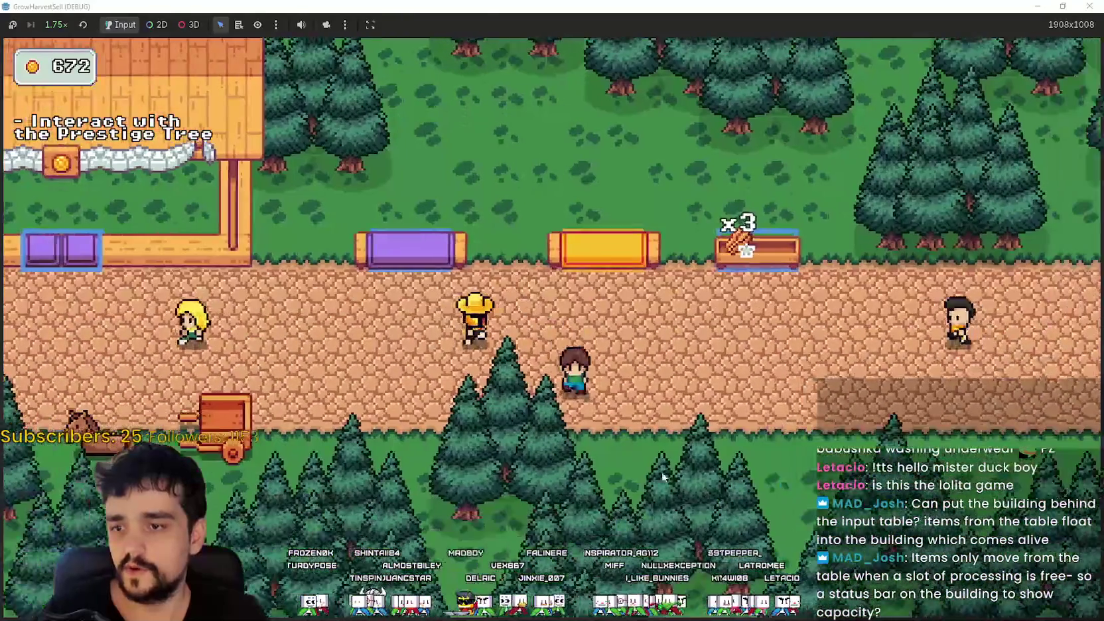
key("w")
key("a")
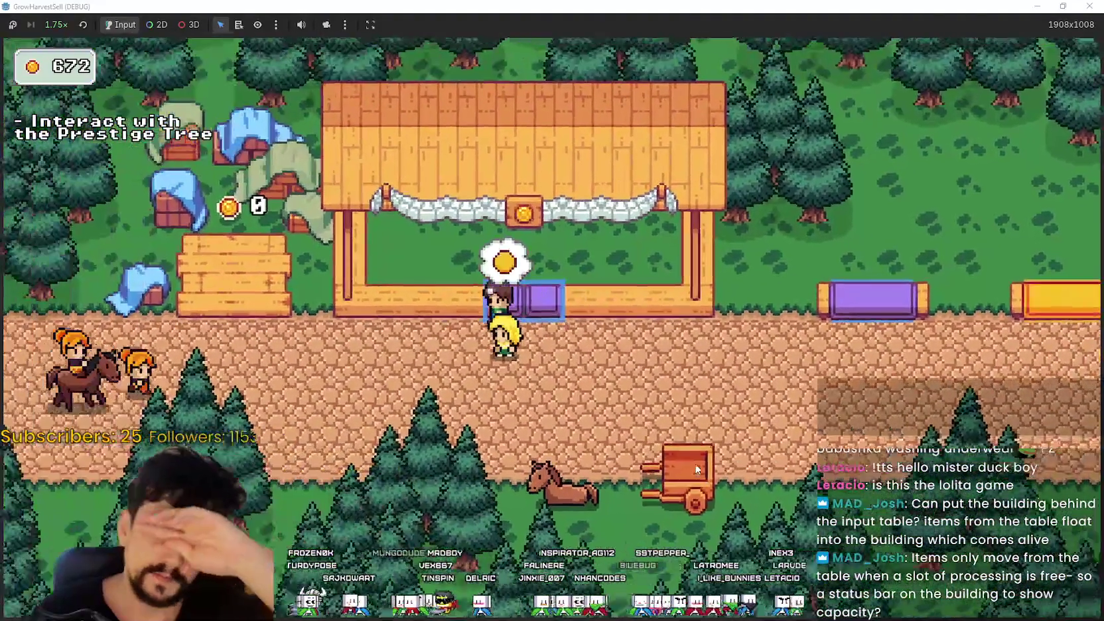
key("a")
key("s")
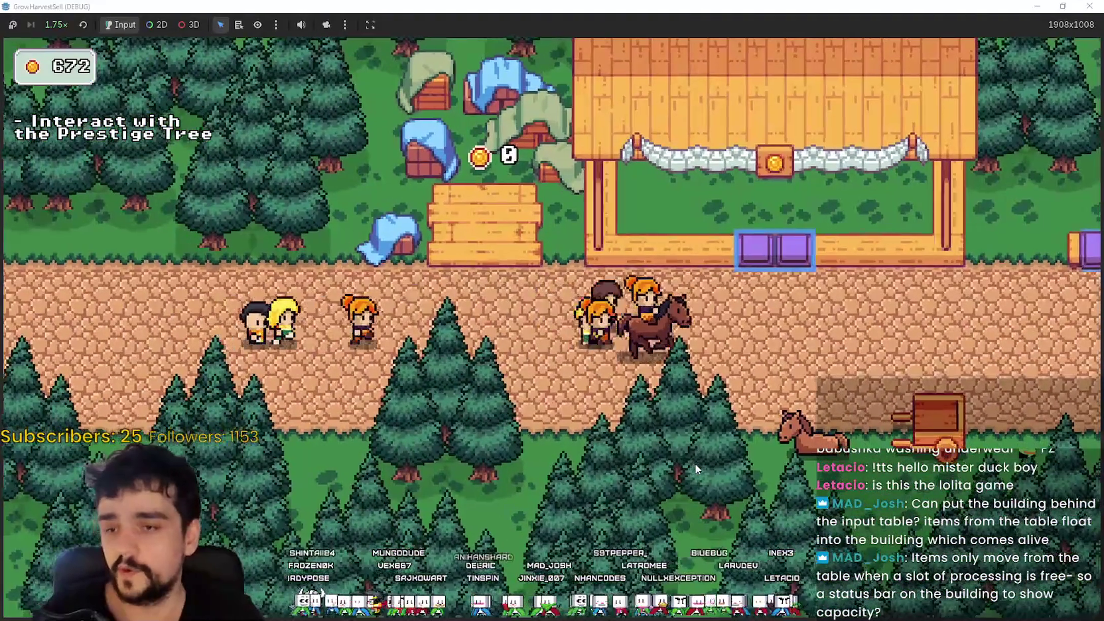
key("d")
key("d")
key("s")
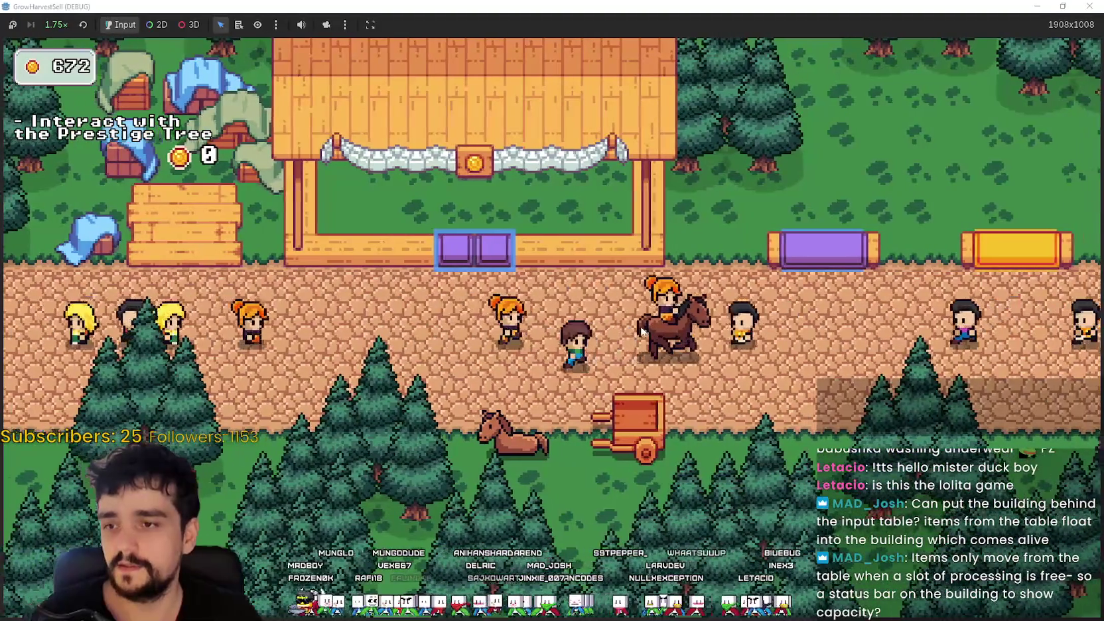
key("d")
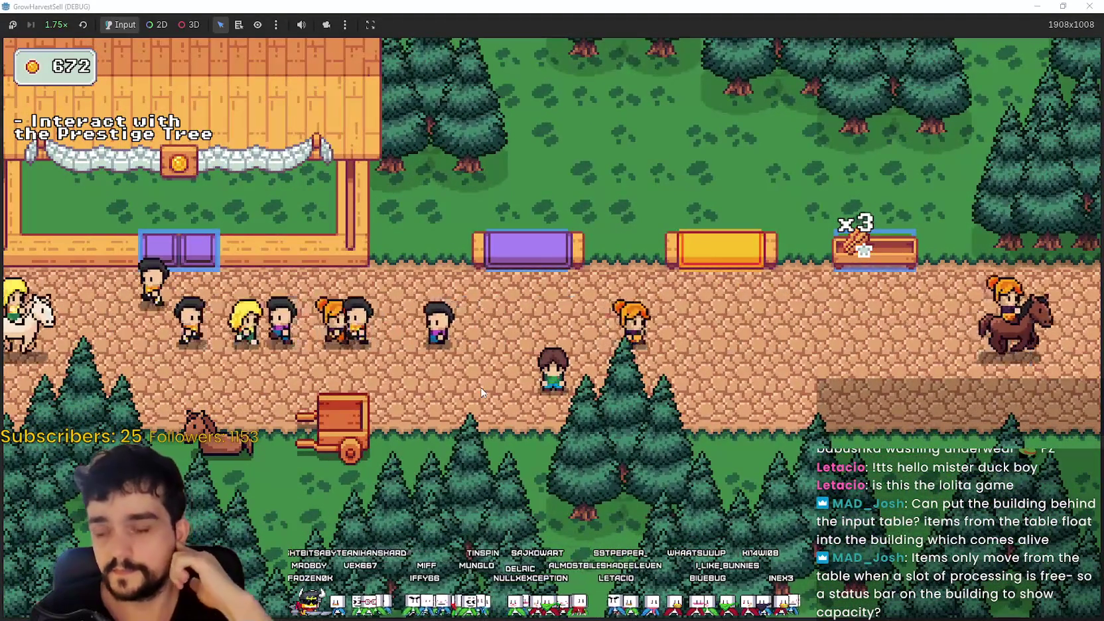
- Bring back House 05.png, zoom out over the whole sheet, close it, and show the Solaria Tiles folder
key("alt+Tab")
key("minus")
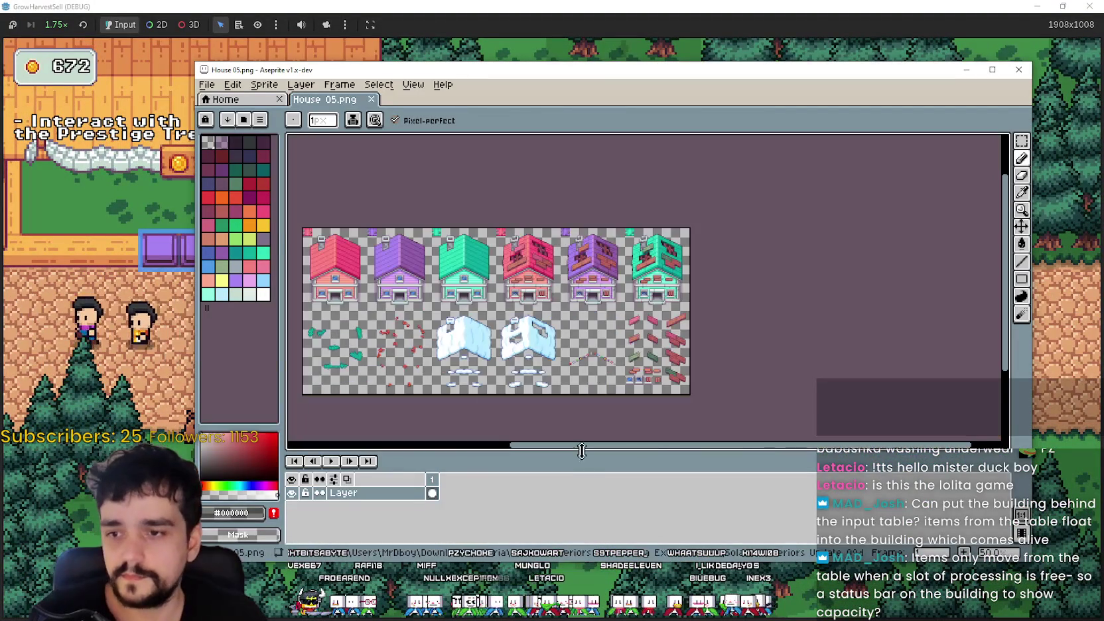
scroll(568, 283, "up", 1)
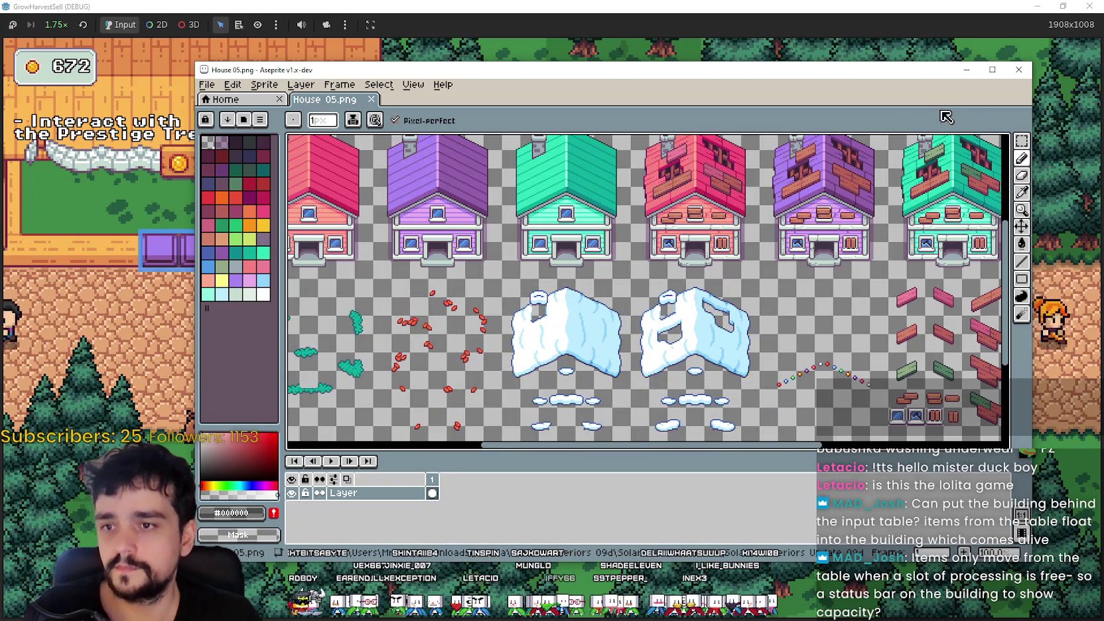
left_click(1020, 73)
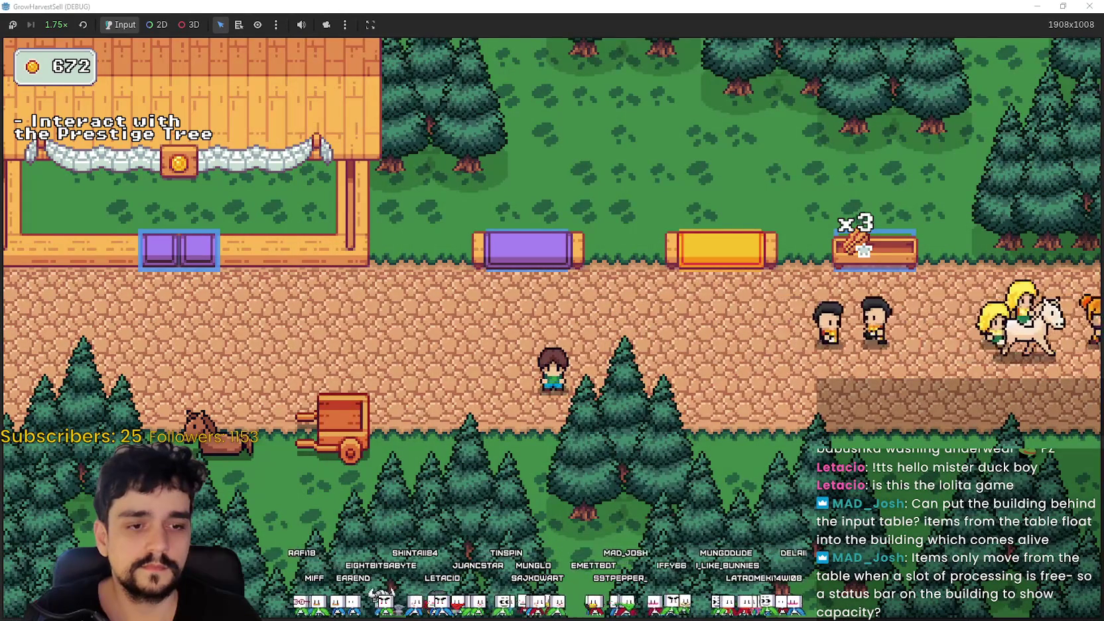
key("alt+Tab")
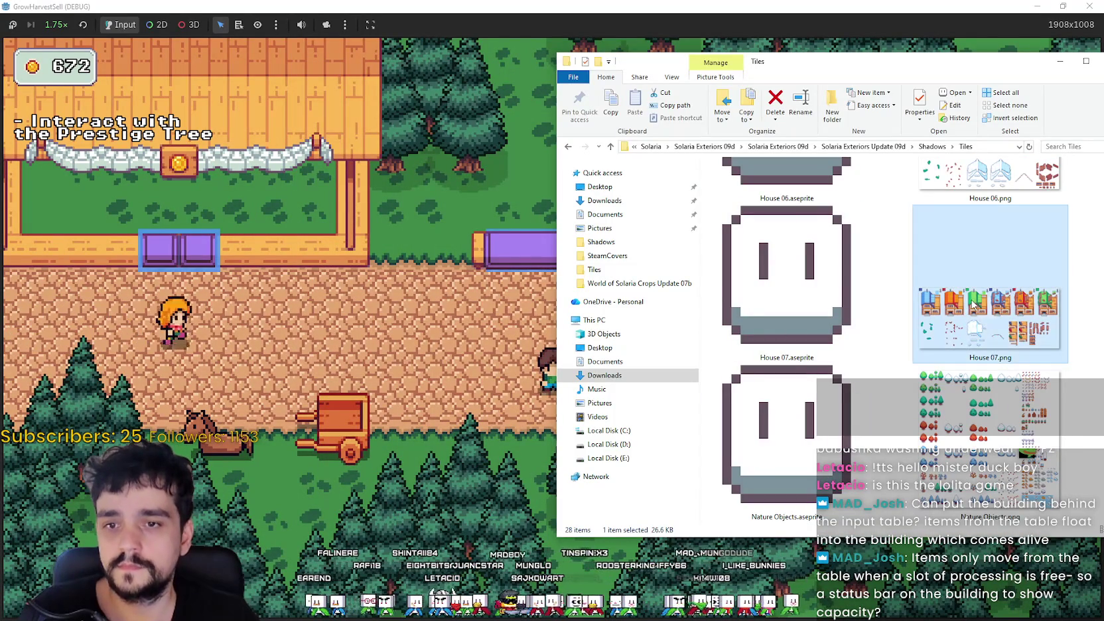
- Open House 07.png in Aseprite, pan to the plain blue, orange and green houses, then close it
double_click(975, 308)
scroll(734, 301, "down", 2)
scroll(680, 226, "up", 2)
left_click_drag(395, 207, 712, 259)
left_click(1007, 72)
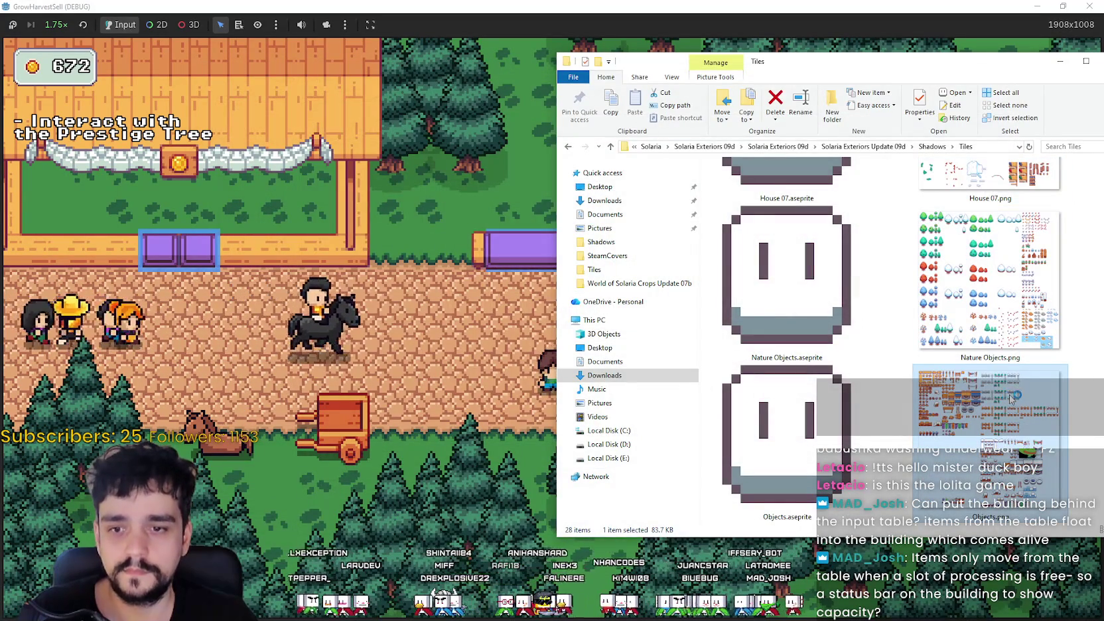
- Open Objects.png and pan across its tables, wells and market props before returning to the game
double_click(1009, 396)
left_click_drag(634, 274, 680, 398)
mouse_move(511, 265)
left_mouse_down()
mouse_move(562, 364)
mouse_move(549, 173)
mouse_move(527, 140)
mouse_move(566, 323)
mouse_move(568, 293)
mouse_move(624, 285)
left_mouse_up()
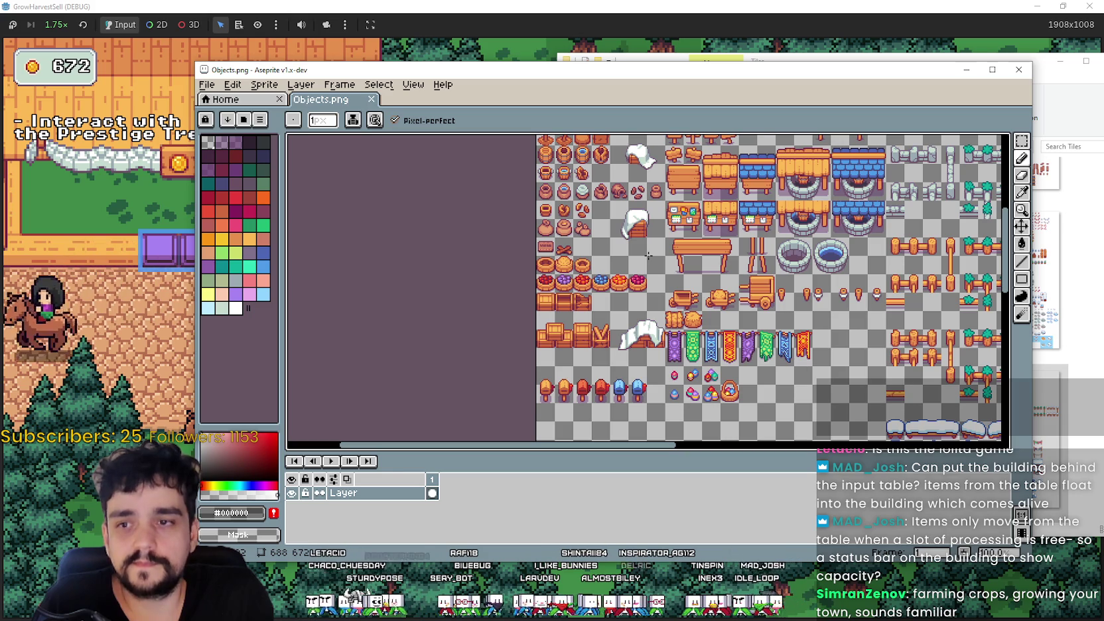
scroll(648, 287, "right", 3)
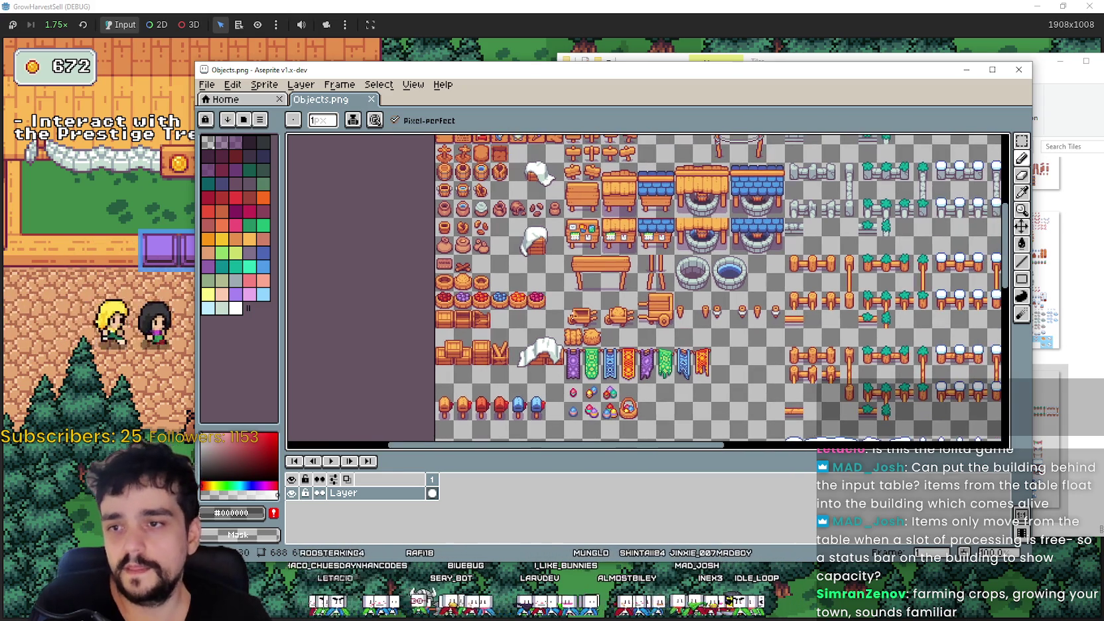
left_click(670, 5)
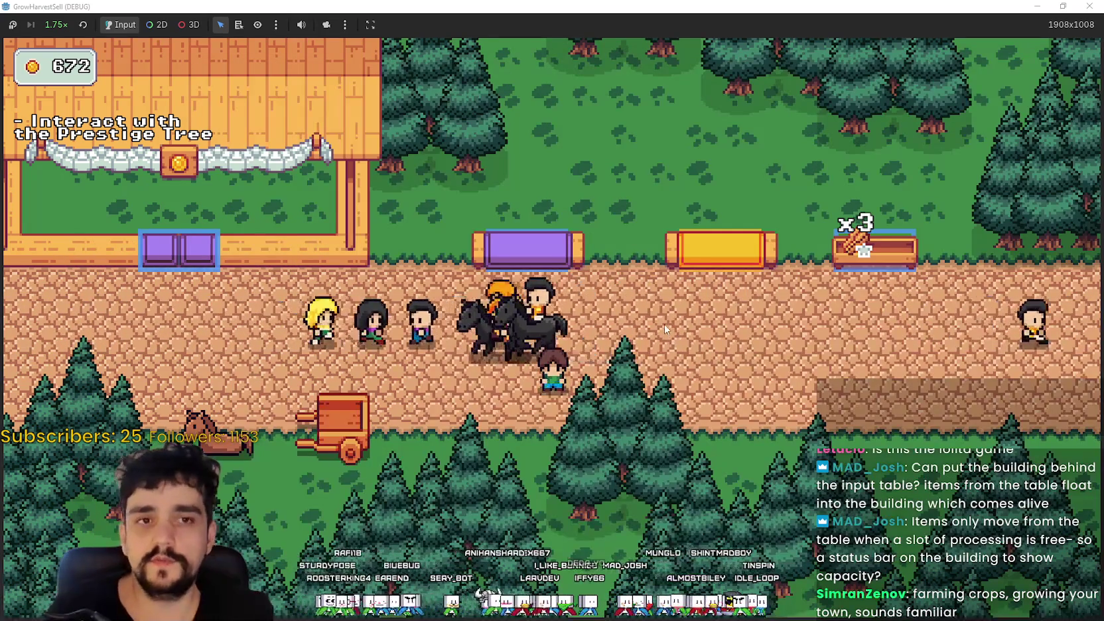
- Walk the farmer left along the road and set the game speed to 1.0×
key("Left")
key("Up")
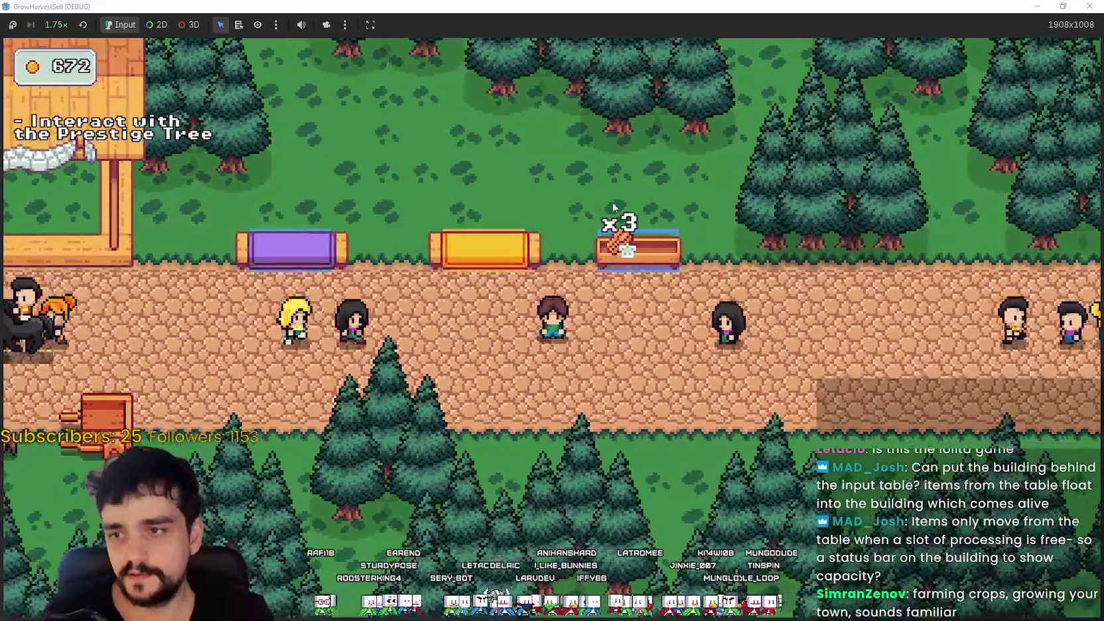
left_click(46, 30)
left_click(56, 111)
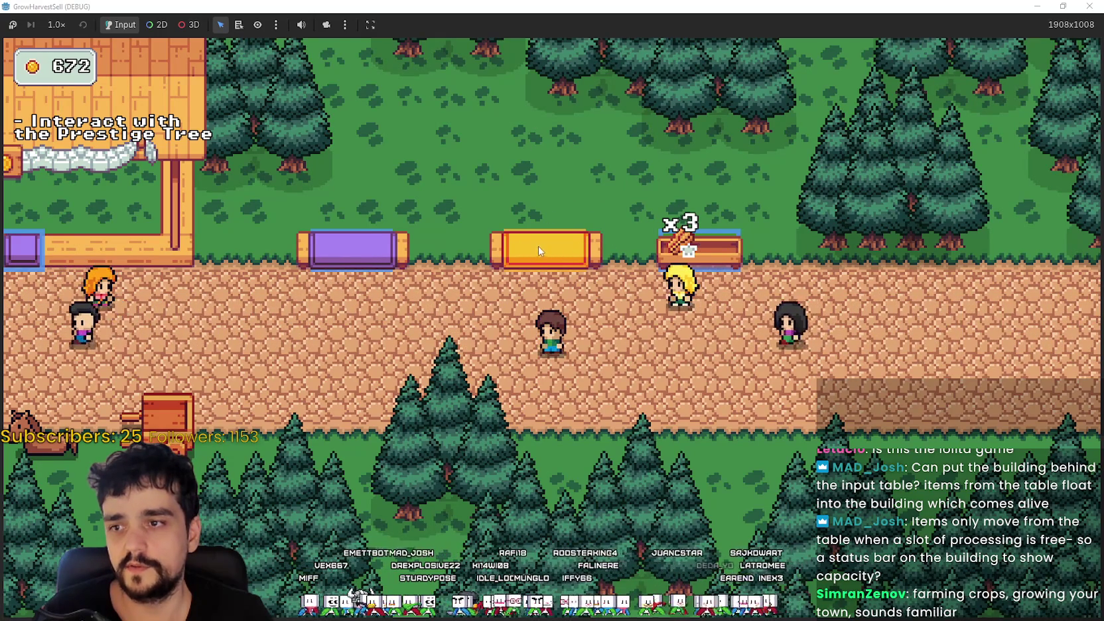
- Walk the farmer back and forth along the market road past the stall building
key("a")
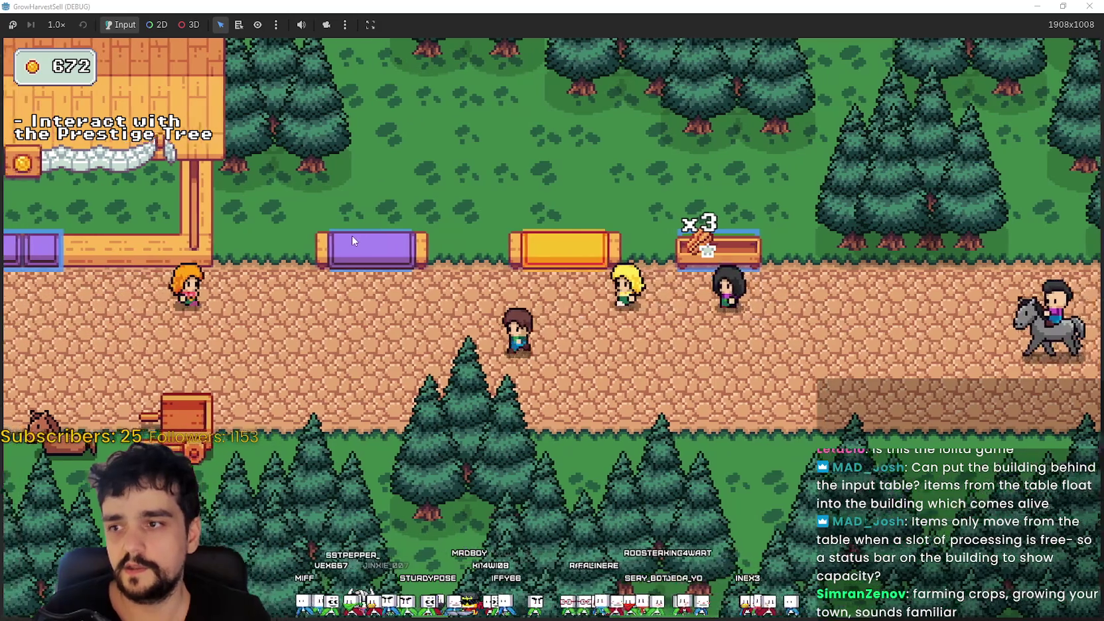
key("a")
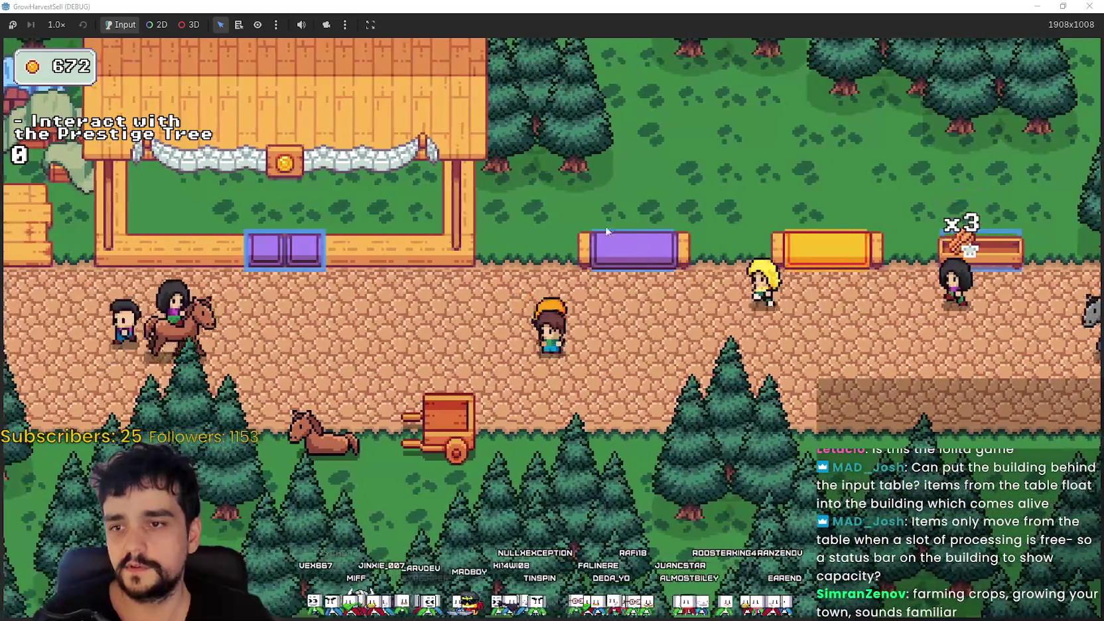
key("a")
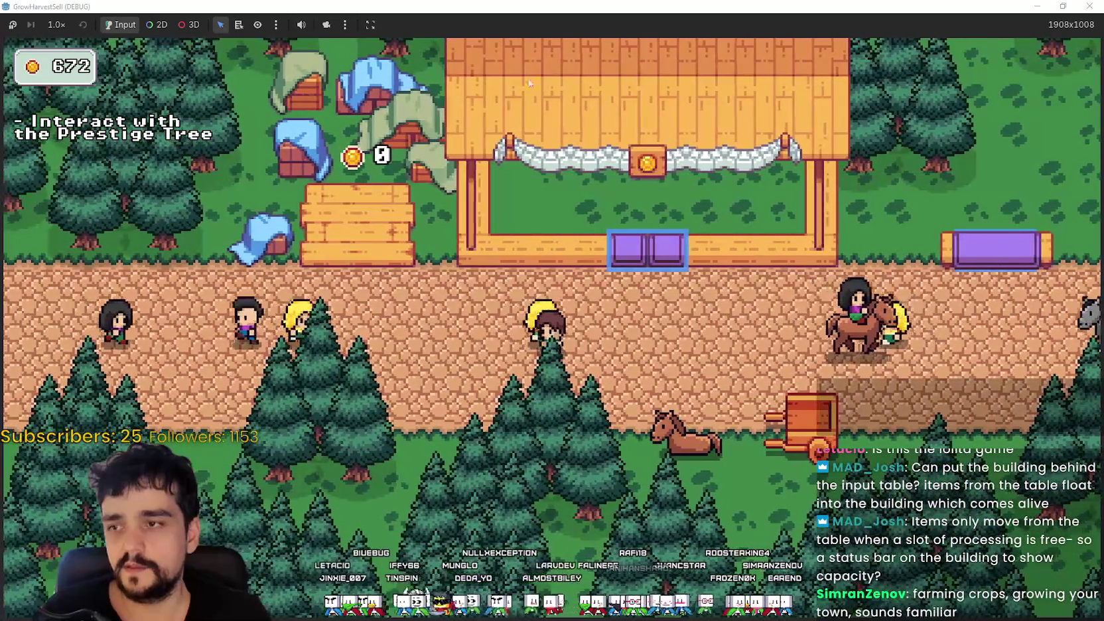
key("d")
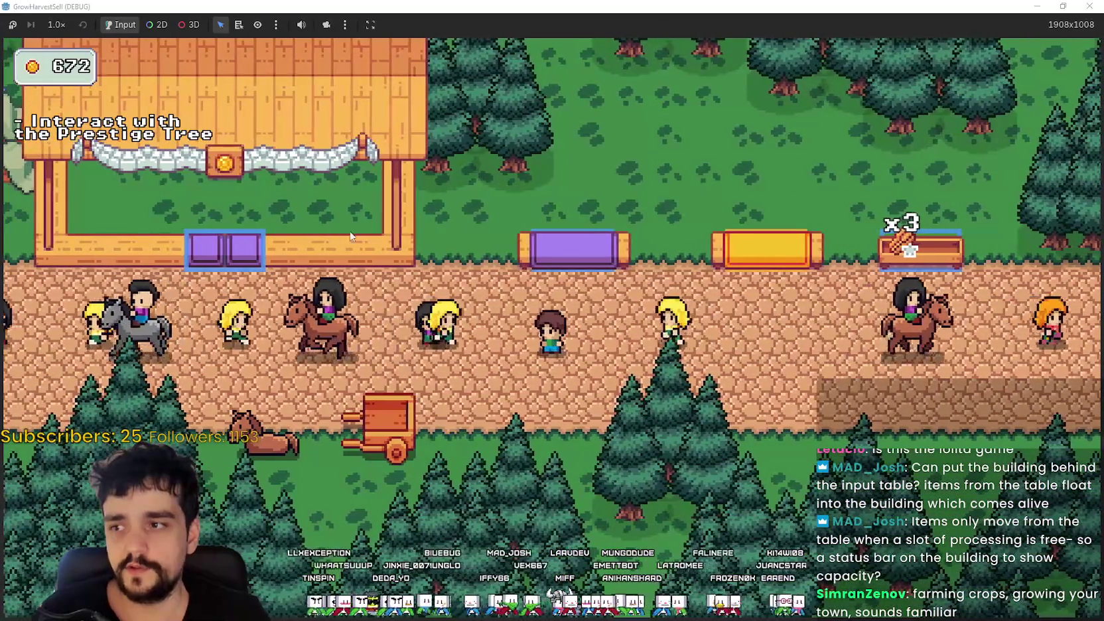
key("d")
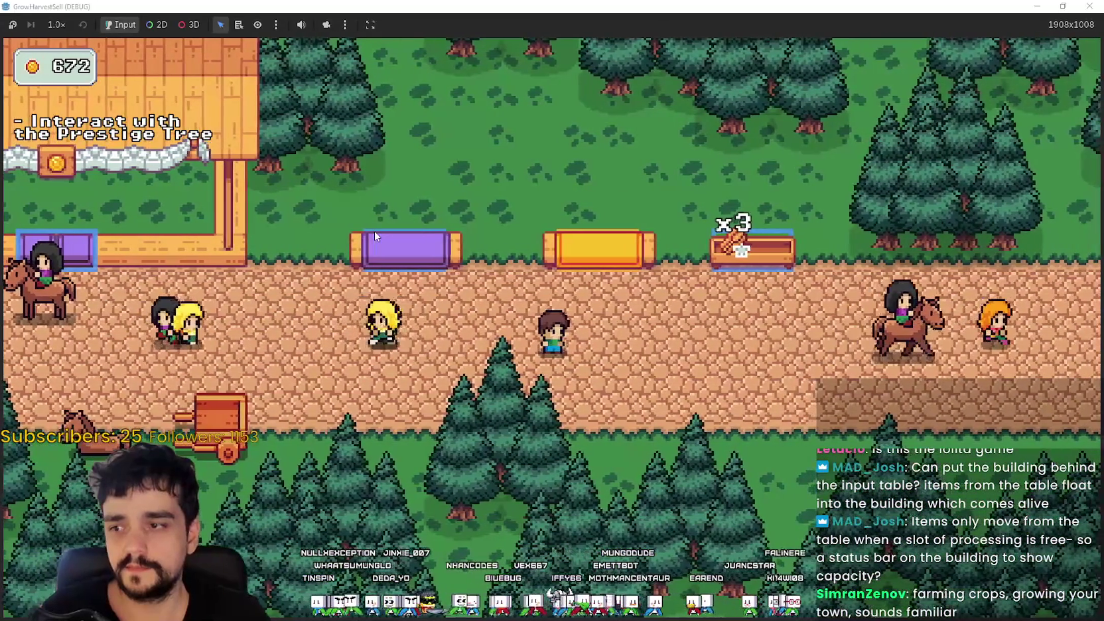
key("a")
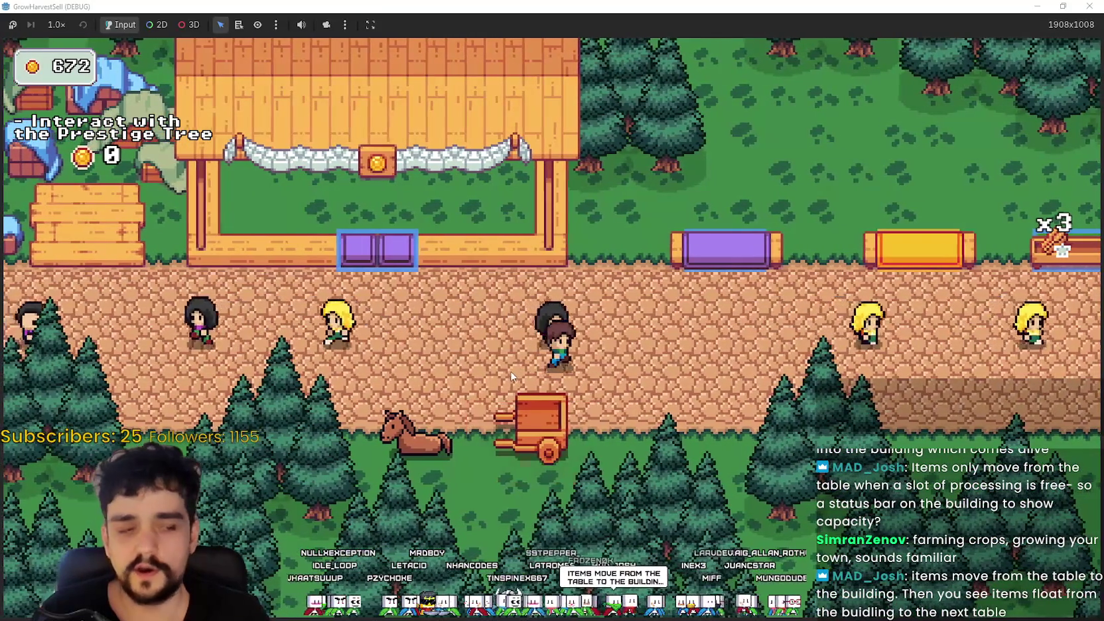
key("d")
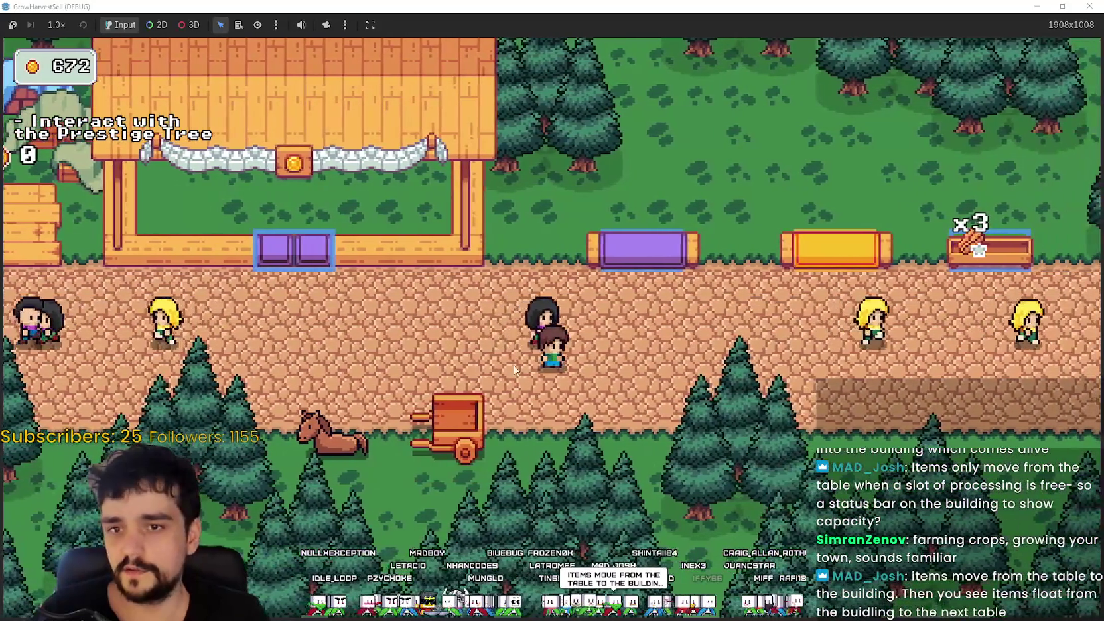
key("d")
key("a")
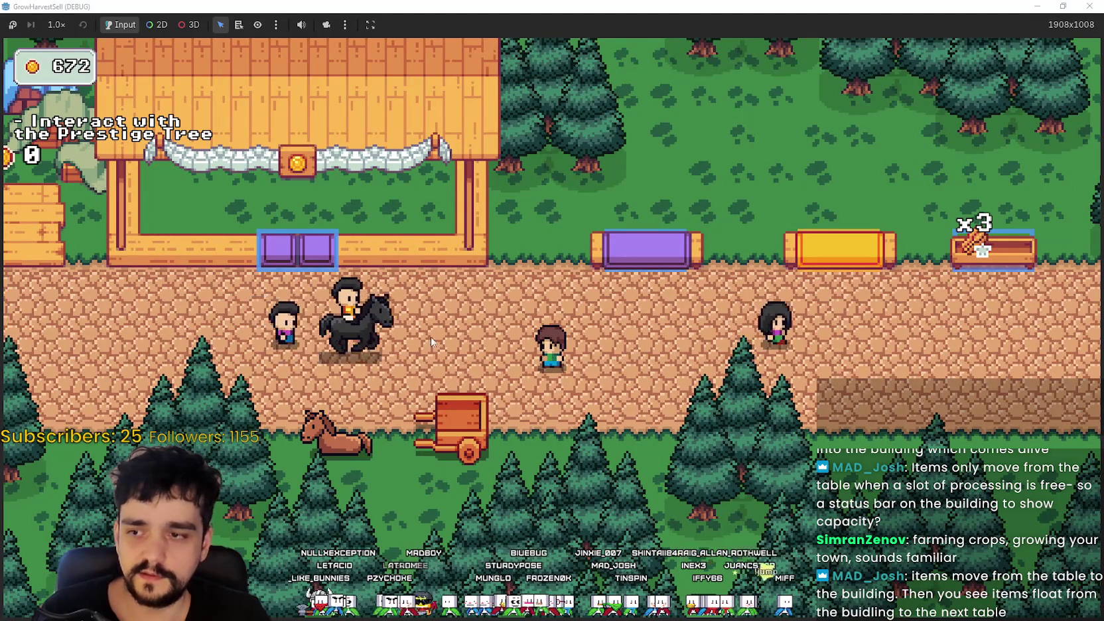
key("d")
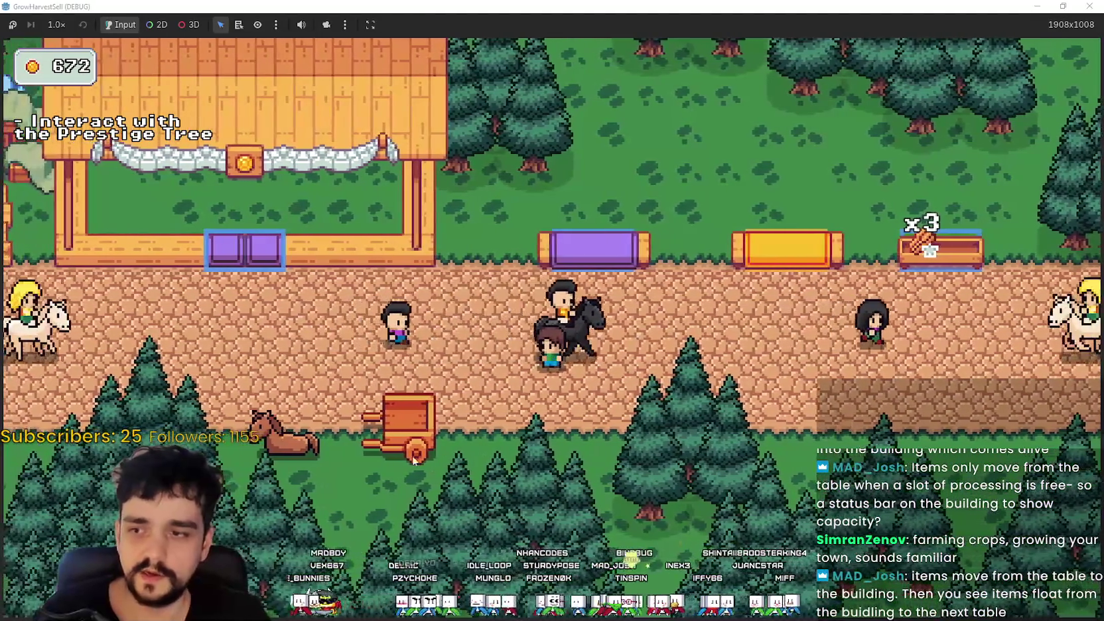
key("d")
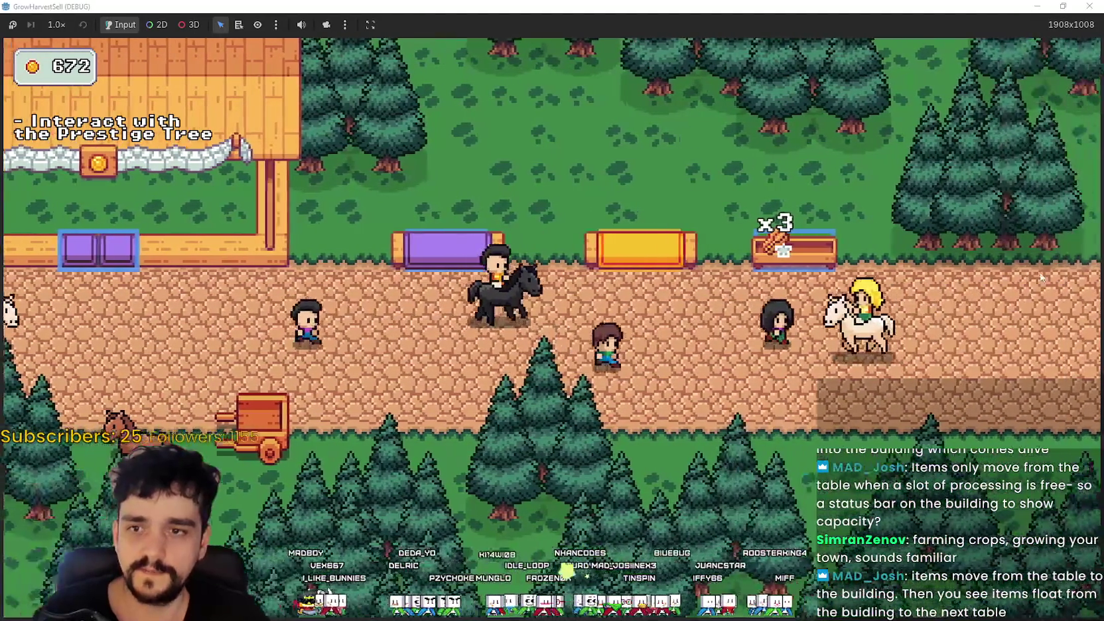
key("d")
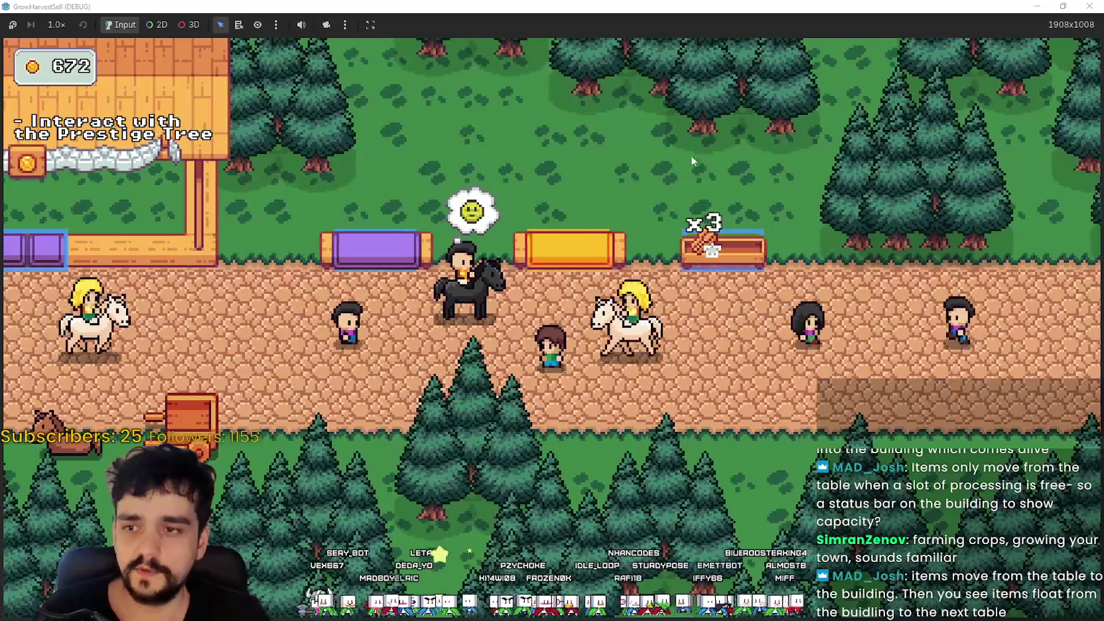
key("a")
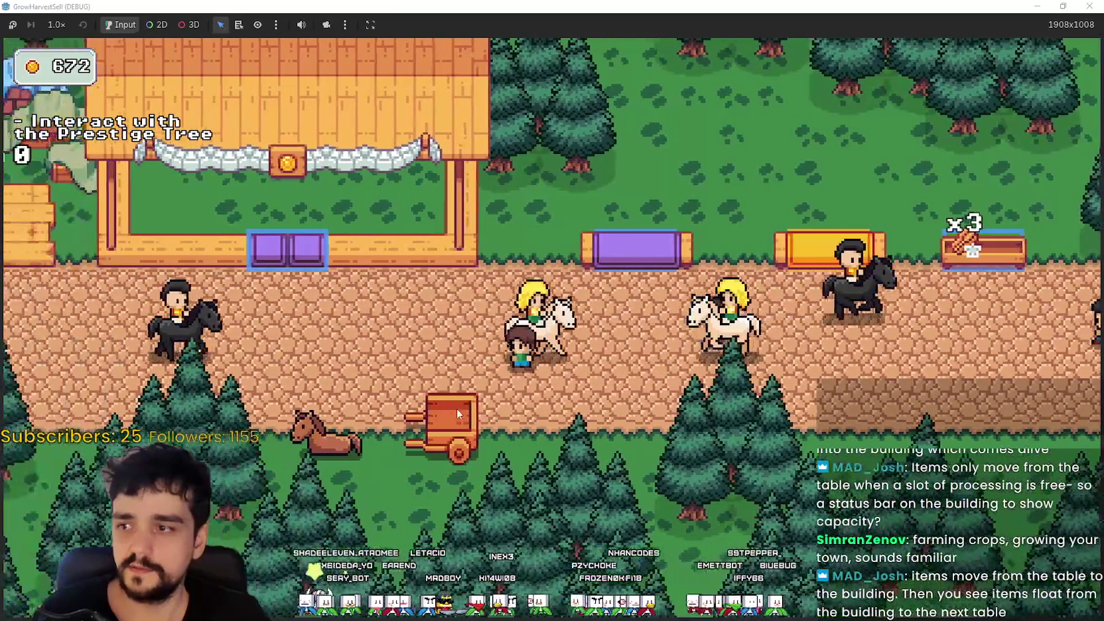
key("d")
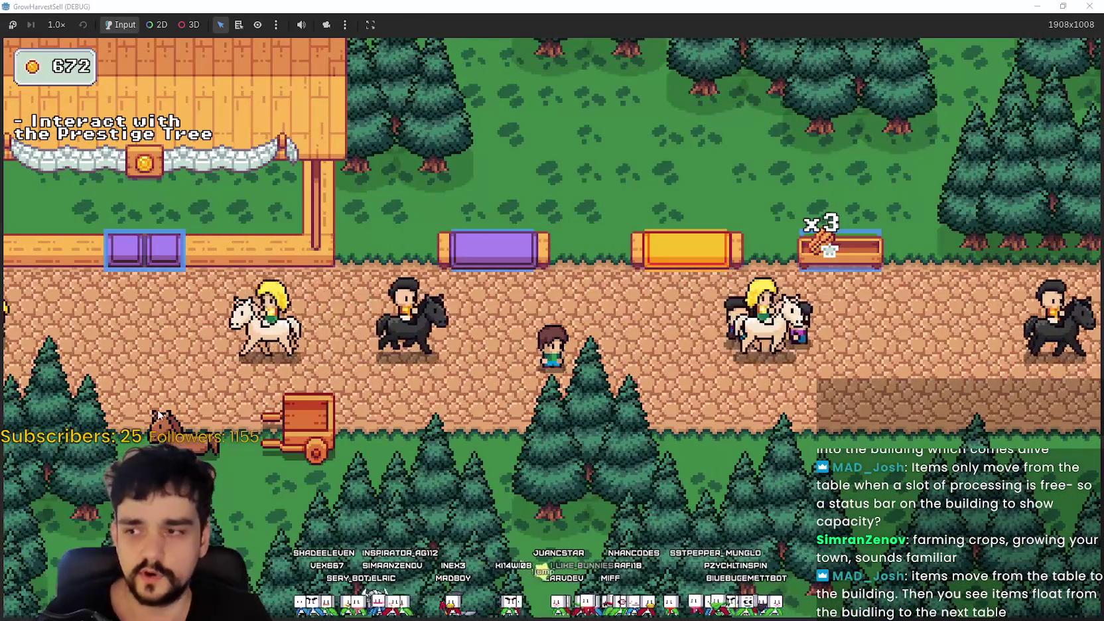
key("a")
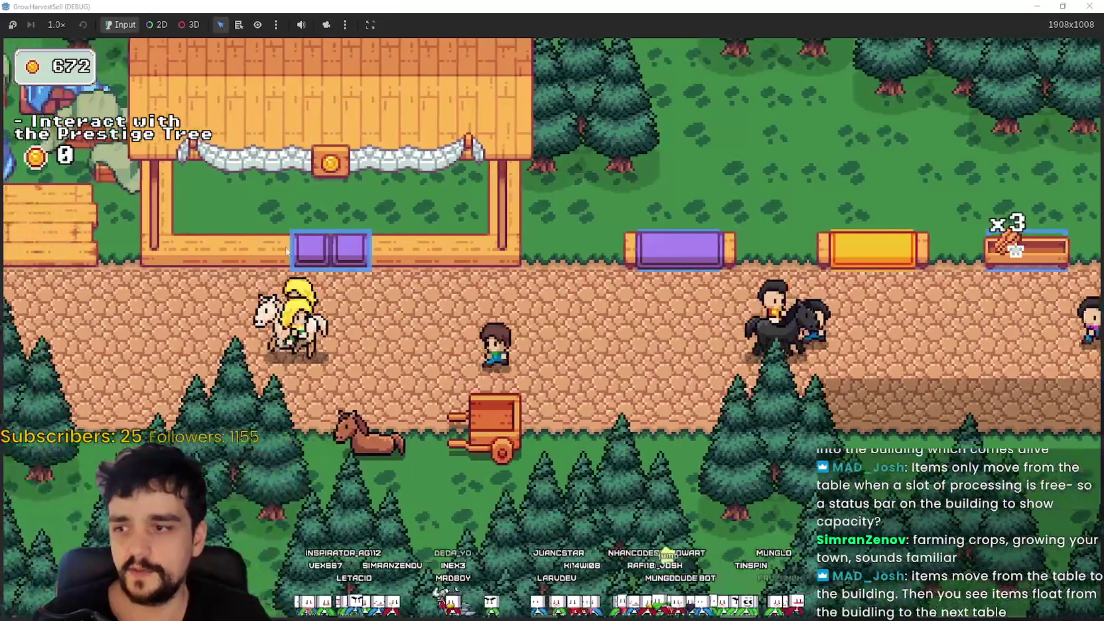
key("a")
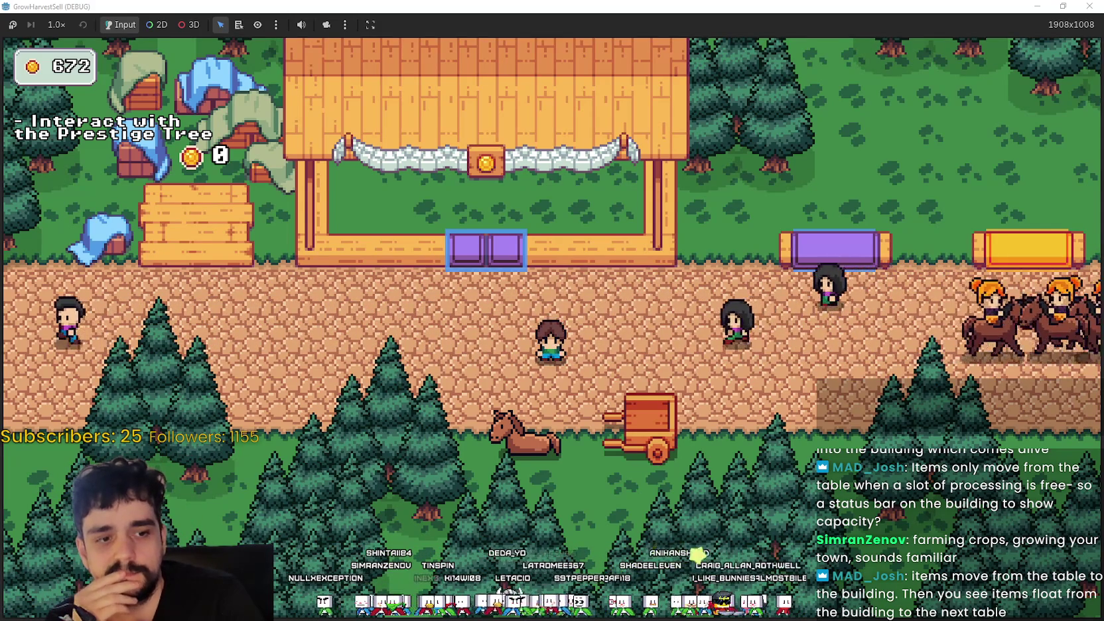
mouse_move(474, 36)
left_mouse_down()
mouse_move(466, 29)
mouse_move(470, 37)
left_mouse_up()
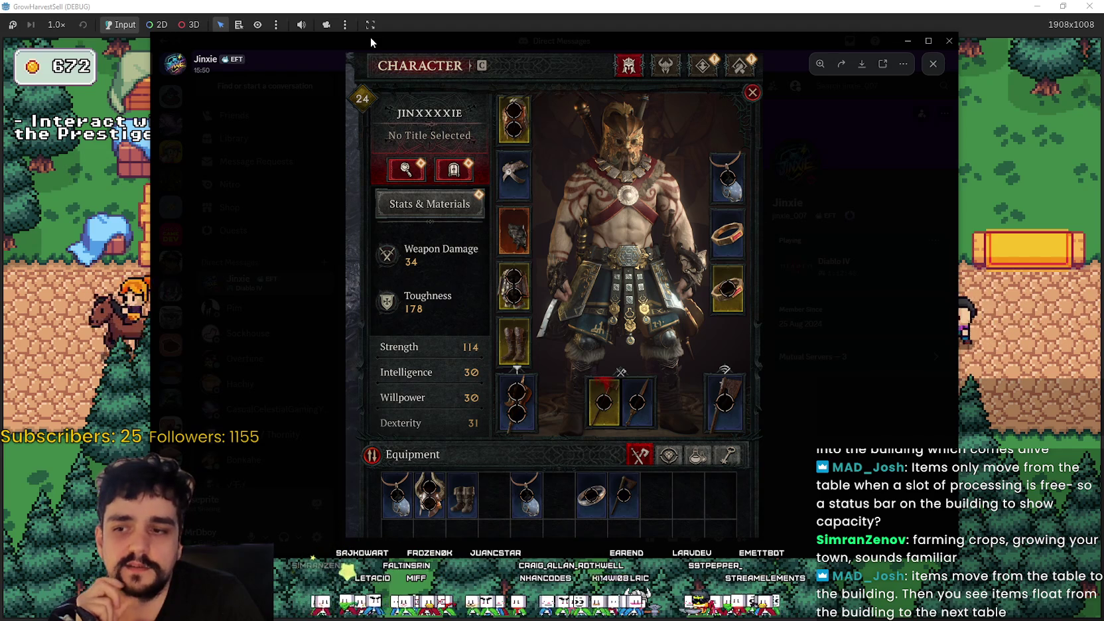
key("Escape")
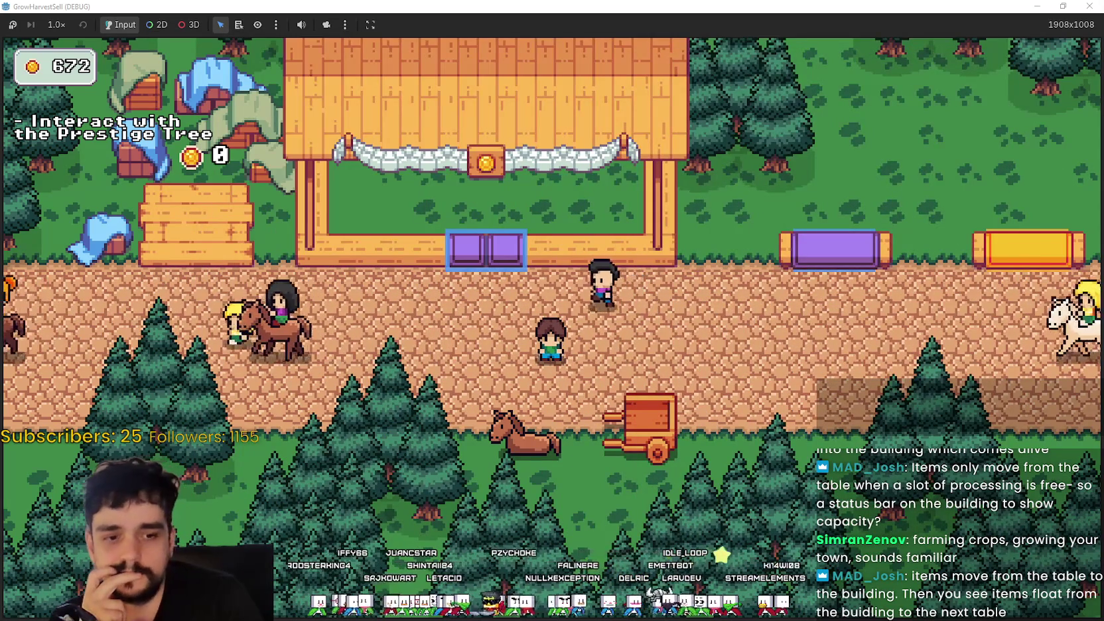
- Bring the Solaria Tiles folder beside the game, scroll its file list, then show the Cheetozilla capture
key("alt+Tab")
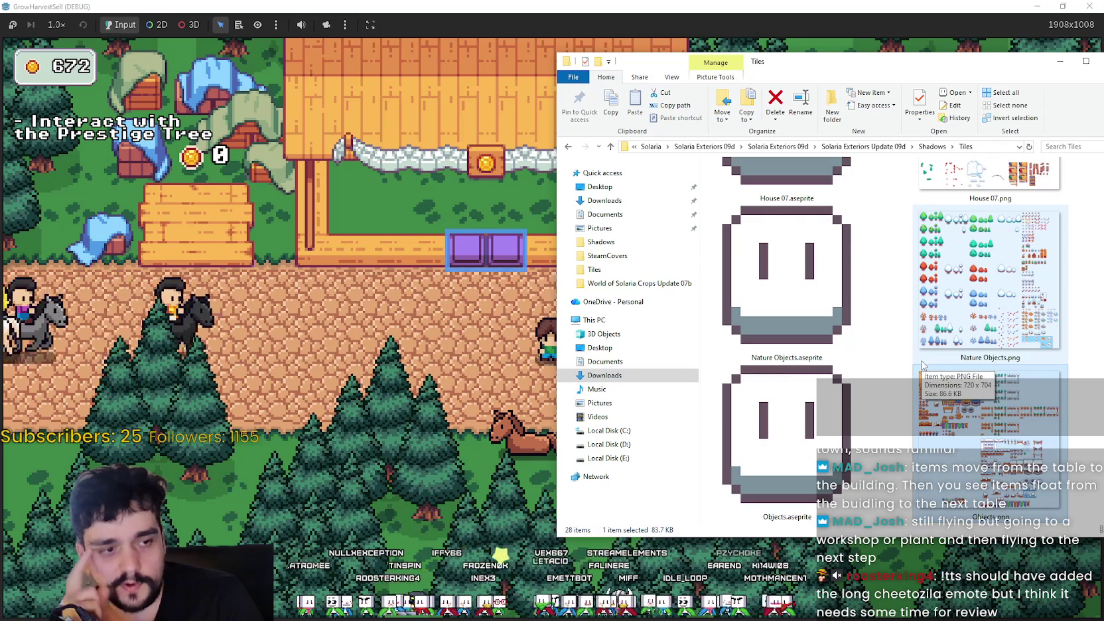
scroll(916, 358, "down", 3)
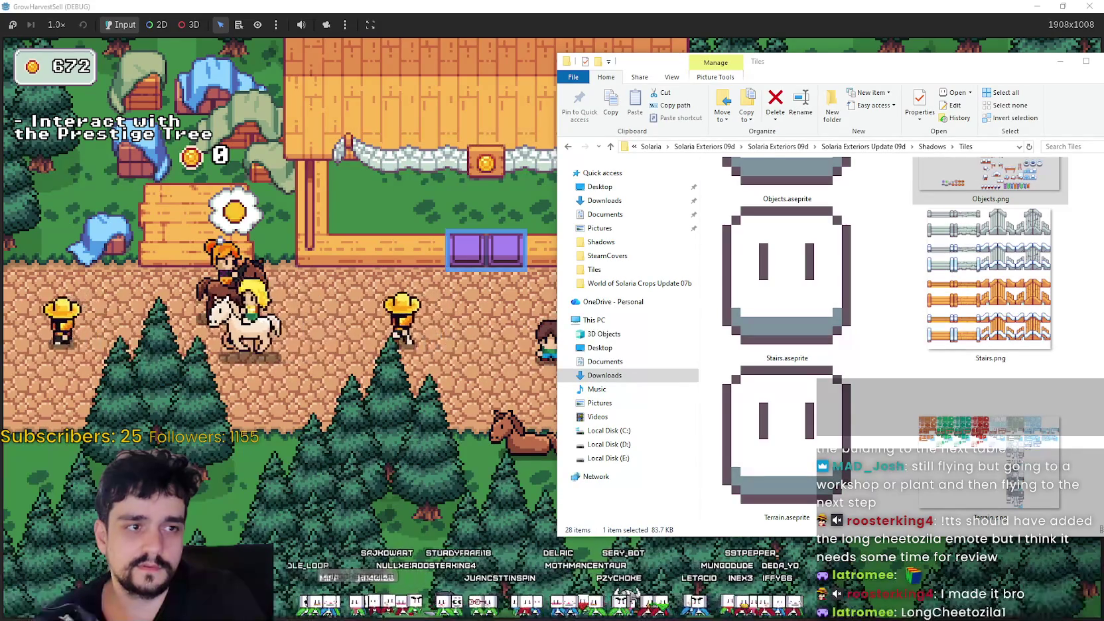
key("alt+Tab")
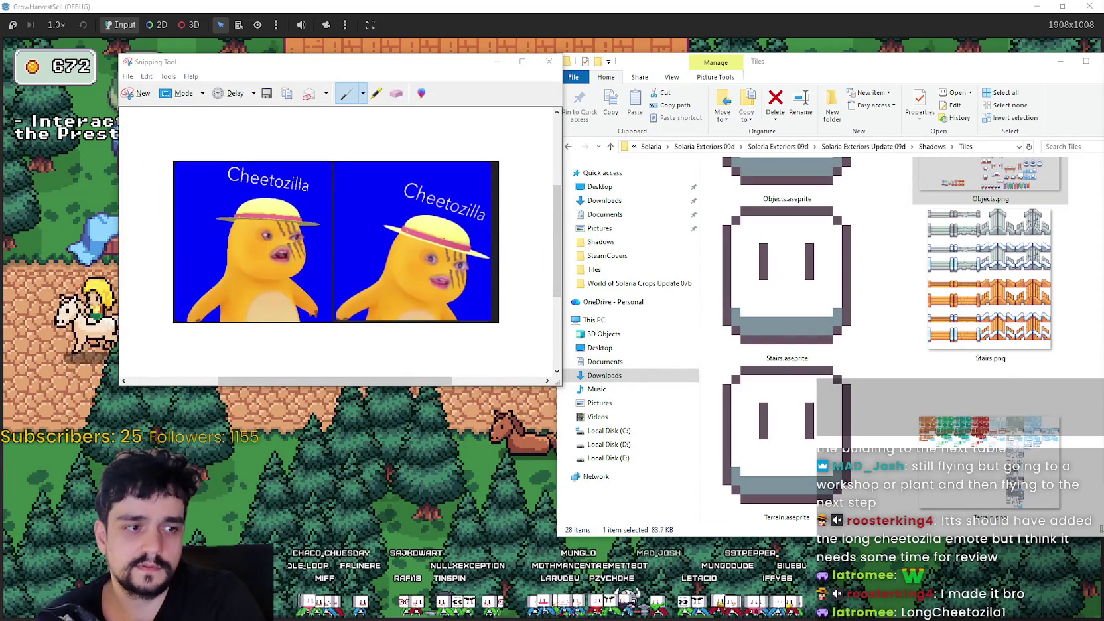
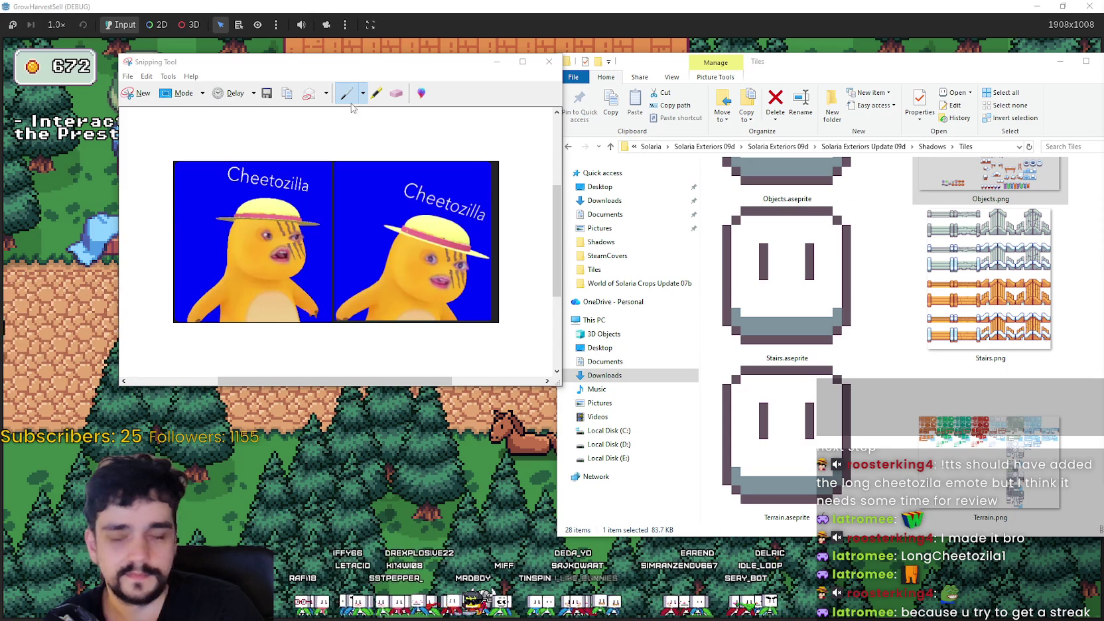
- Move and resize the Cheetozilla snip window, then minimize Snipping Tool
left_click_drag(457, 67, 503, 59)
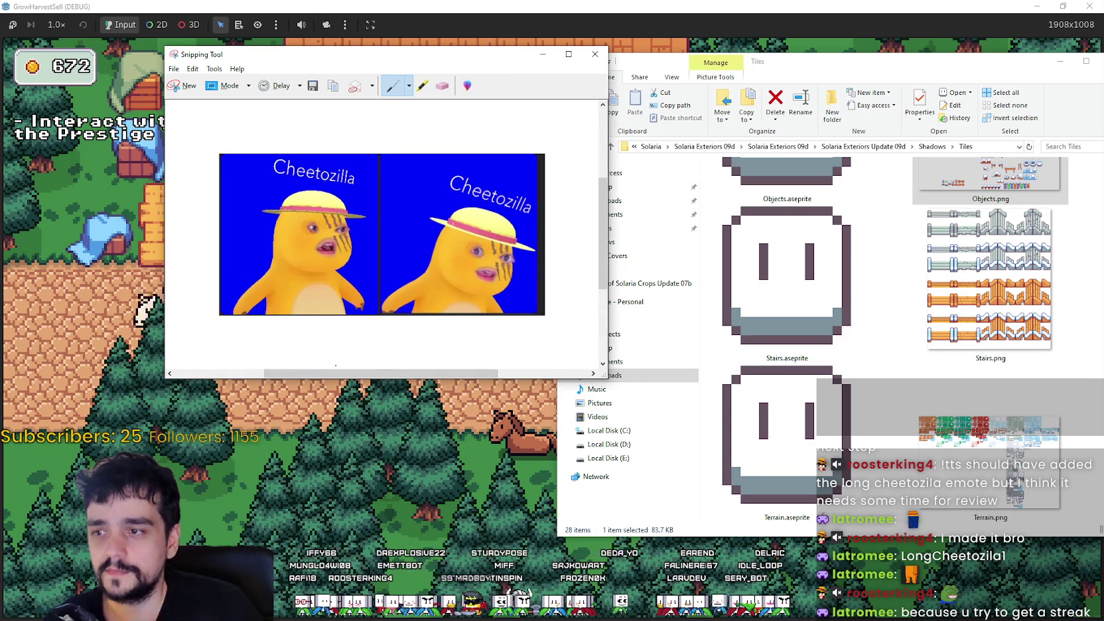
left_click_drag(339, 378, 350, 489)
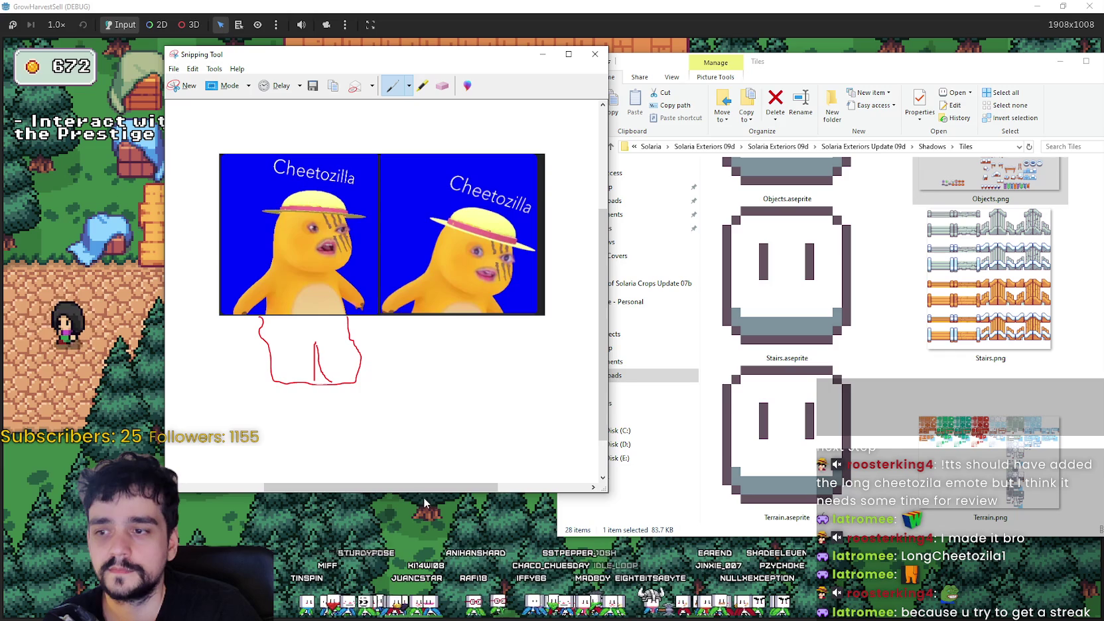
left_click_drag(425, 493, 433, 329)
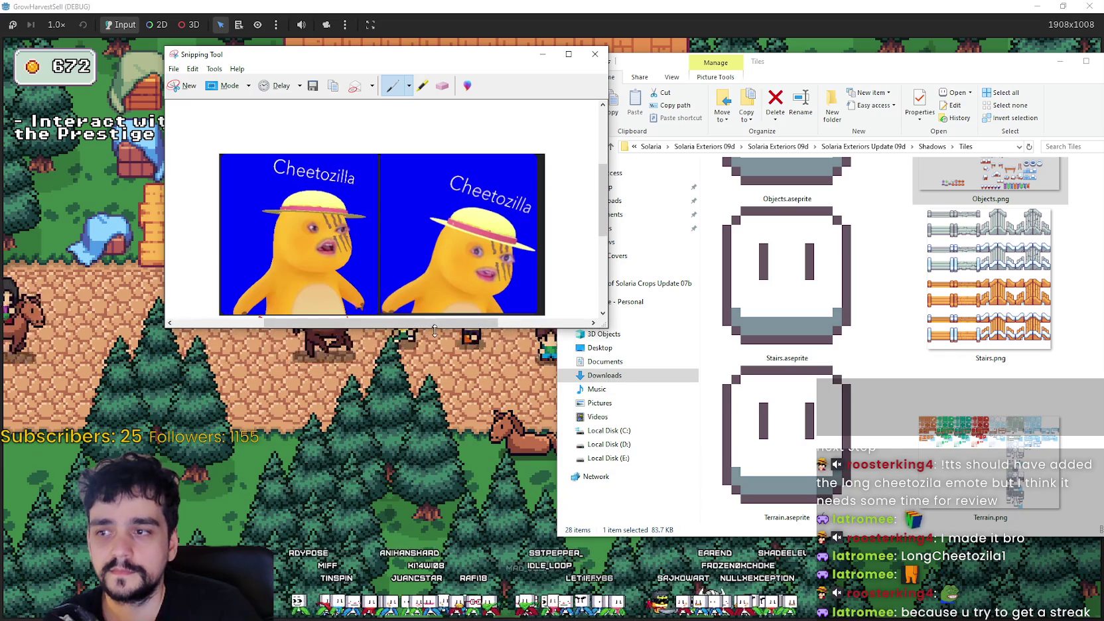
mouse_move(550, 57)
left_mouse_down()
mouse_move(578, 121)
mouse_move(622, 143)
left_mouse_up()
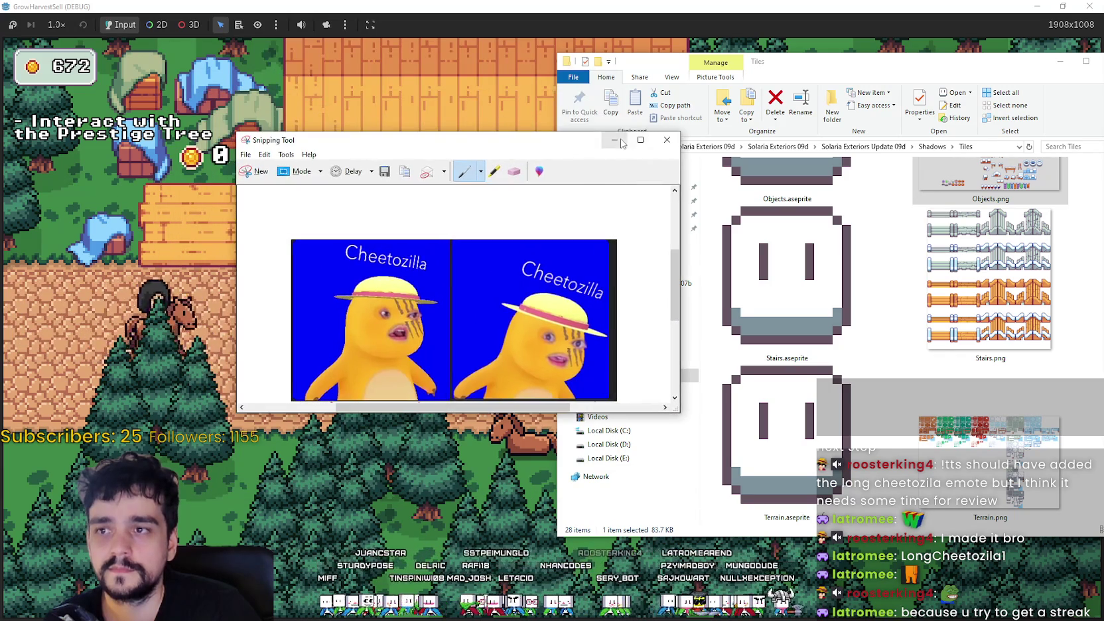
left_click(620, 141)
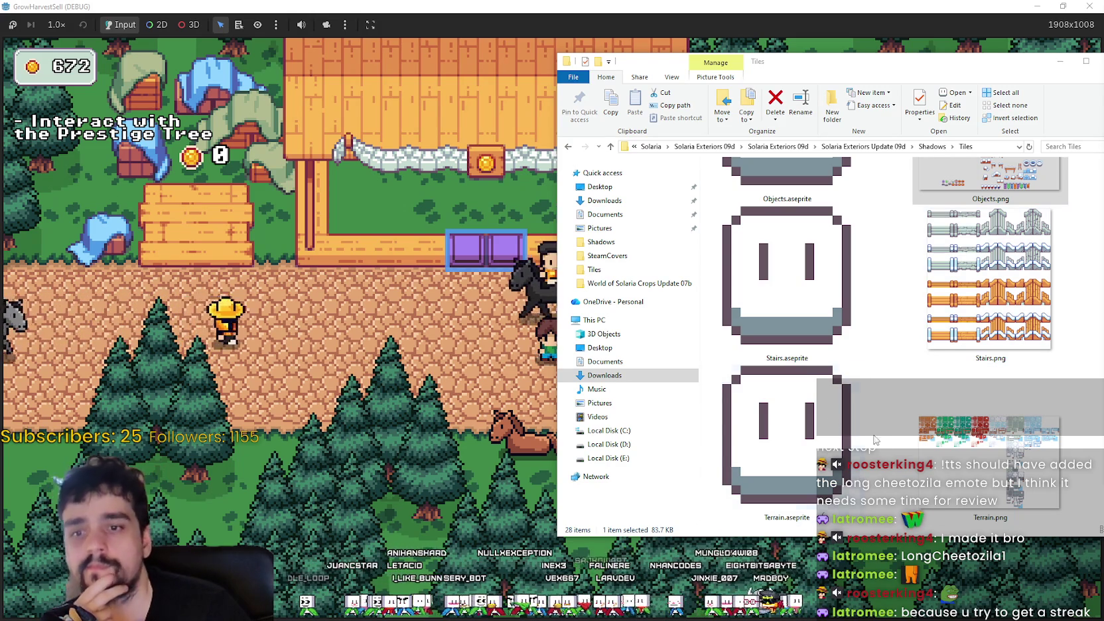
- Scroll up from Terrain.png to House 02.png in the Tiles folder and open it in Aseprite
left_click(946, 450)
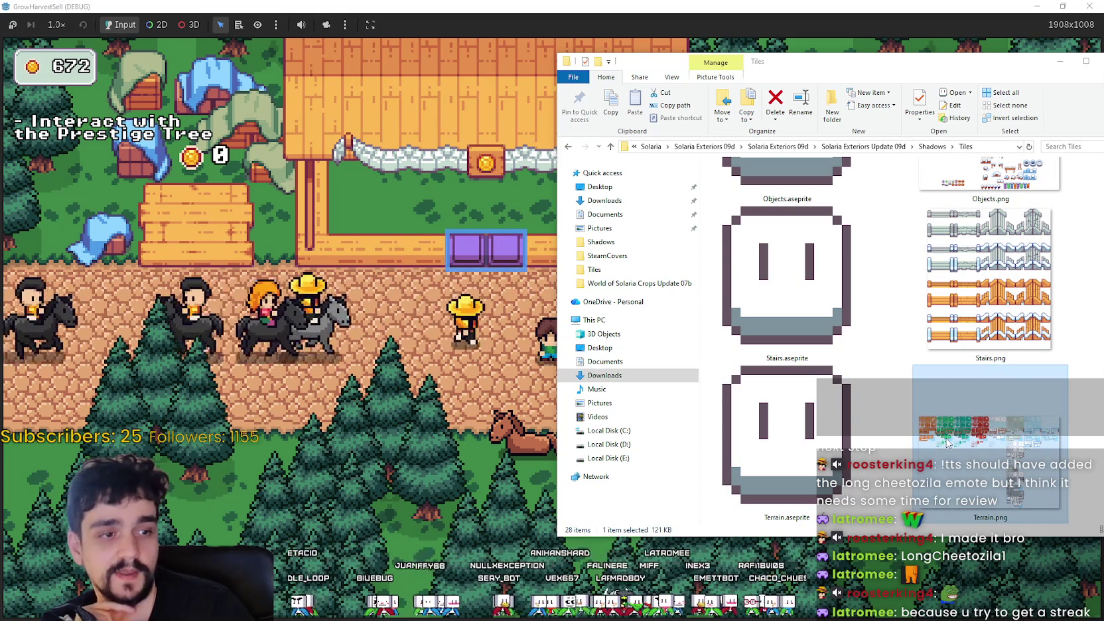
scroll(928, 345, "up", 5)
scroll(922, 305, "up", 2)
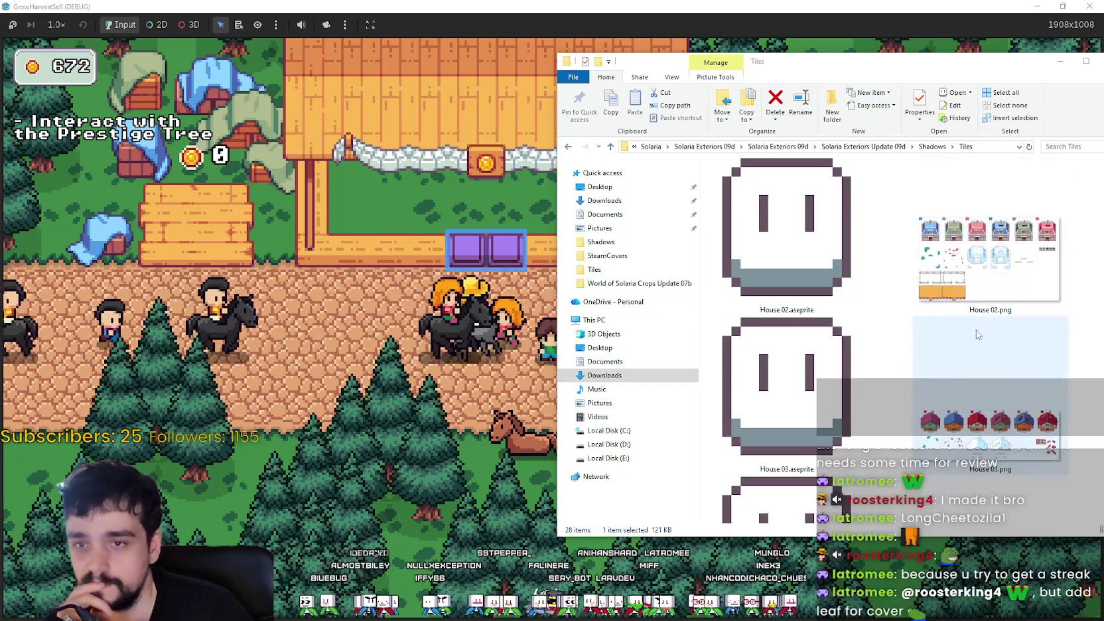
left_click_drag(895, 61, 783, 60)
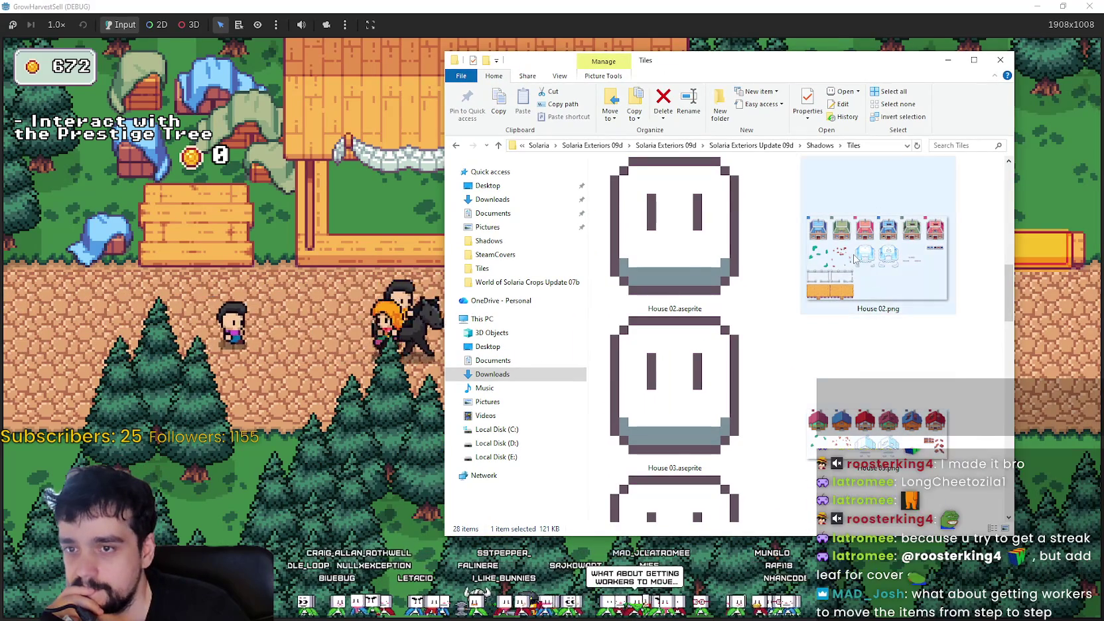
left_click(865, 242)
double_click(828, 230)
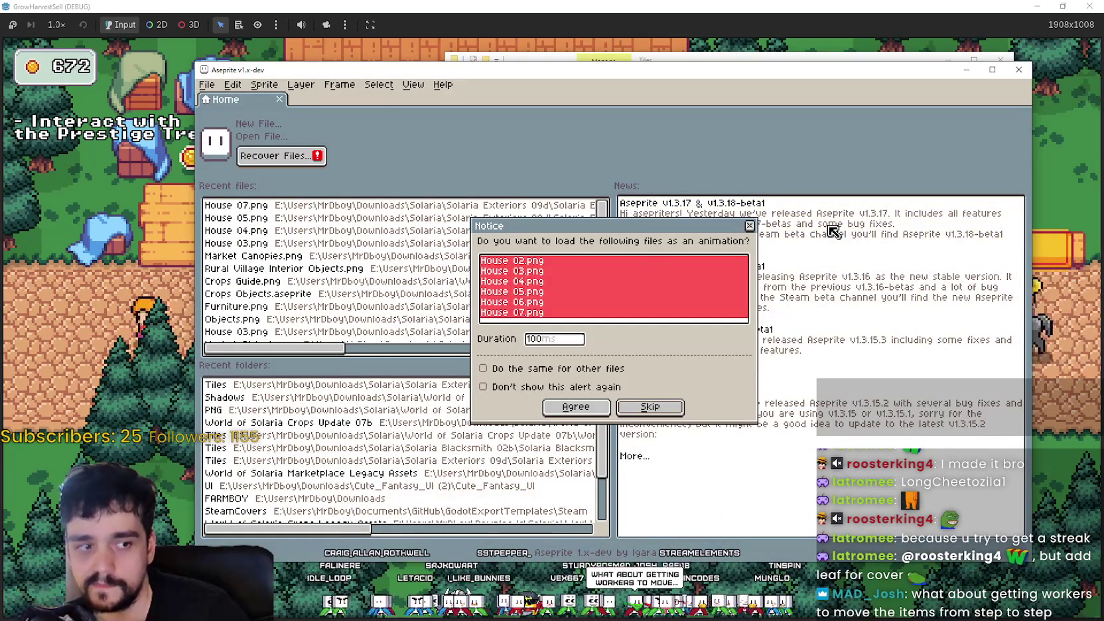
- Open House 02.png alone, not as an animation, and frame its floor tiles
left_click(749, 225)
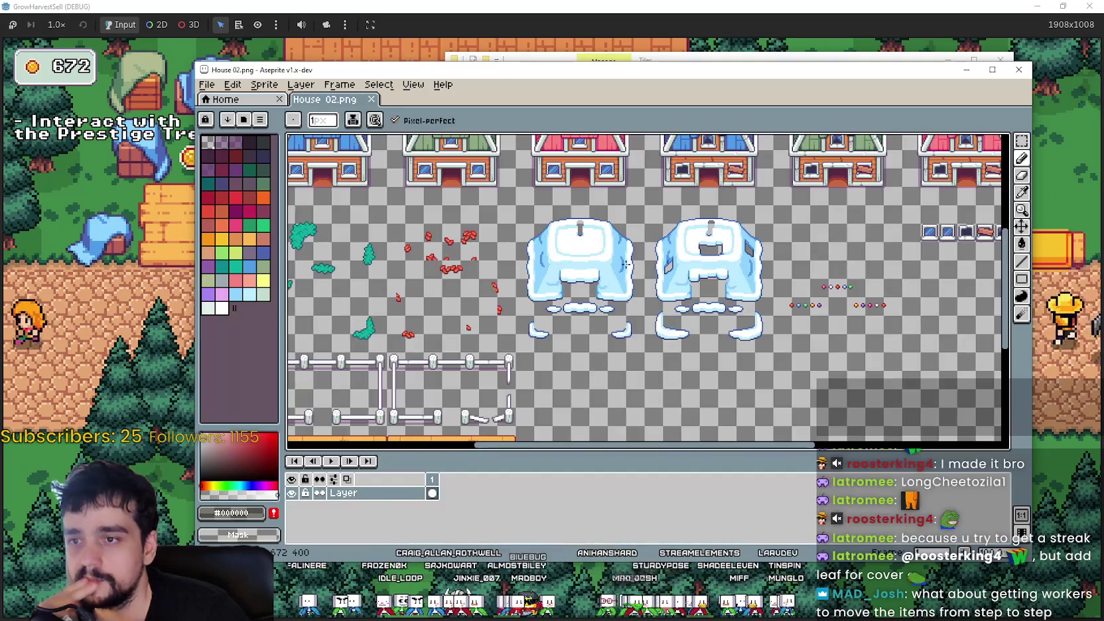
scroll(708, 337, "down", 2)
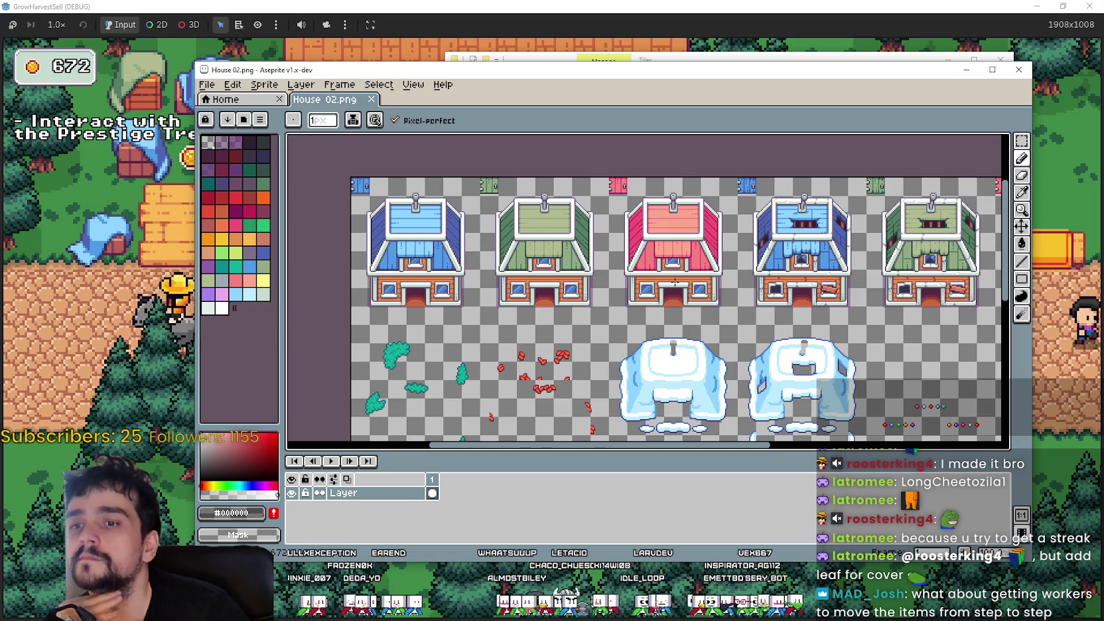
scroll(674, 282, "right", 5)
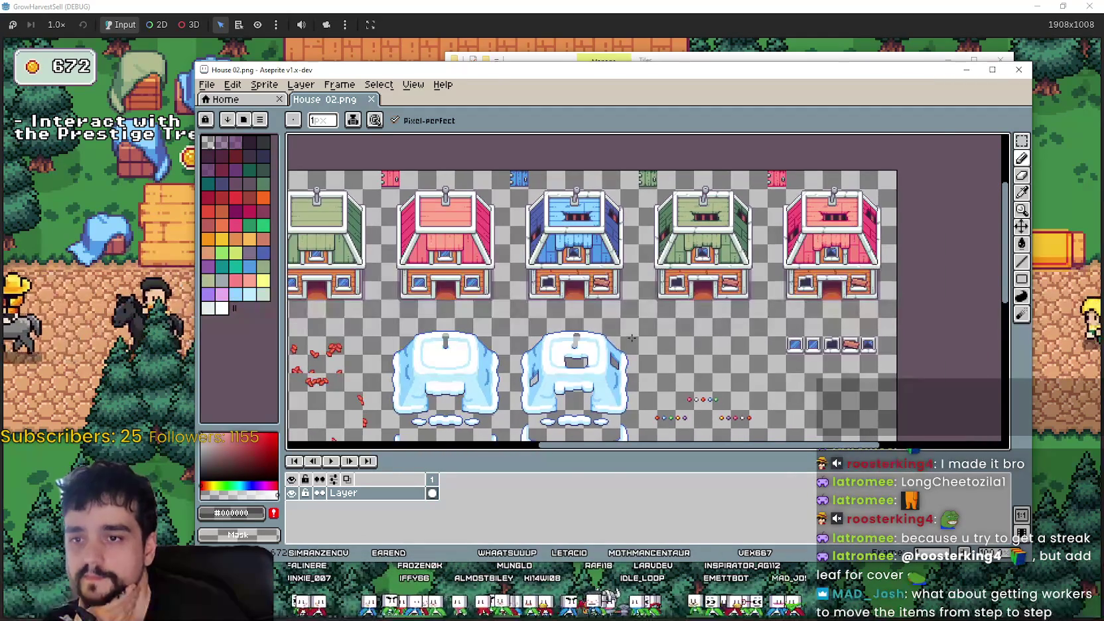
scroll(666, 331, "down", 3)
scroll(667, 331, "left", 2)
scroll(666, 331, "down", 1)
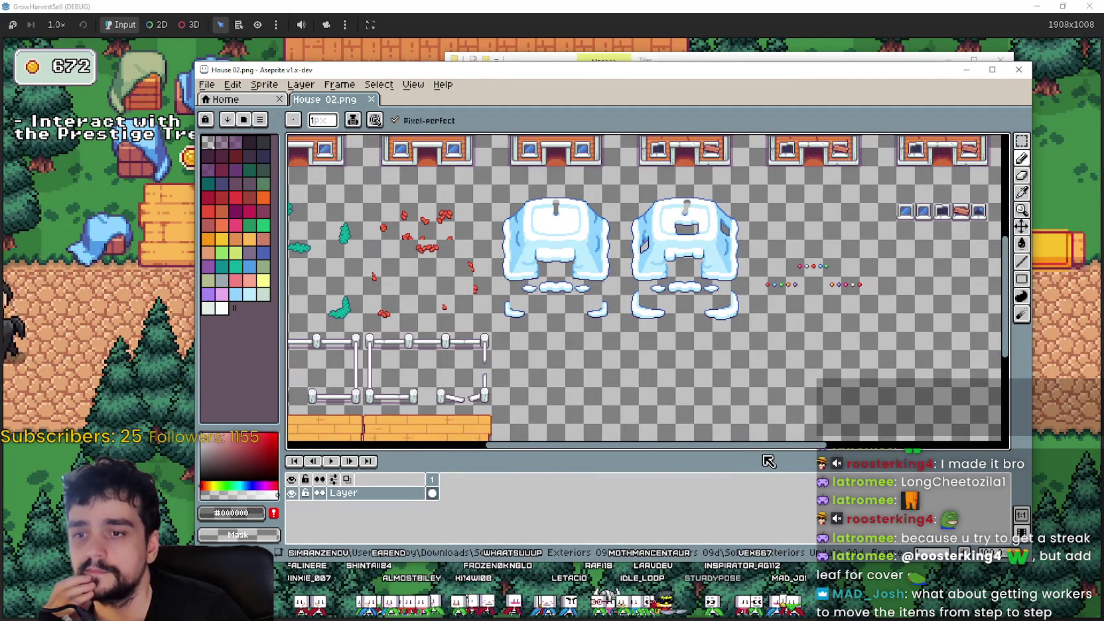
left_click_drag(763, 451, 763, 481)
scroll(674, 317, "left", 7)
scroll(674, 317, "down", 2)
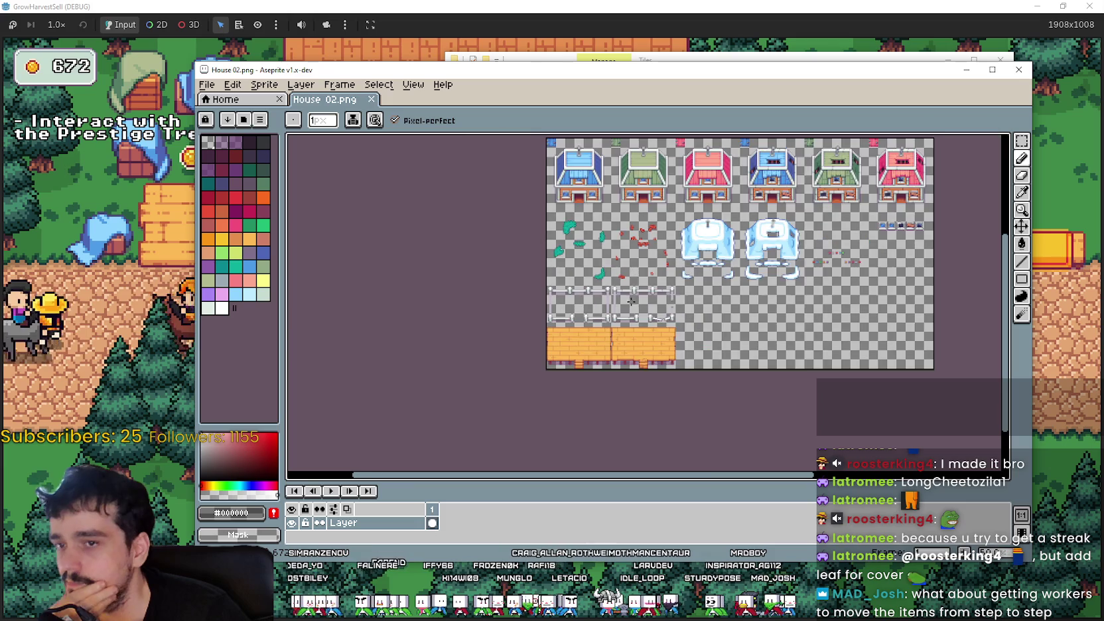
scroll(652, 309, "down", 1)
scroll(711, 321, "up", 2)
left_click_drag(711, 321, 671, 301)
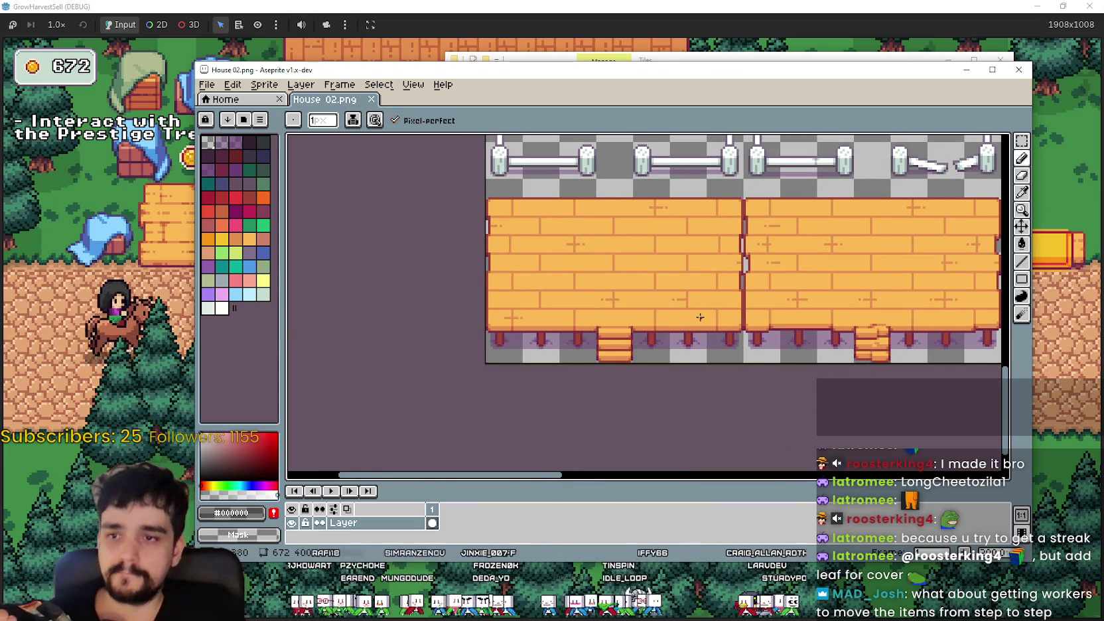
- Copy the left orange floor tile with a rectangular selection and paste it into empty space in main_atlas.png
left_click(1022, 139)
scroll(765, 263, "down", 2)
mouse_move(764, 263)
left_mouse_down()
mouse_move(618, 417)
mouse_move(582, 386)
left_mouse_up()
scroll(777, 274, "down", 8)
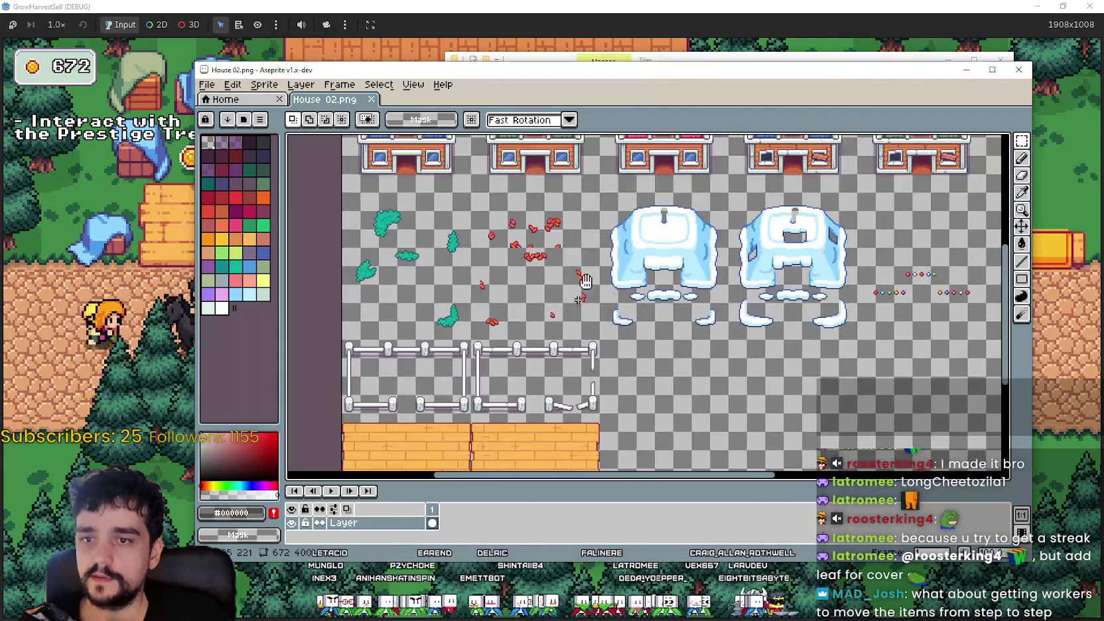
mouse_move(591, 335)
left_mouse_down()
mouse_move(359, 200)
mouse_move(358, 188)
left_mouse_up()
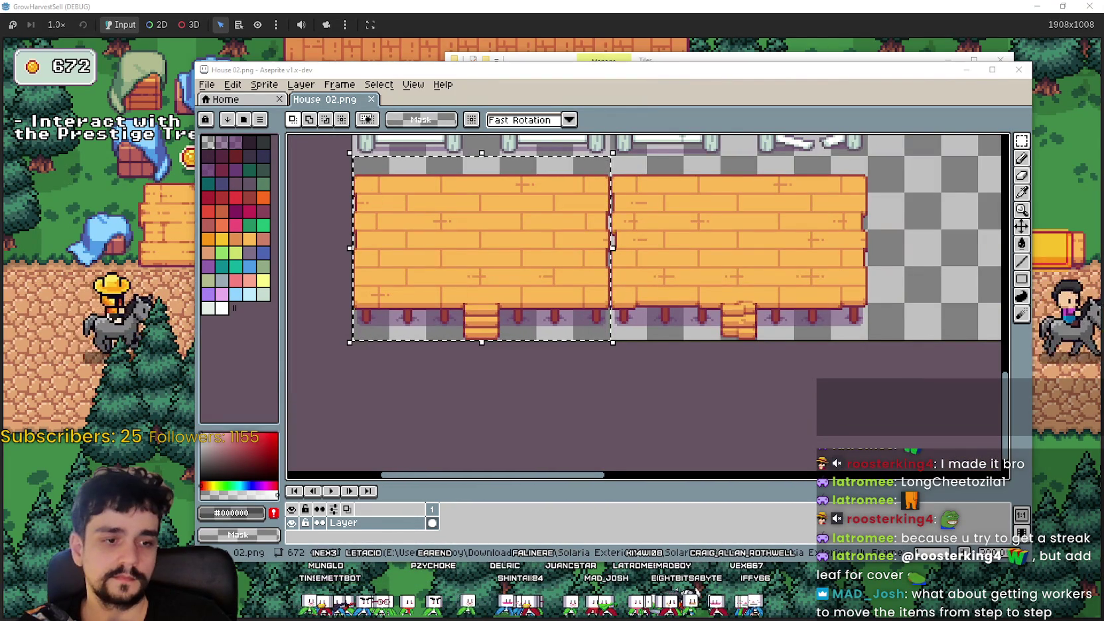
key("alt+Tab")
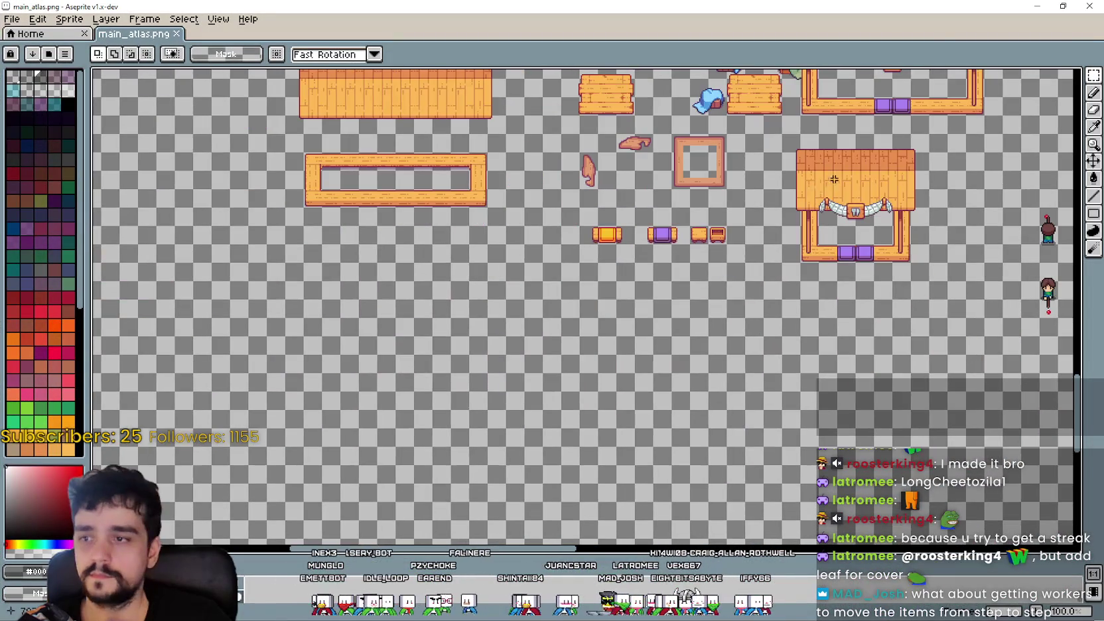
key("ctrl+v")
mouse_move(587, 290)
left_mouse_down()
mouse_move(431, 325)
mouse_move(426, 306)
left_mouse_up()
left_click(650, 348)
- Save main_atlas.png and close House 02.png
key("ctrl+s")
key("alt+Tab")
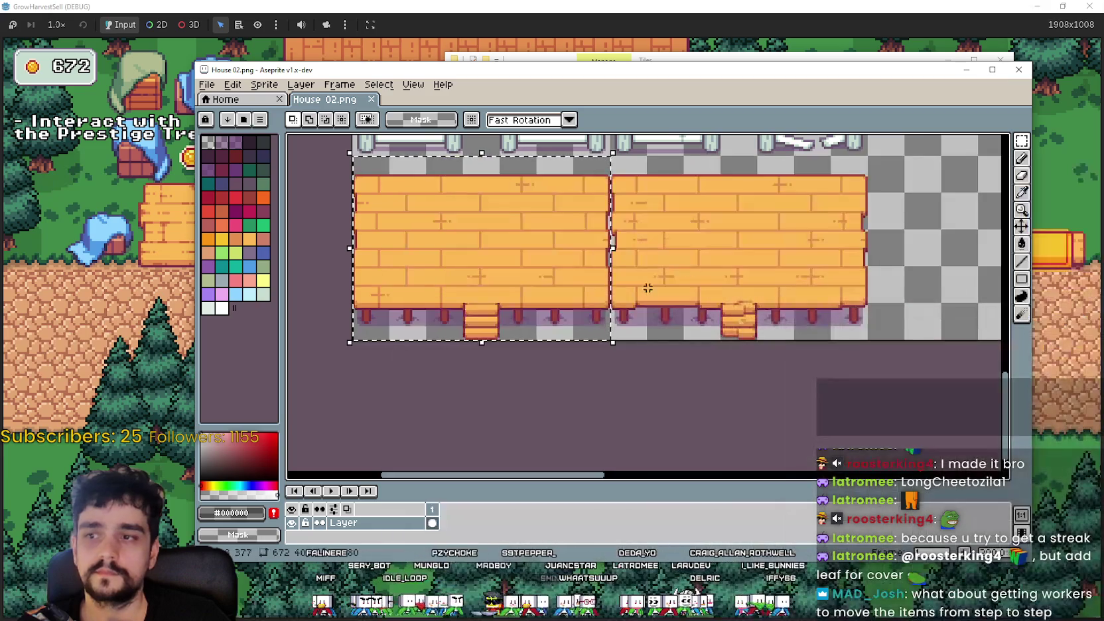
scroll(704, 319, "down", 5)
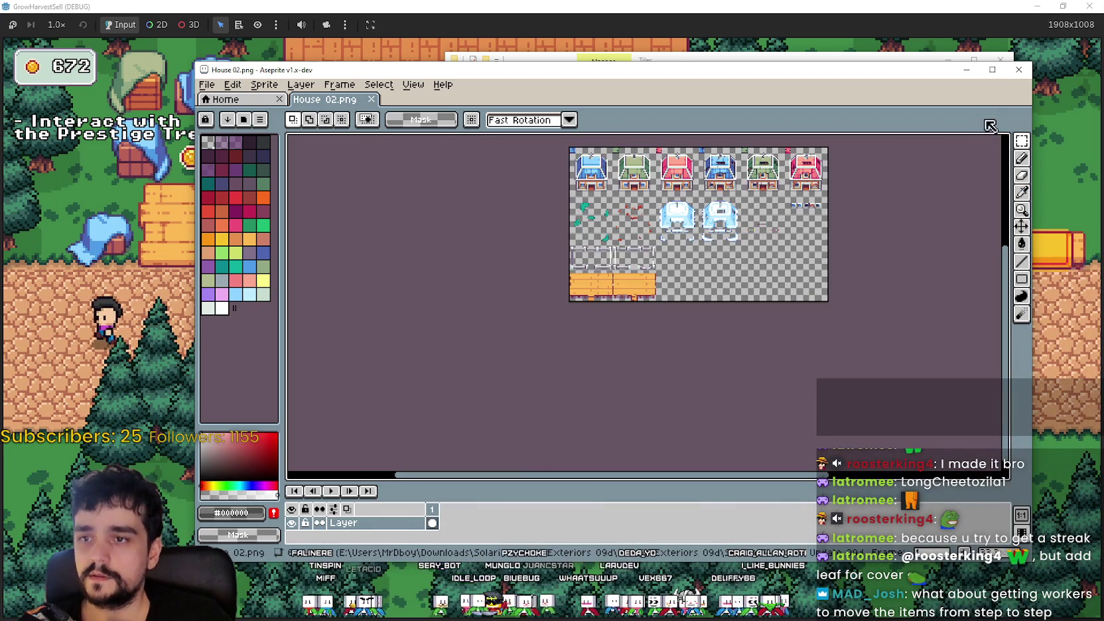
left_click(1017, 69)
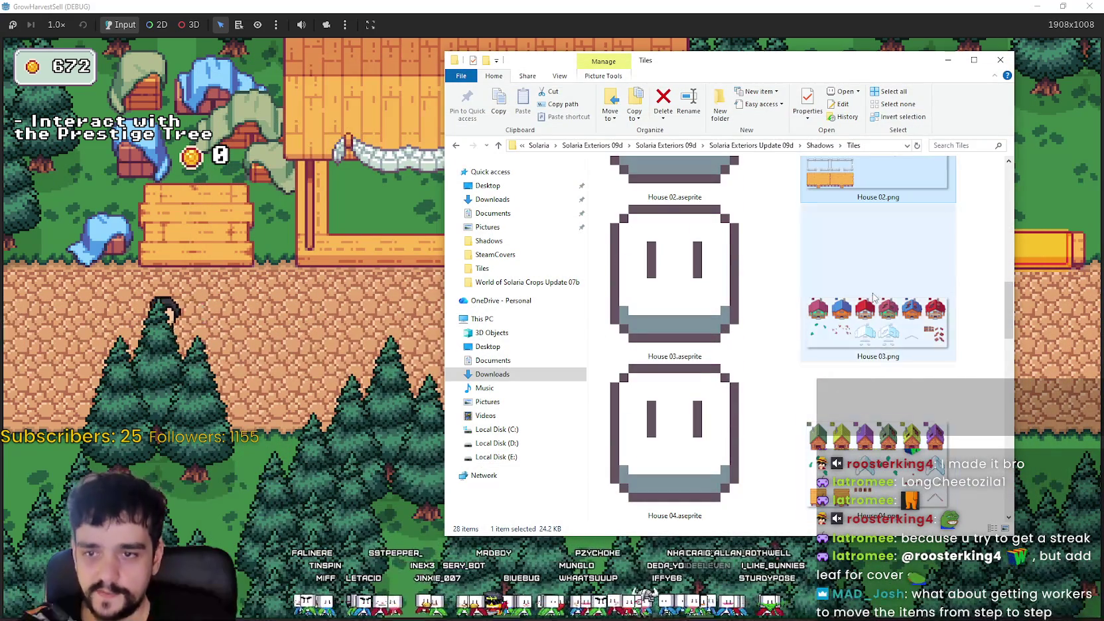
- Look over the House 03.png and House 04.png files in the Tiles folder
left_click(873, 297)
scroll(865, 344, "down", 1)
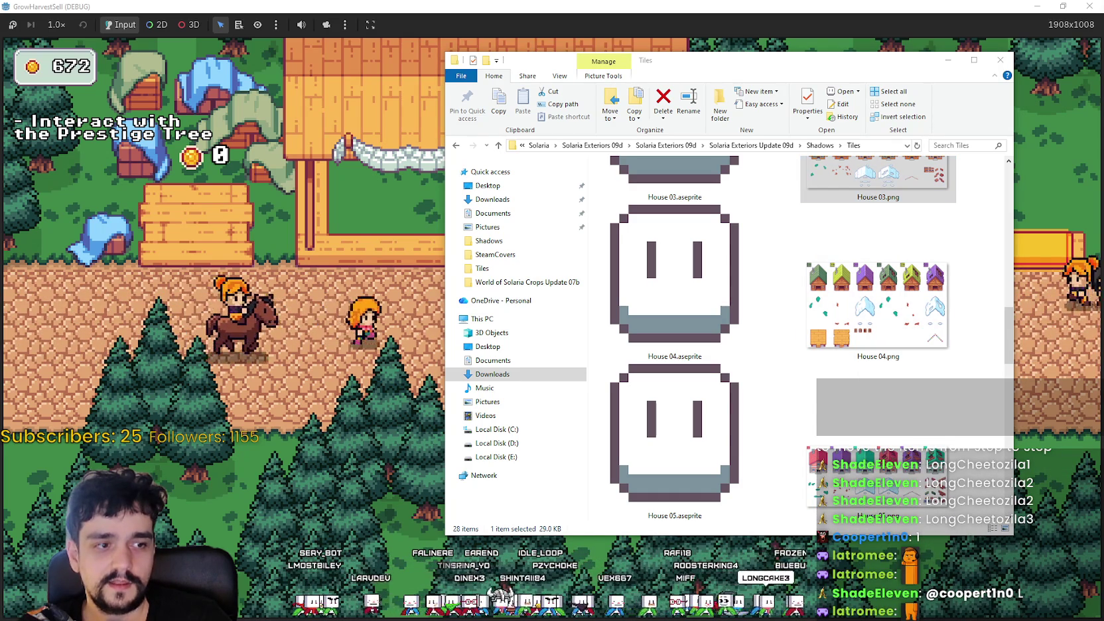
left_click(855, 255)
scroll(855, 259, "down", 1)
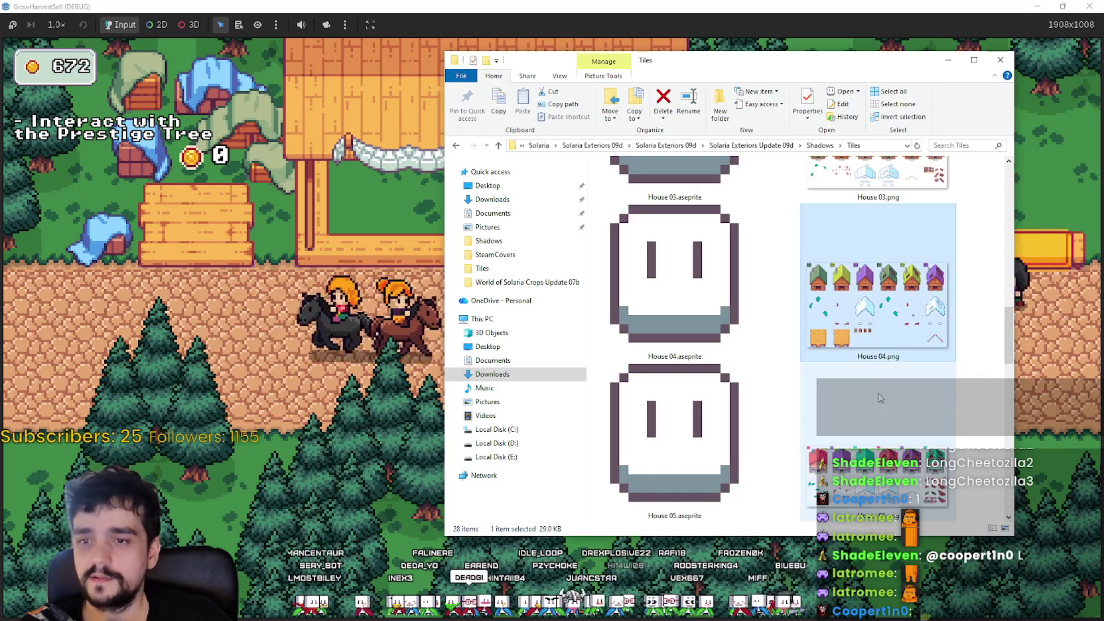
mouse_move(862, 362)
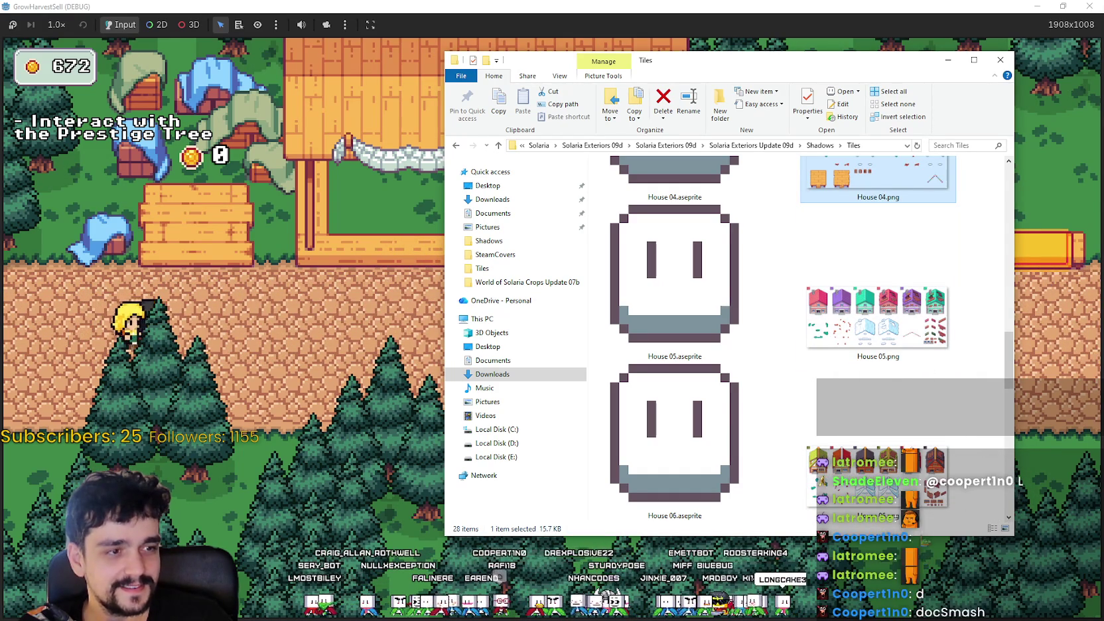
key("alt+Tab")
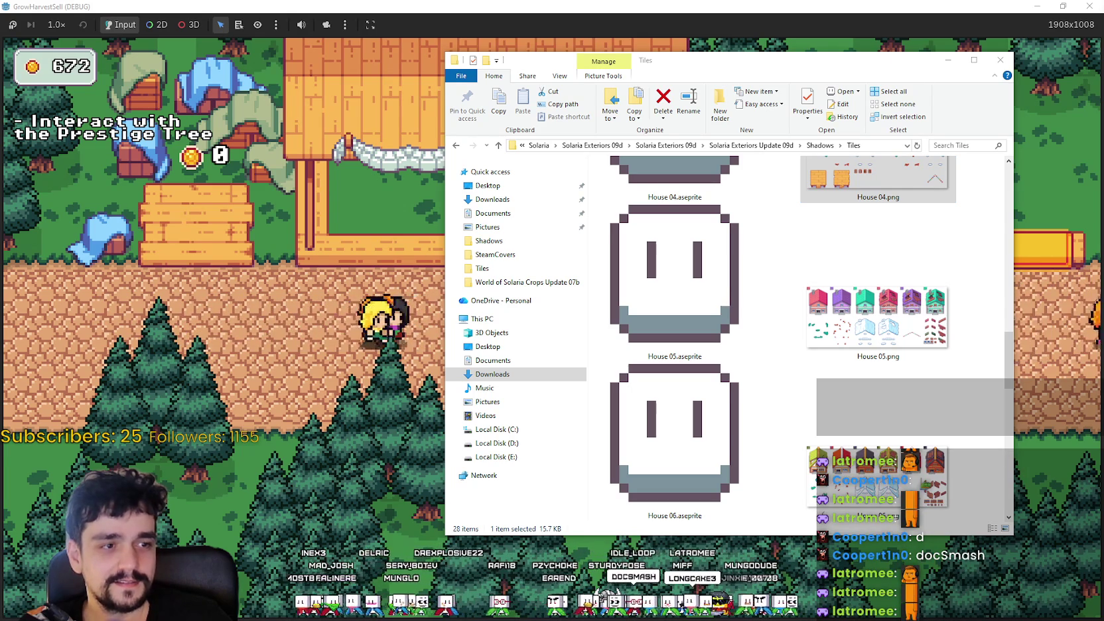
- Select Nature Objects.png, then go up from Tiles to the Shadows folder
scroll(886, 330, "down", 5)
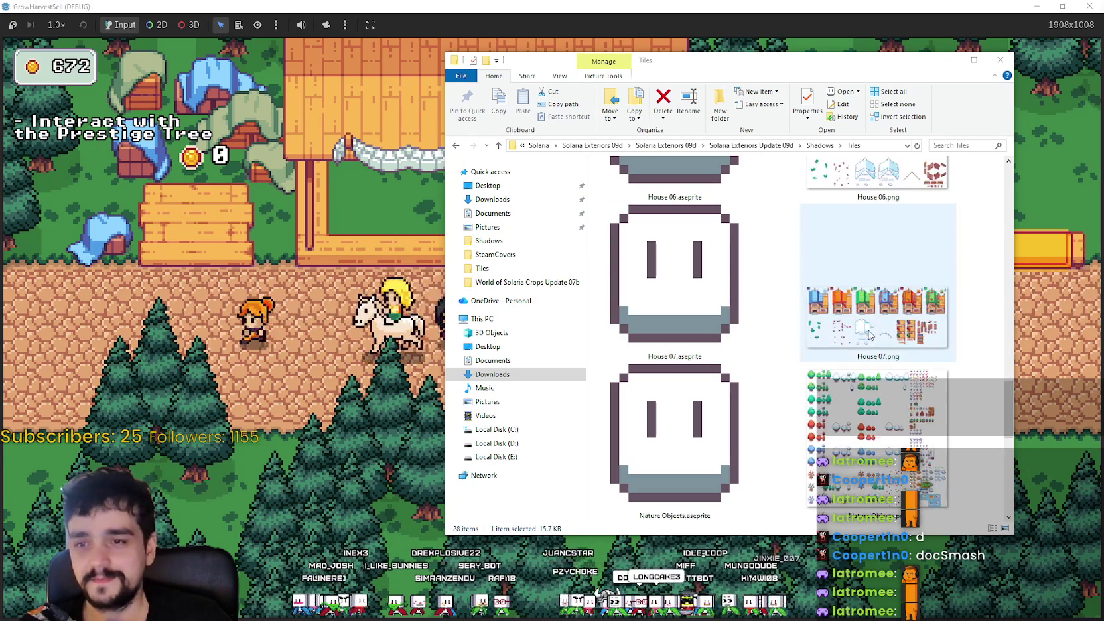
left_click(886, 330)
scroll(876, 286, "up", 3)
scroll(876, 282, "up", 5)
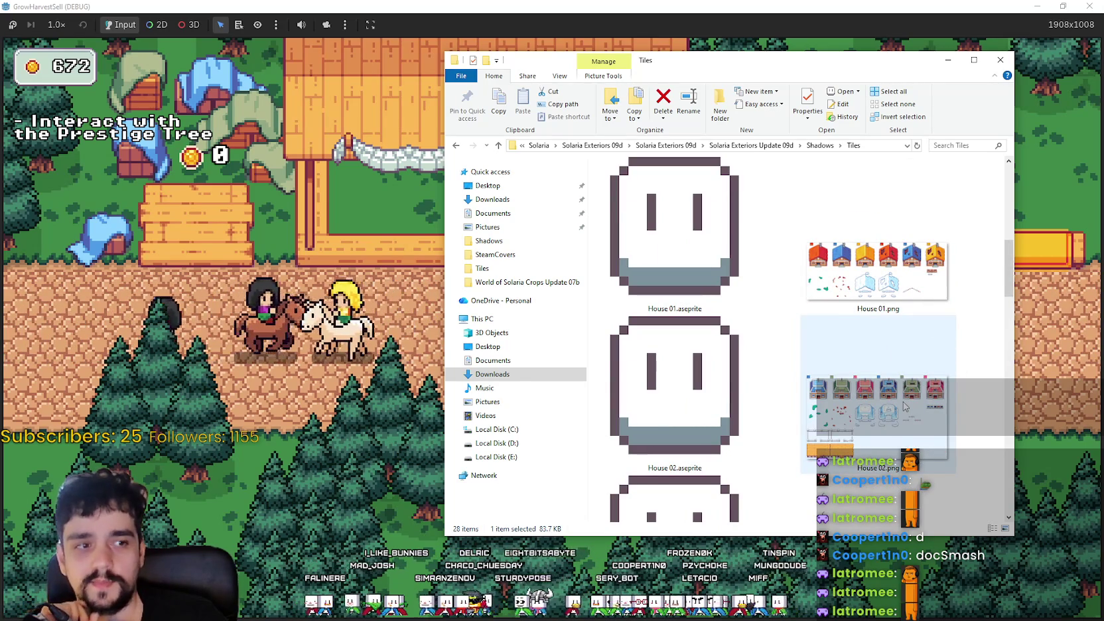
scroll(902, 372, "up", 4)
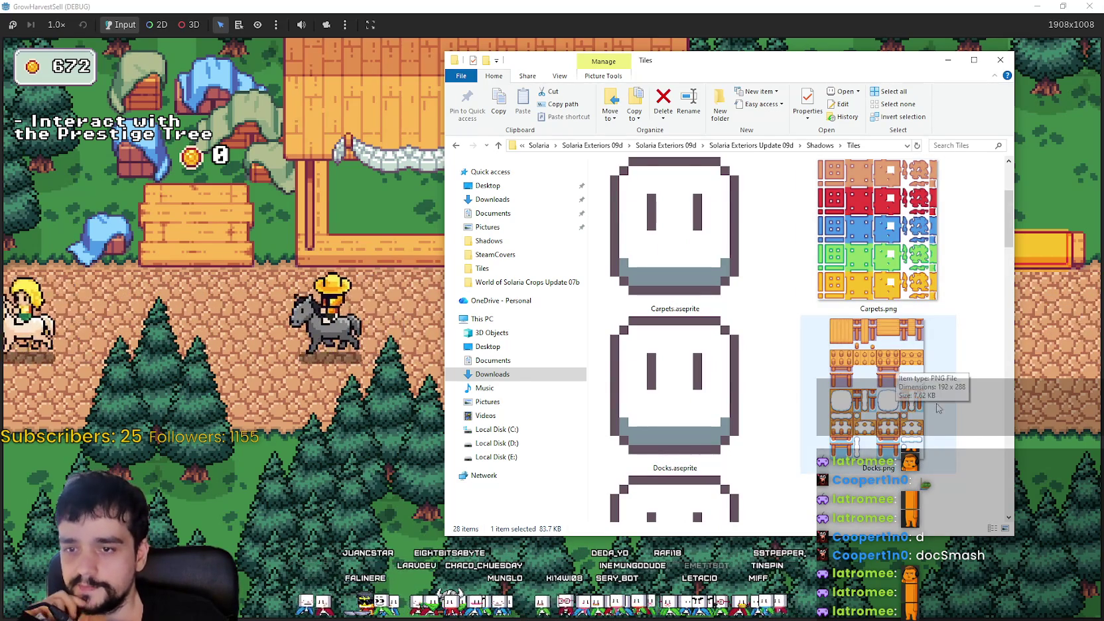
scroll(957, 376, "up", 2)
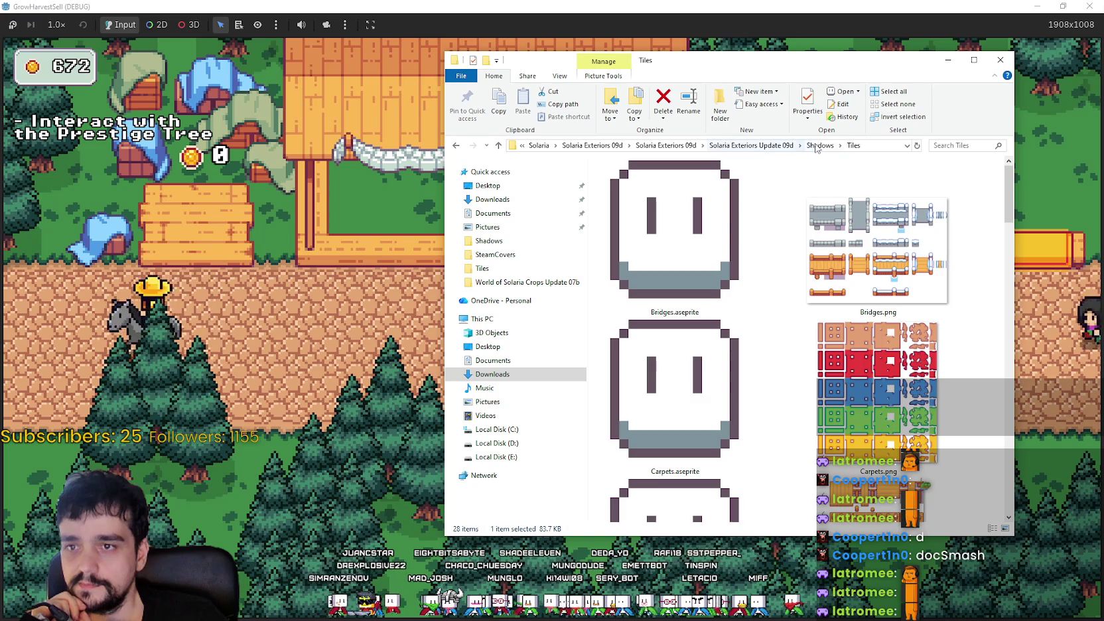
left_click(816, 146)
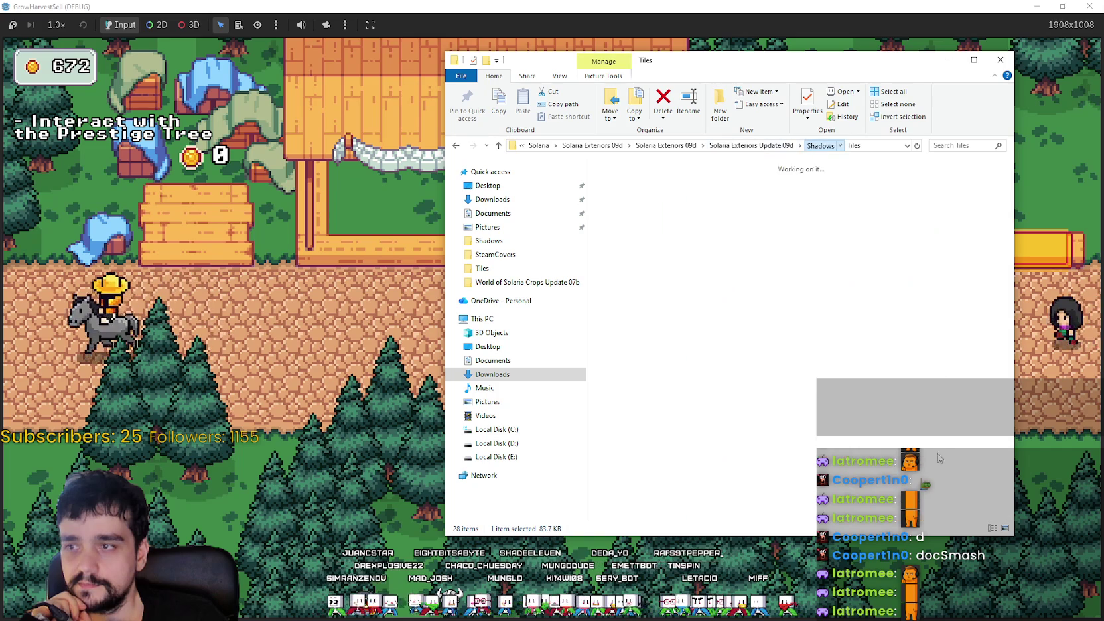
- Go up to the Solaria folder and open the Solaria Blacksmith 02b pack's inner folder
left_click(780, 146)
left_click(728, 148)
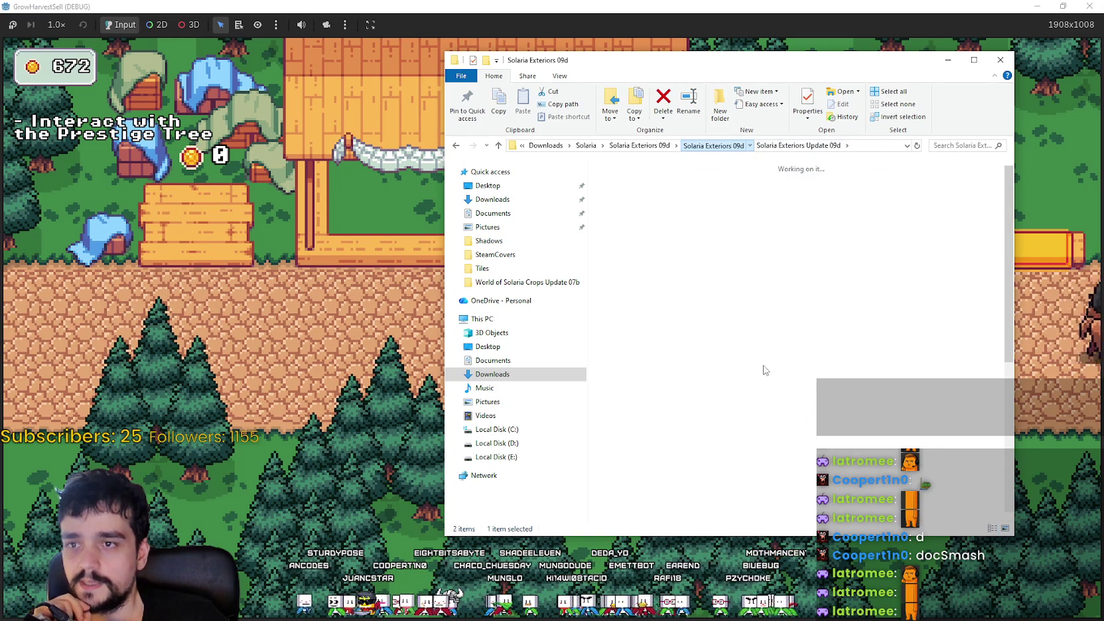
left_click(686, 146)
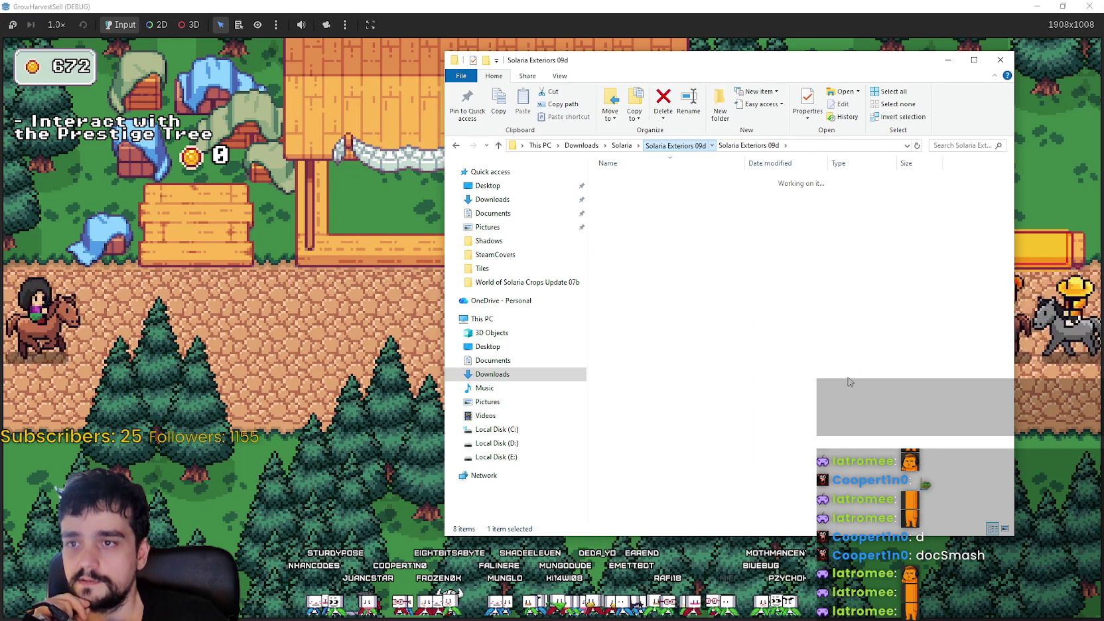
left_click(622, 145)
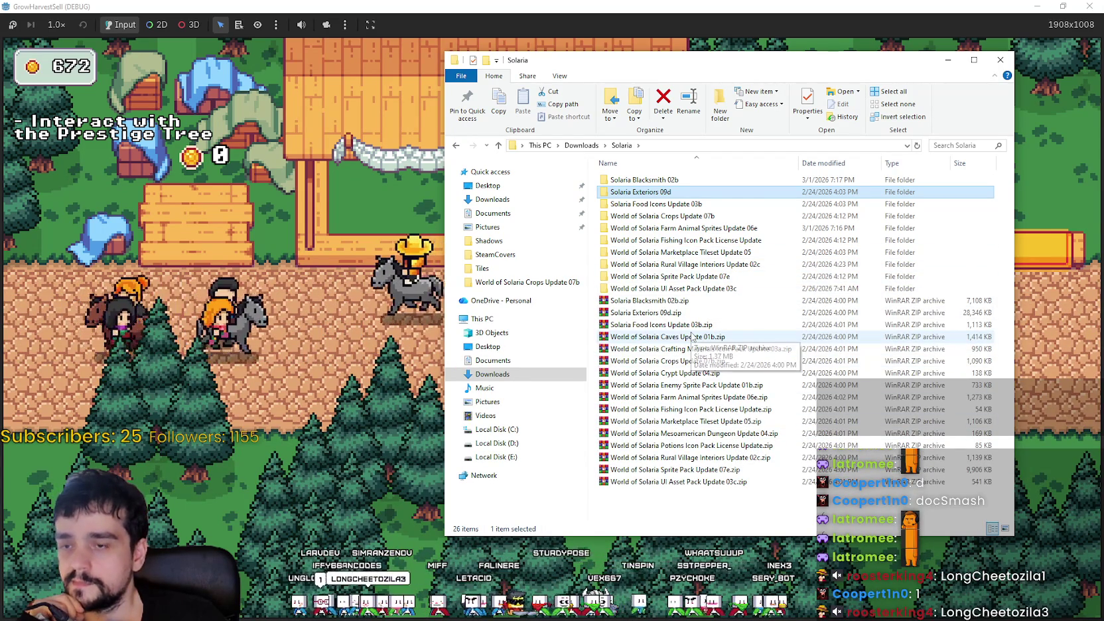
double_click(655, 180)
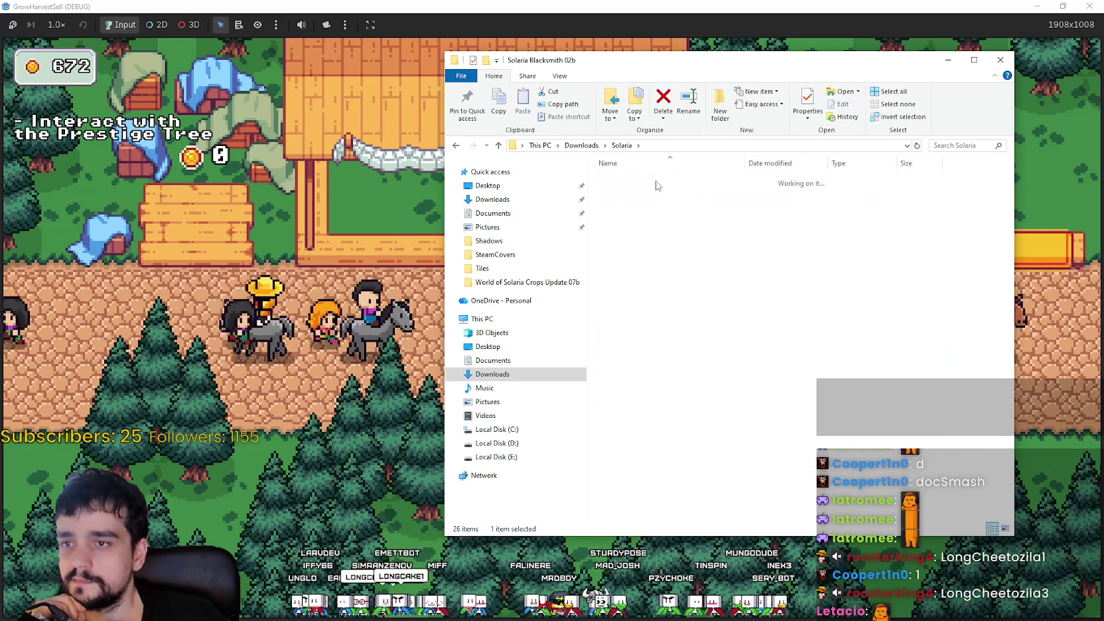
double_click(655, 180)
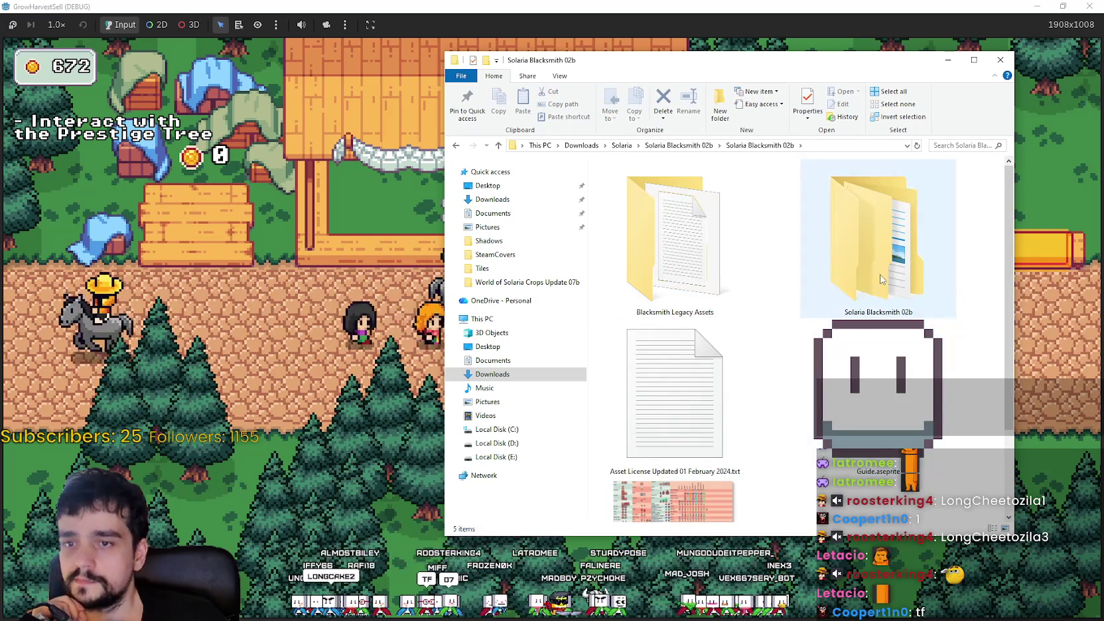
- Open Shadows > Tiles and pick the Armour.png sprite sheet
double_click(879, 277)
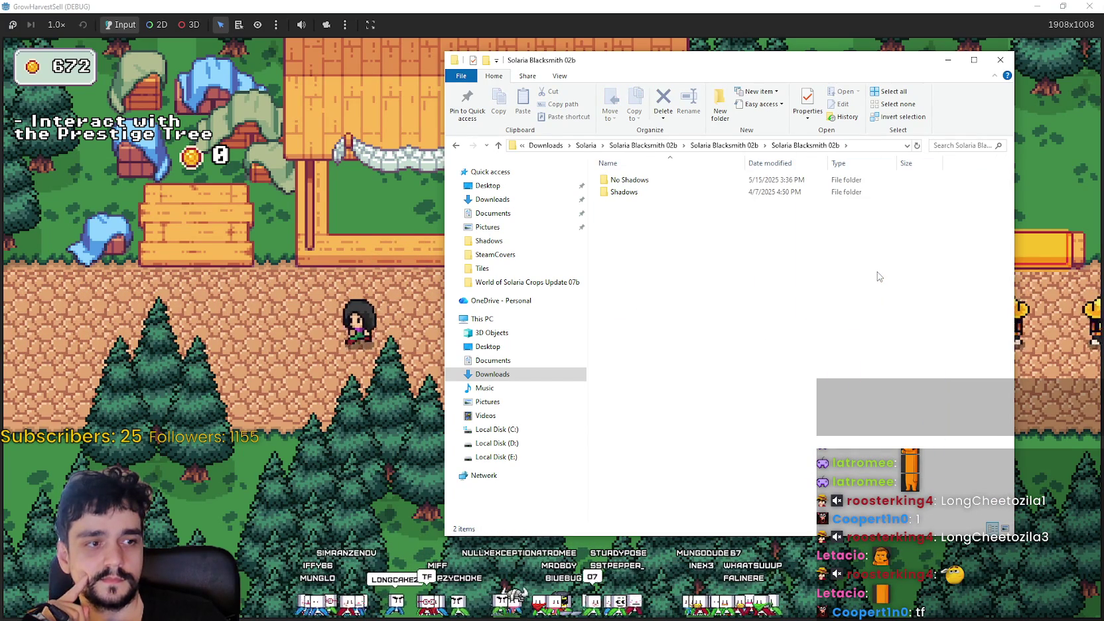
double_click(665, 192)
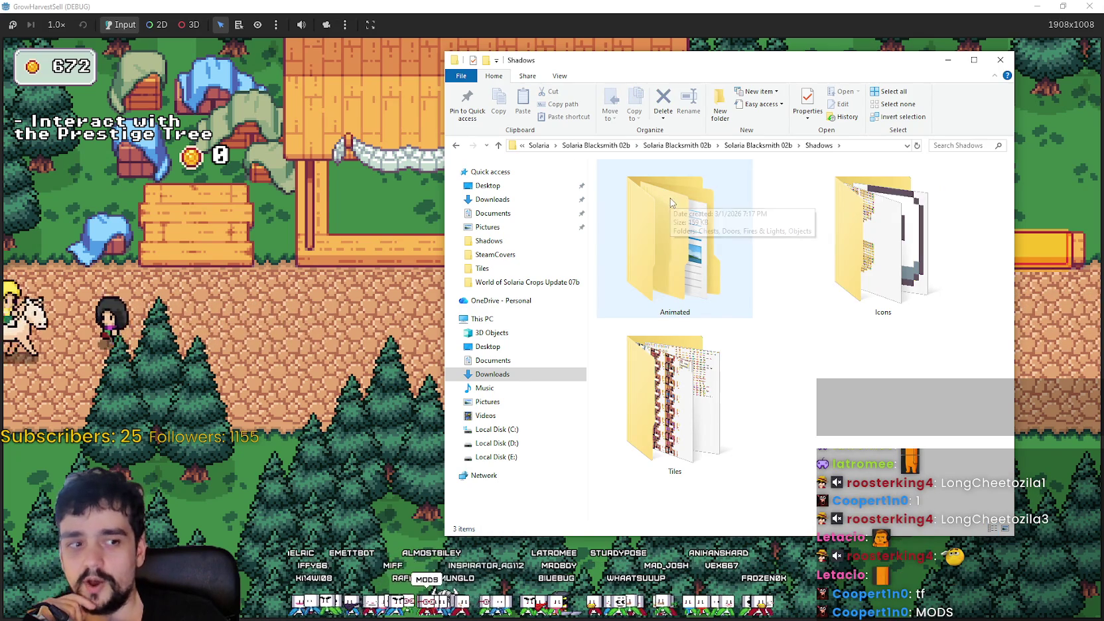
left_click(877, 276)
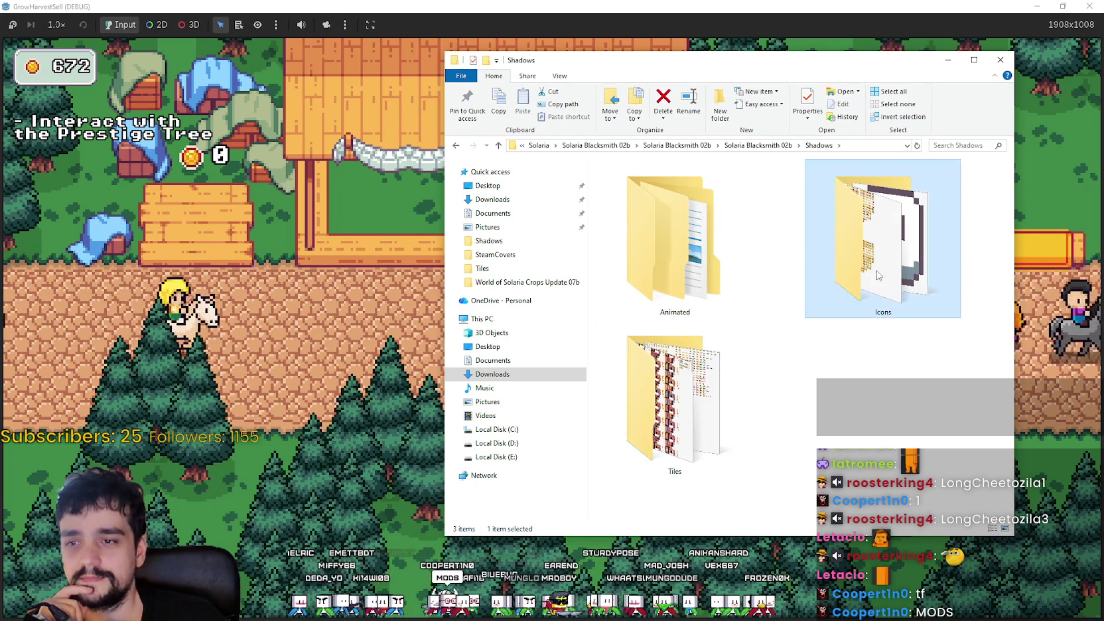
double_click(673, 399)
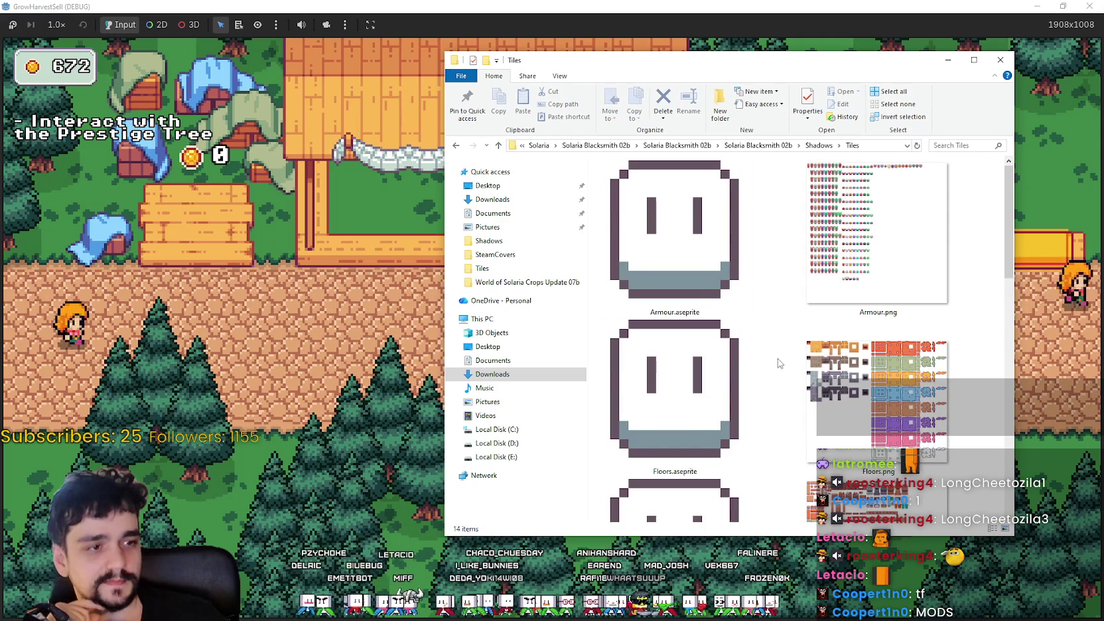
scroll(779, 362, "down", 1)
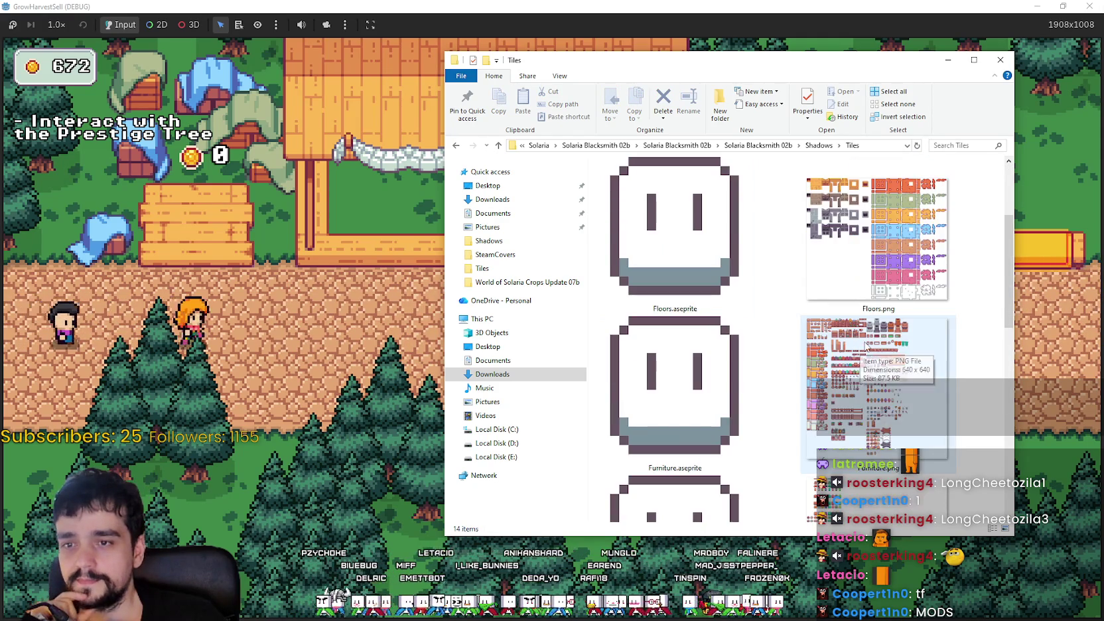
left_click(880, 354)
scroll(904, 417, "up", 1)
left_click(891, 236)
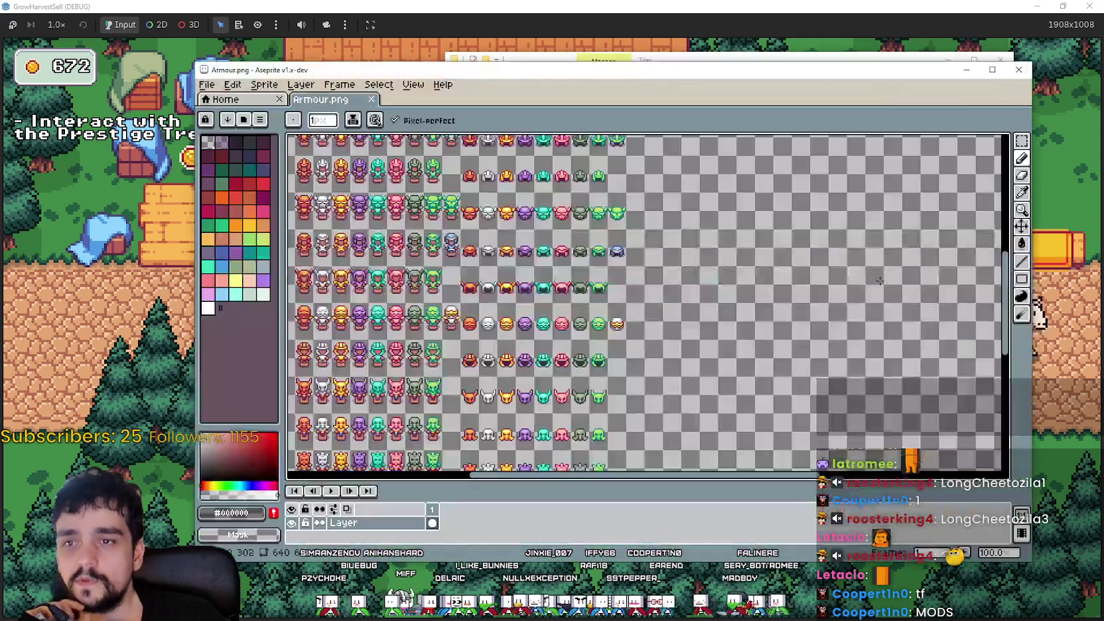
- Close Armour.png and open the Blacksmith pack's Furniture.png in Aseprite
scroll(675, 290, "down", 2)
scroll(676, 290, "up", 3)
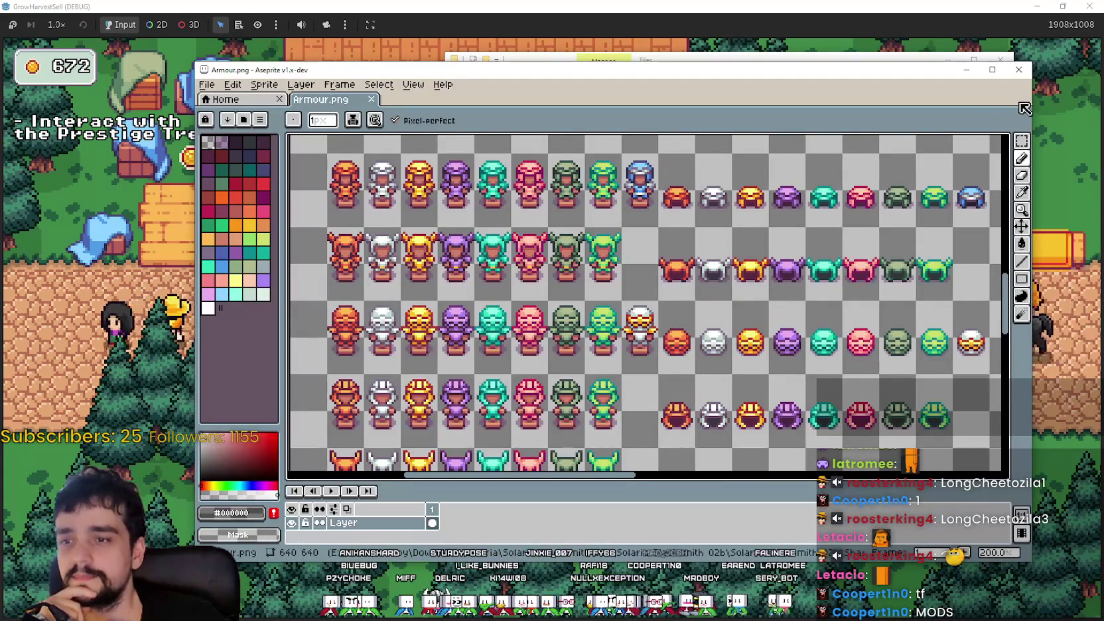
left_click(1021, 73)
double_click(909, 286)
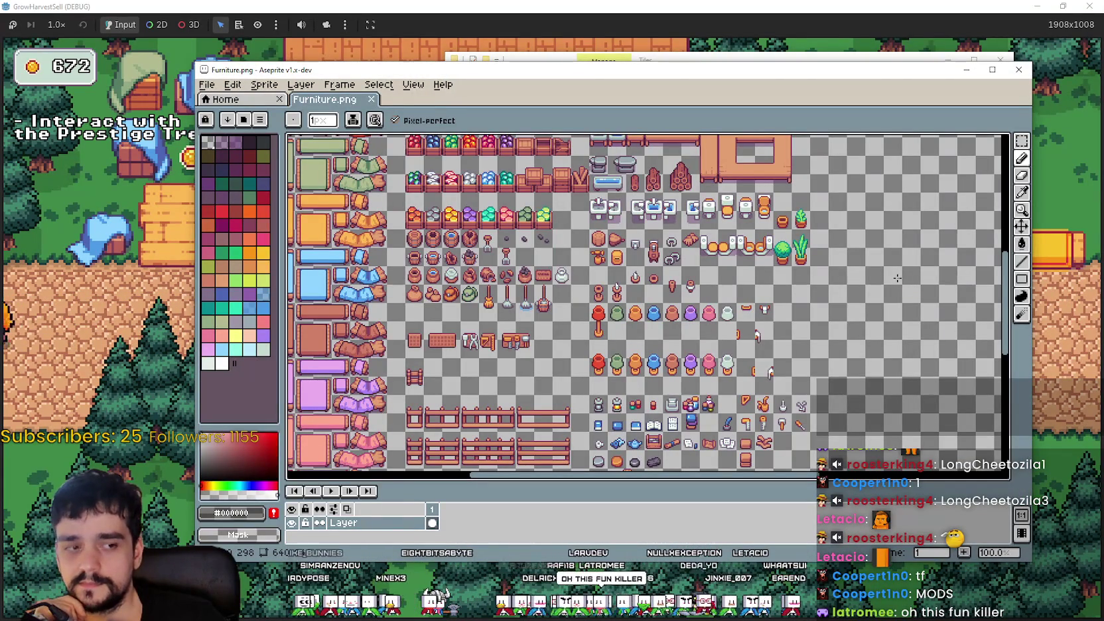
- Pan around Furniture.png to look over its tables, chairs, chests, pots and rugs
scroll(624, 332, "up", 5)
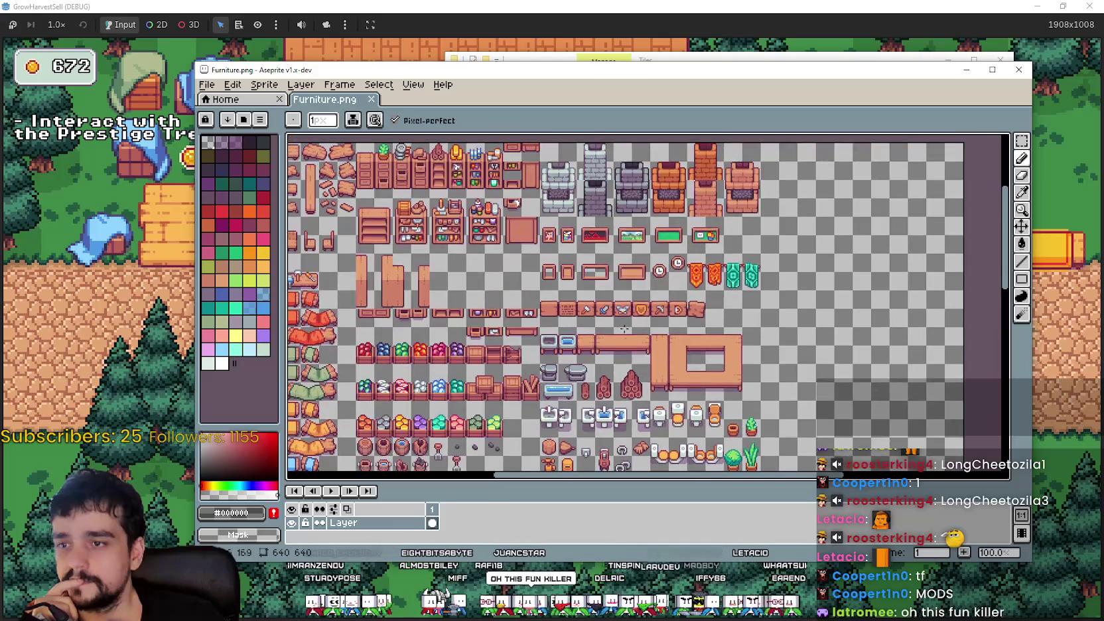
left_click_drag(635, 284, 775, 266)
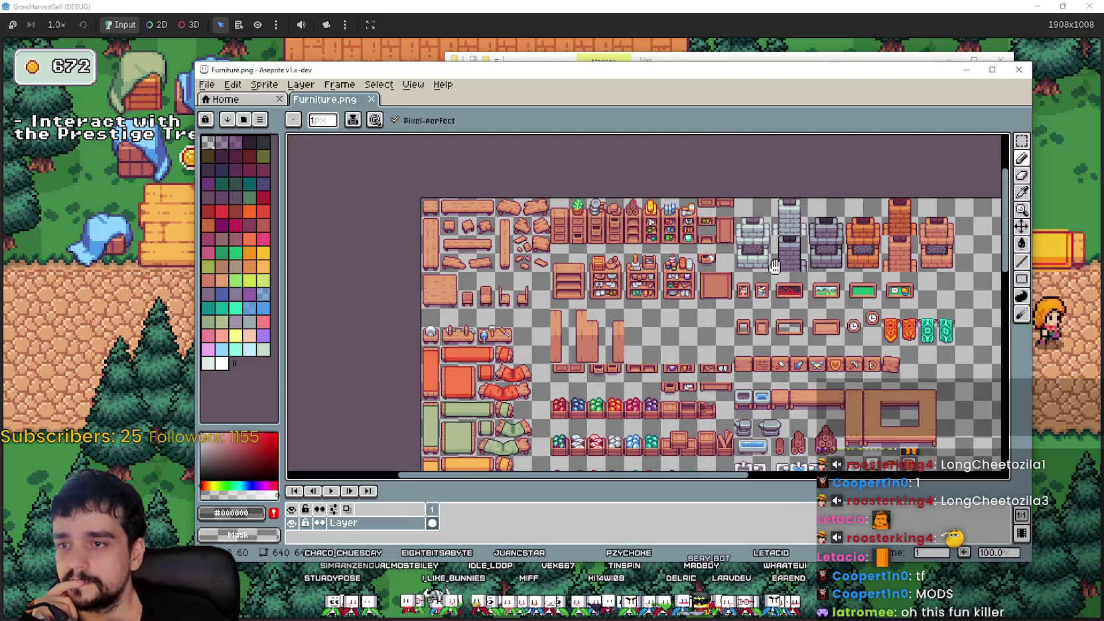
scroll(775, 266, "down", 4)
scroll(703, 201, "down", 5)
scroll(709, 267, "up", 6)
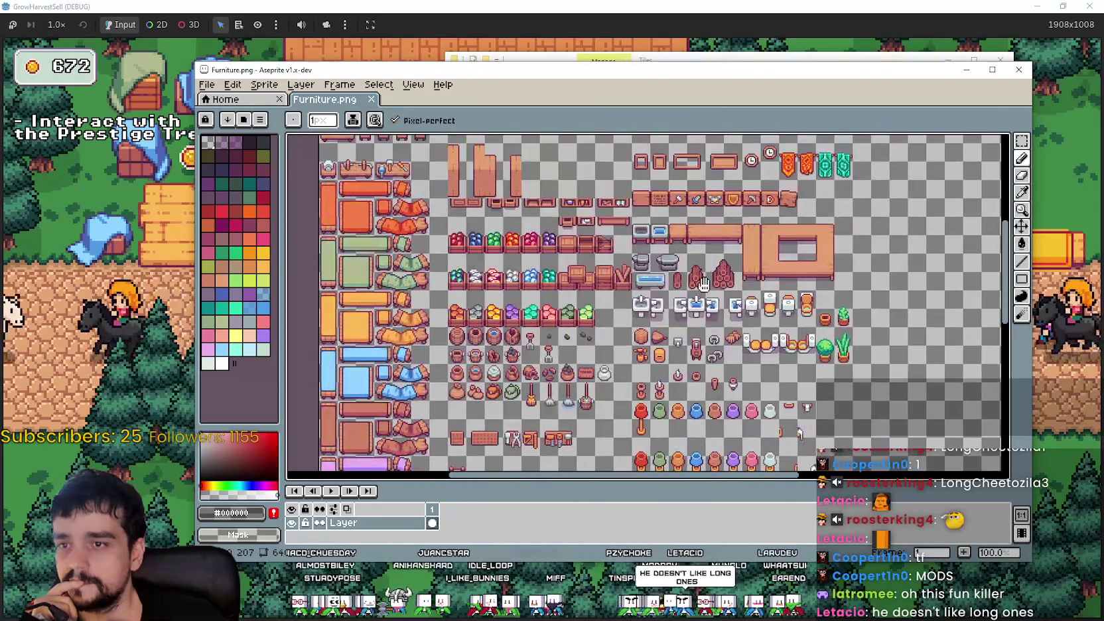
scroll(799, 432, "up", 2)
scroll(678, 436, "up", 2)
left_click_drag(678, 435, 675, 231)
scroll(675, 231, "down", 3)
scroll(675, 231, "left", 1)
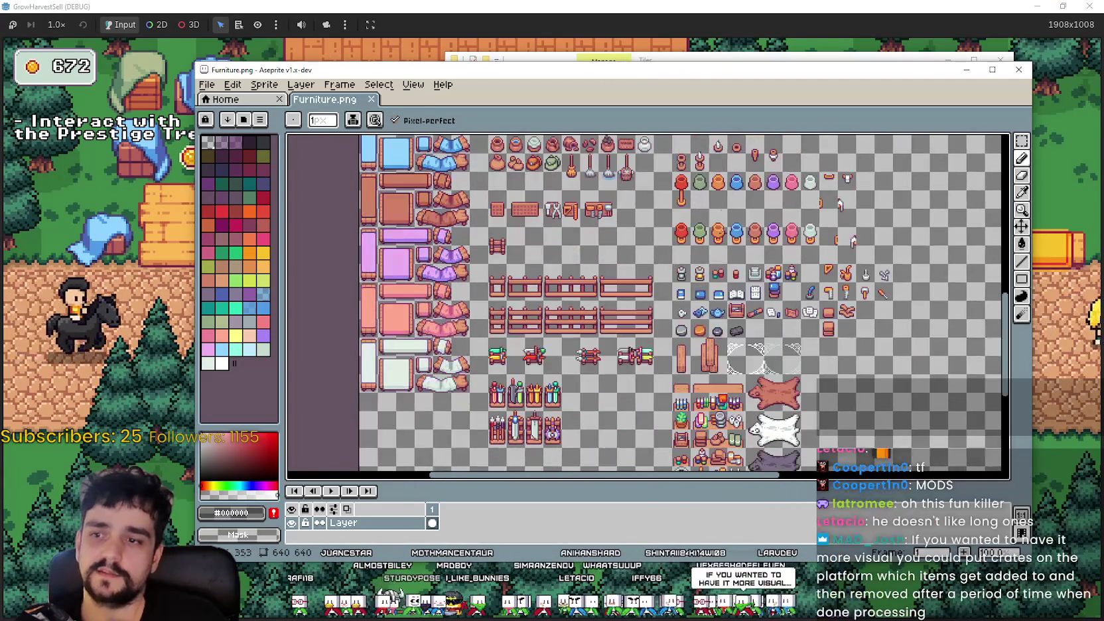
scroll(739, 250, "down", 1)
scroll(739, 250, "right", 2)
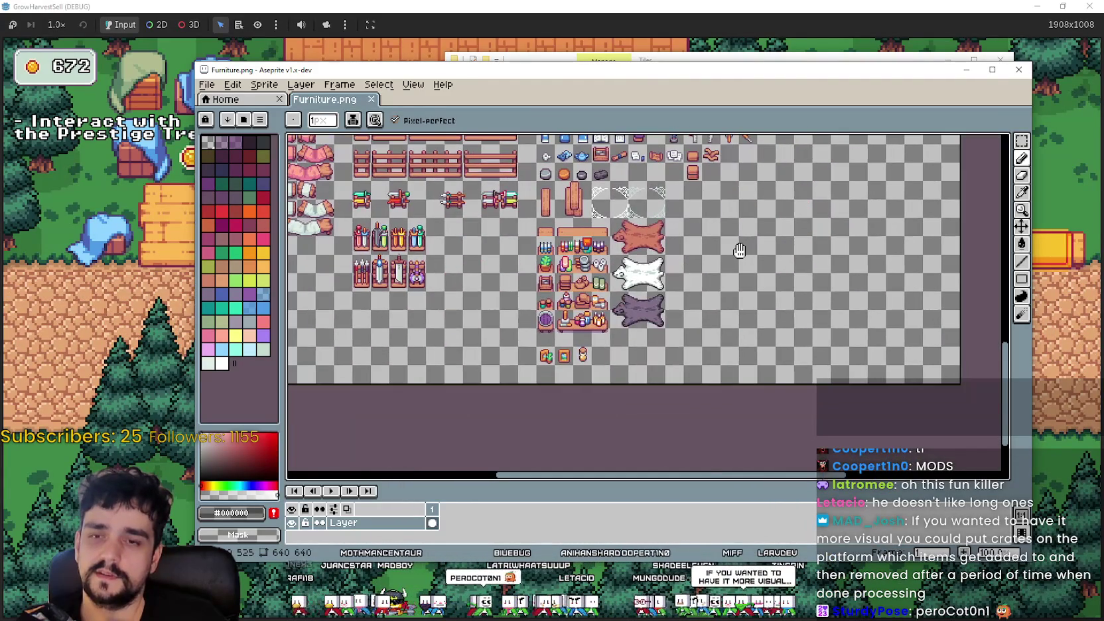
scroll(738, 246, "up", 1)
scroll(734, 234, "down", 1)
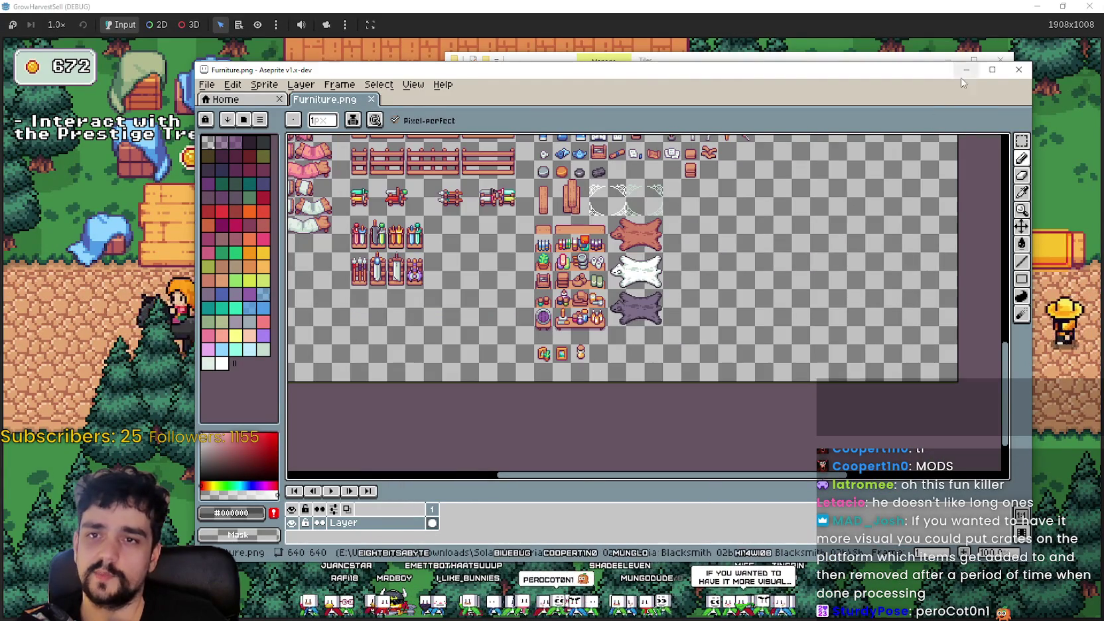
scroll(647, 305, "up", 4)
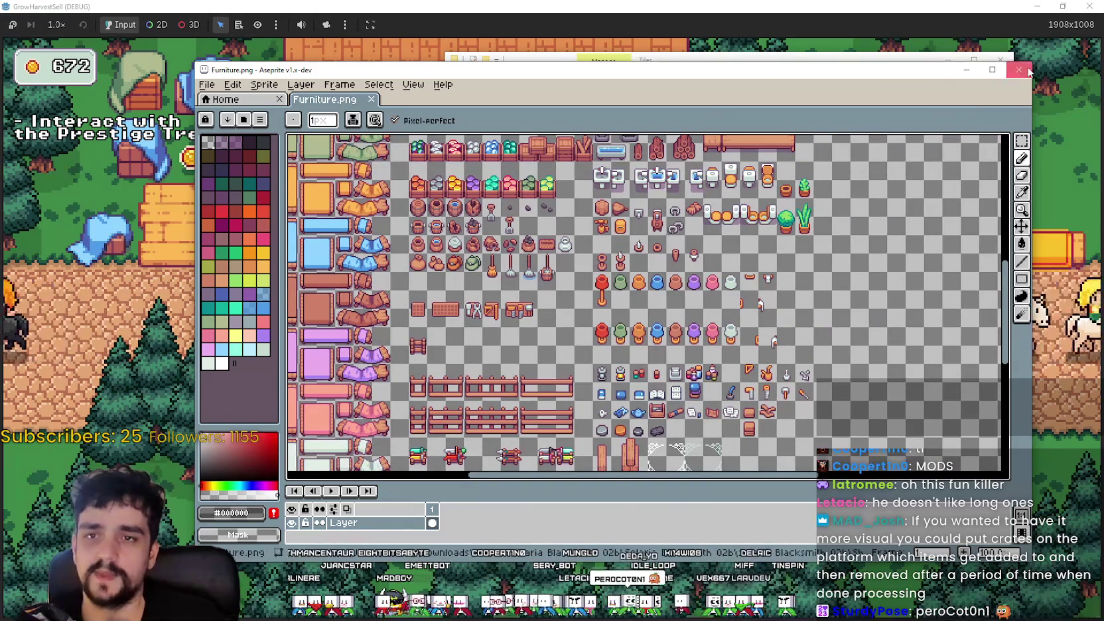
- Close Furniture.png, go up to the Solaria Blacksmith 02b top folder, and open Guide.png
left_click(1029, 72)
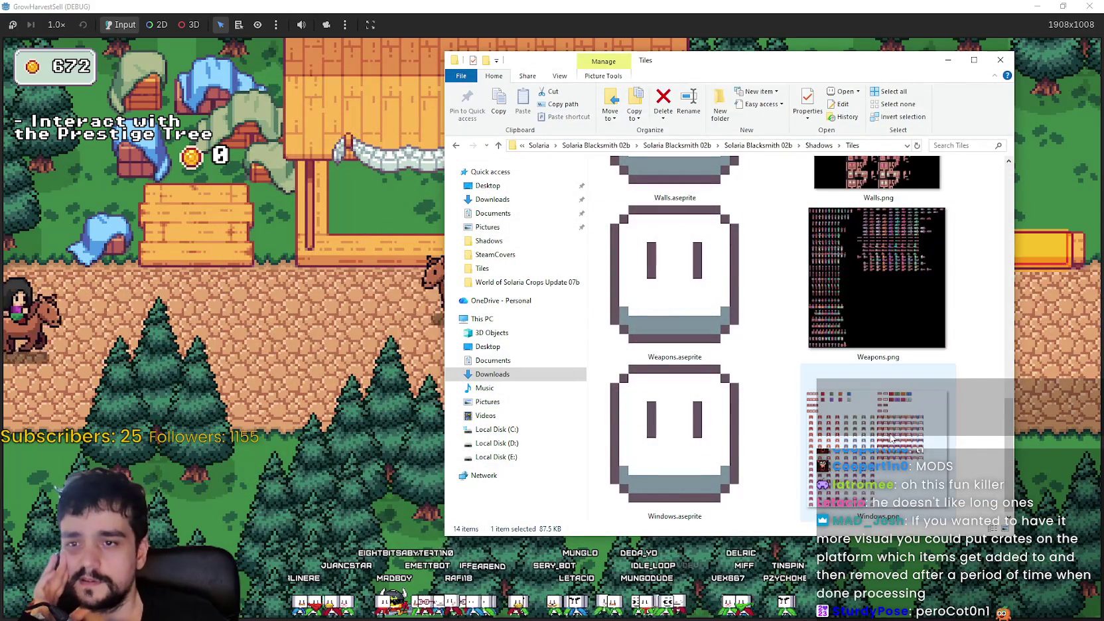
key("Up")
key("Up")
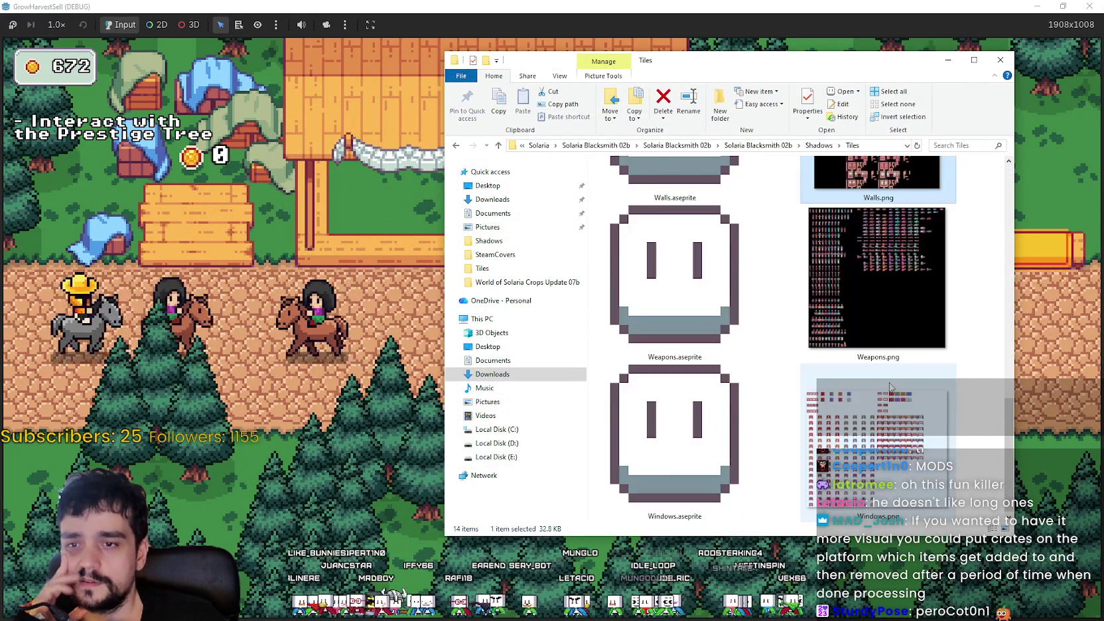
left_click(774, 146)
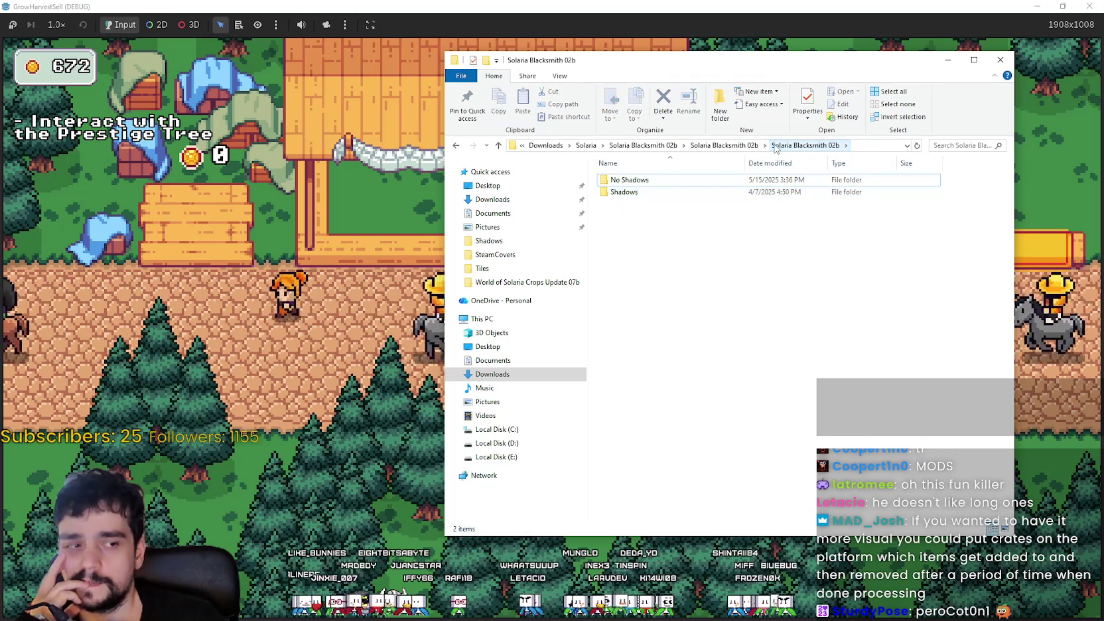
left_click(745, 147)
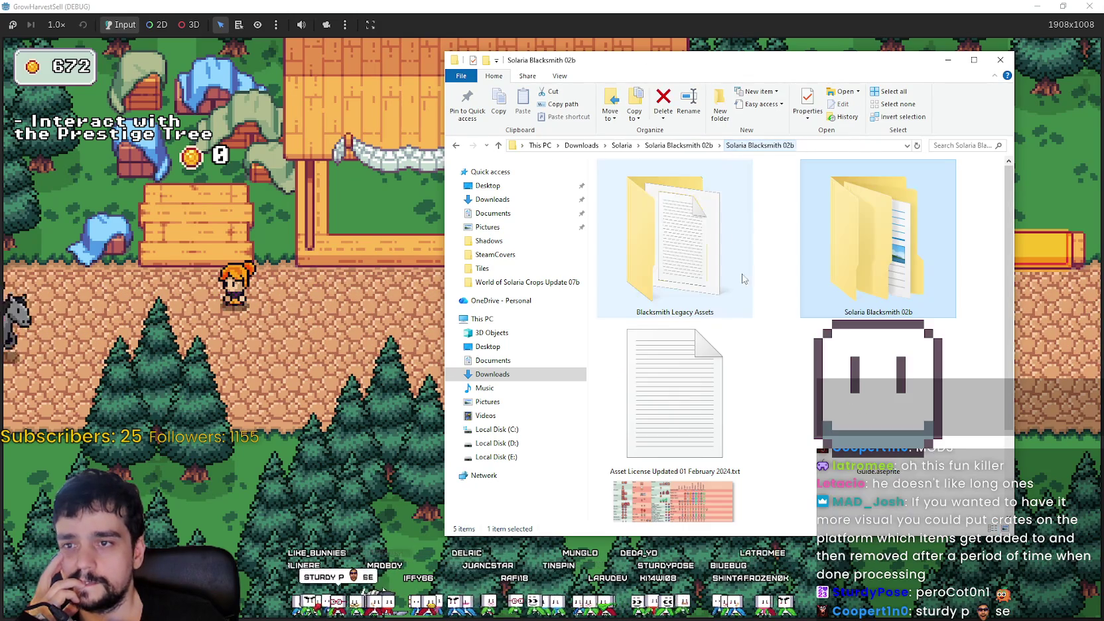
scroll(733, 312, "down", 2)
double_click(690, 462)
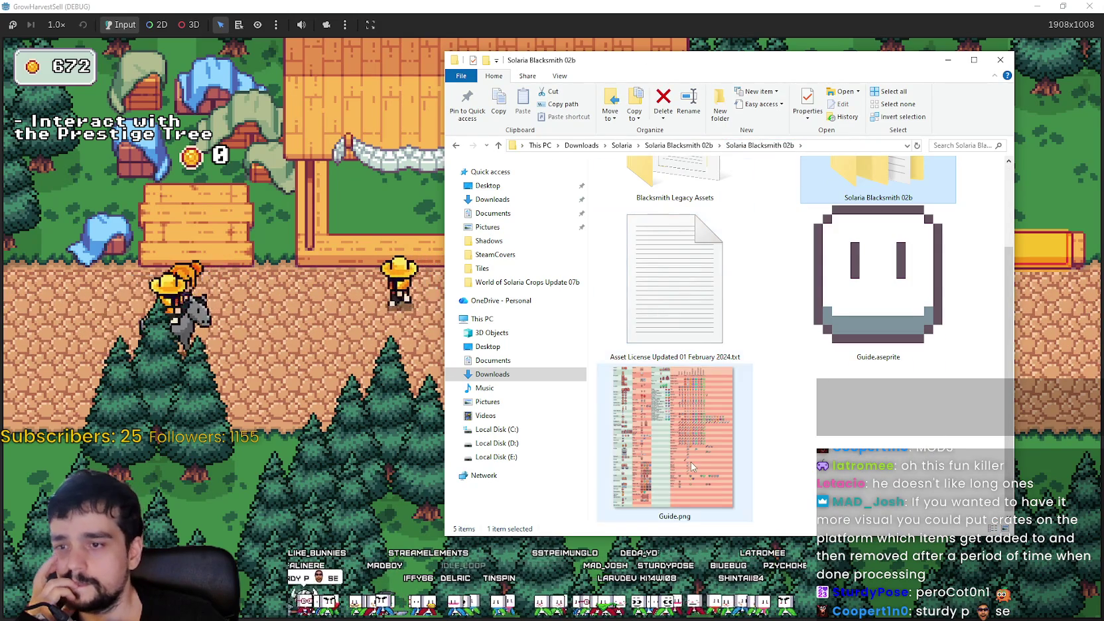
scroll(570, 347, "down", 3)
scroll(548, 279, "up", 3)
scroll(633, 379, "down", 3)
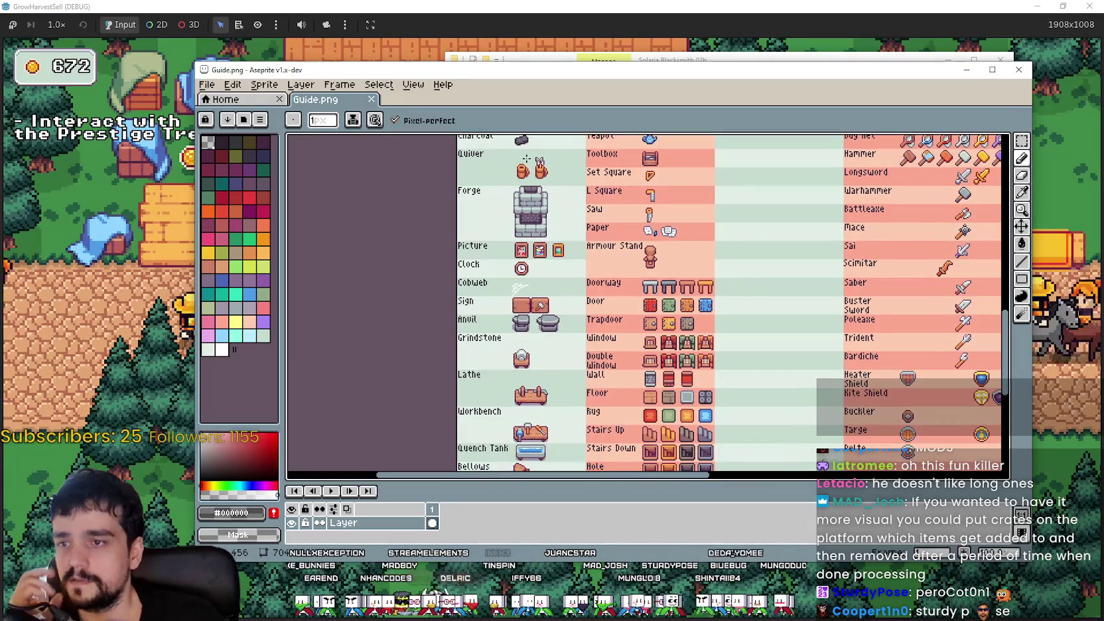
mouse_move(620, 391)
left_mouse_down()
mouse_move(606, 250)
mouse_move(606, 318)
mouse_move(549, 466)
mouse_move(575, 287)
left_mouse_up()
mouse_move(614, 172)
left_mouse_down()
mouse_move(670, 164)
mouse_move(564, 199)
mouse_move(597, 298)
mouse_move(697, 248)
left_mouse_up()
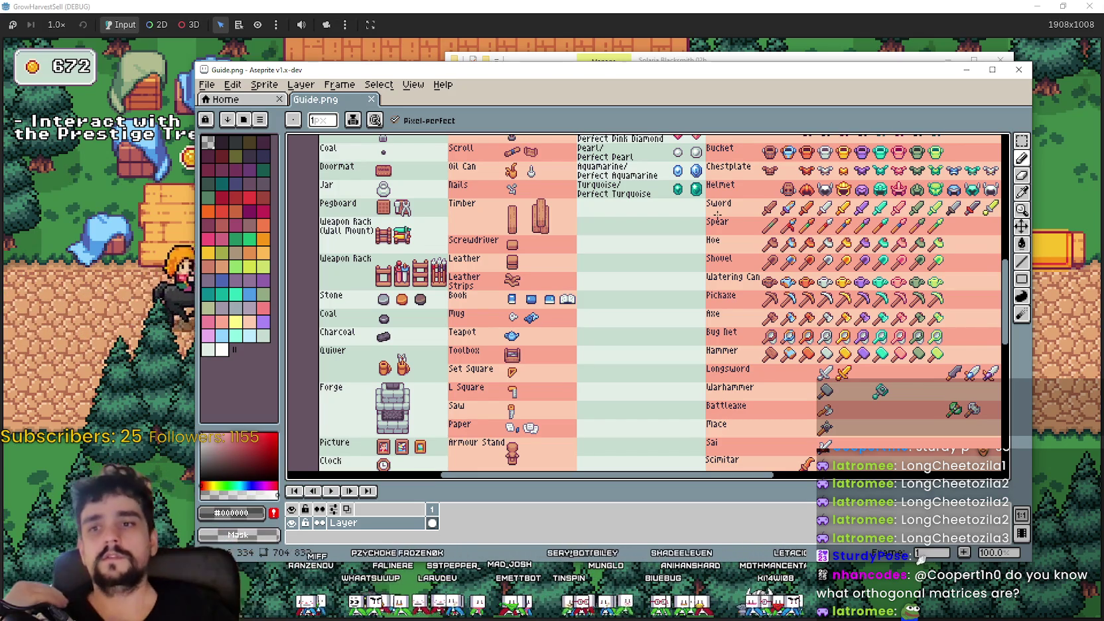
scroll(514, 448, "down", 2)
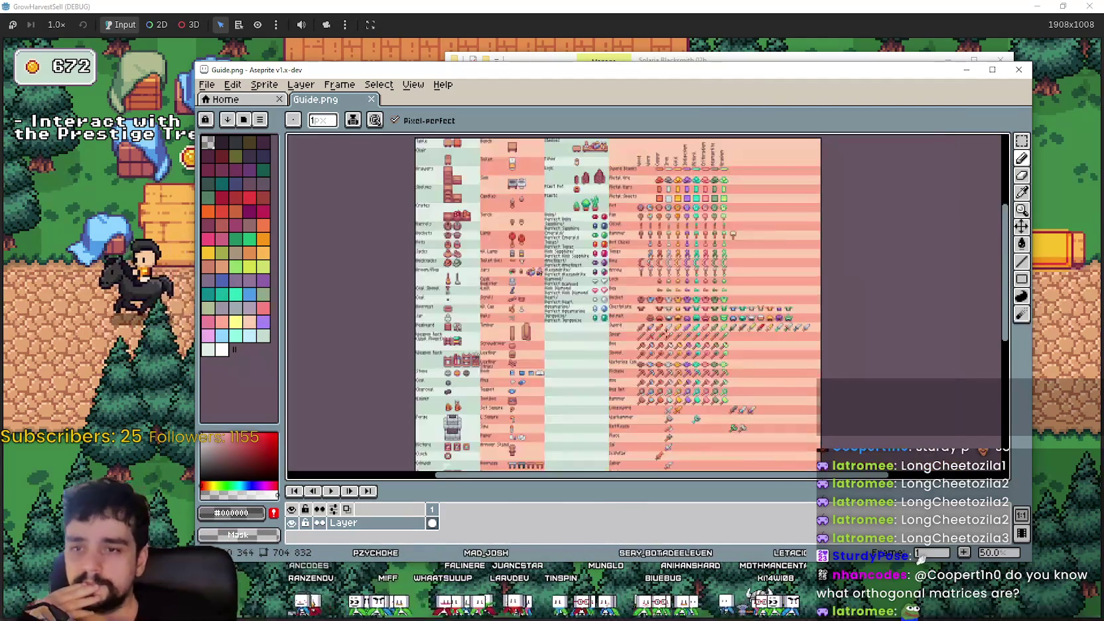
scroll(717, 302, "up", 2)
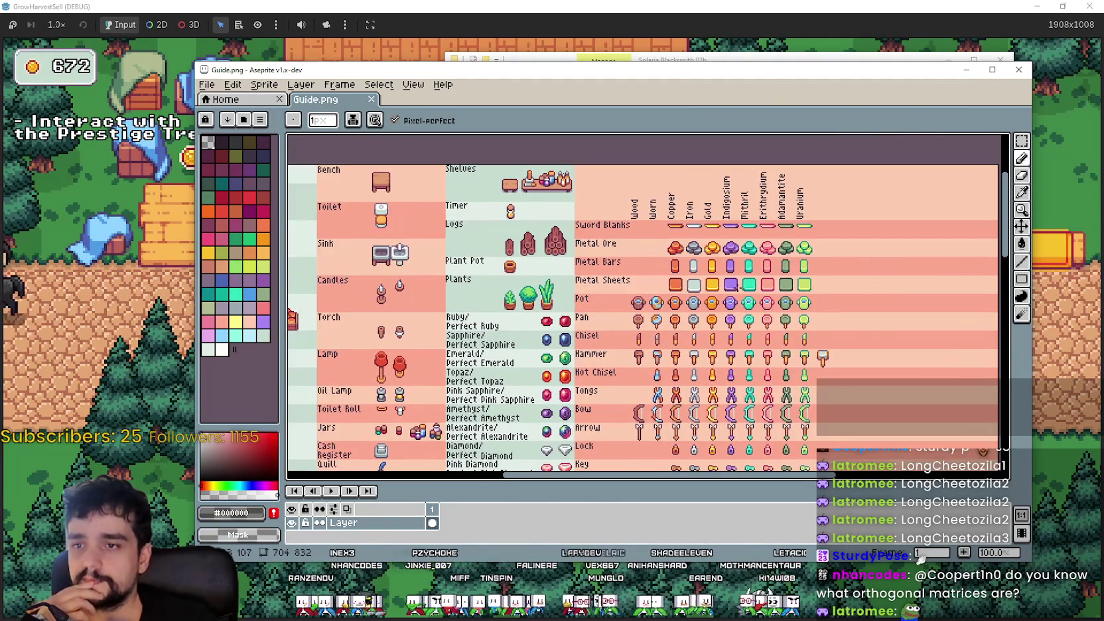
scroll(475, 162, "down", 2)
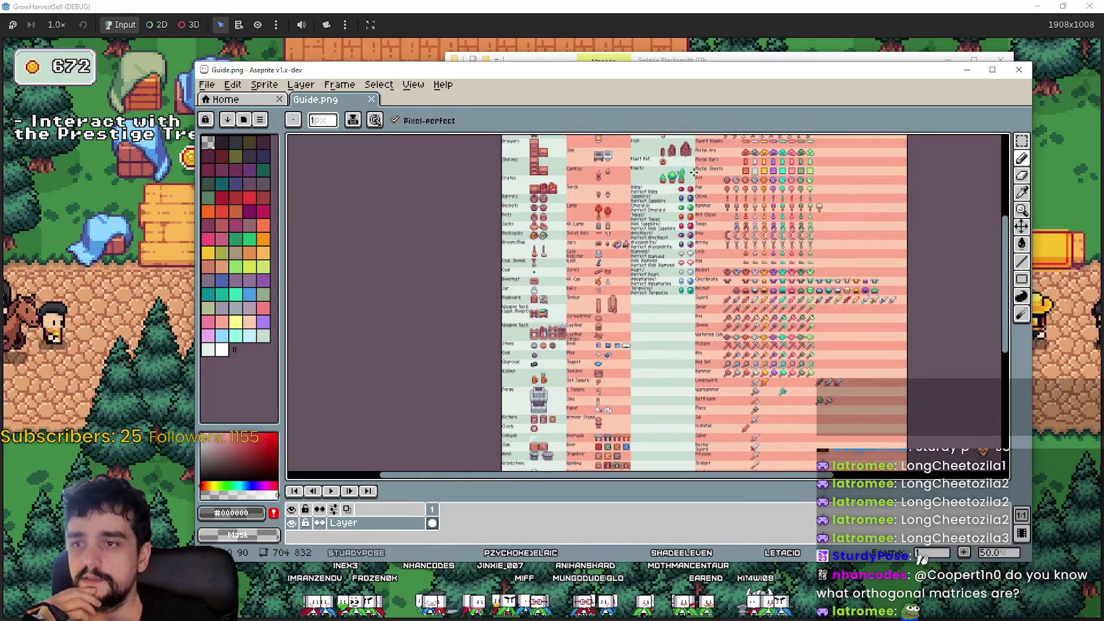
scroll(475, 162, "up", 3)
scroll(519, 261, "up", 5)
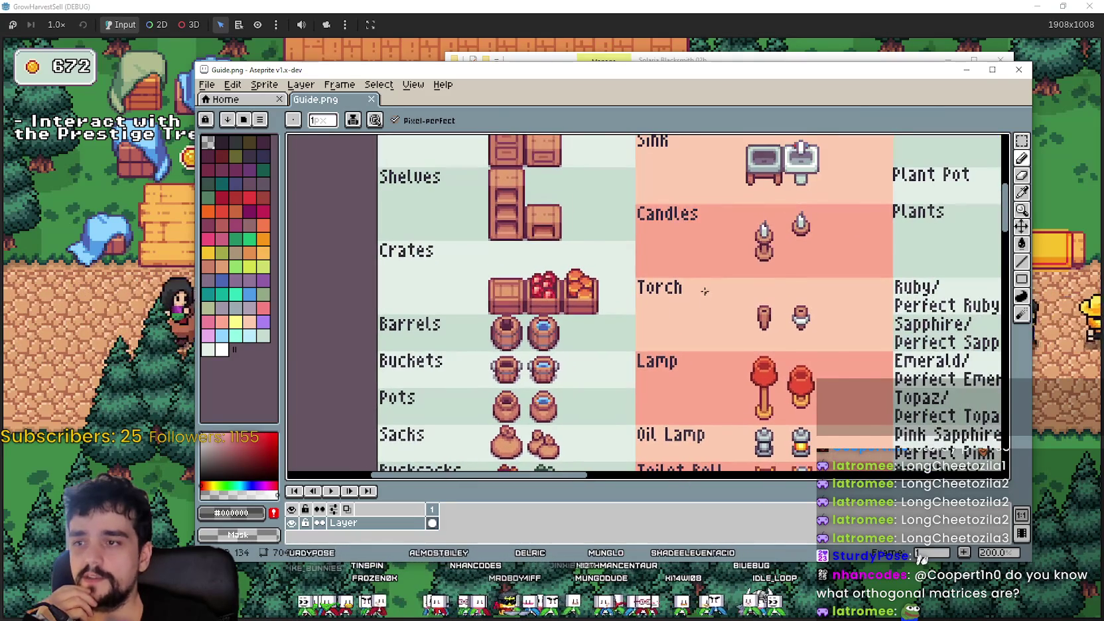
scroll(703, 287, "down", 1)
left_click_drag(1007, 274, 810, 281)
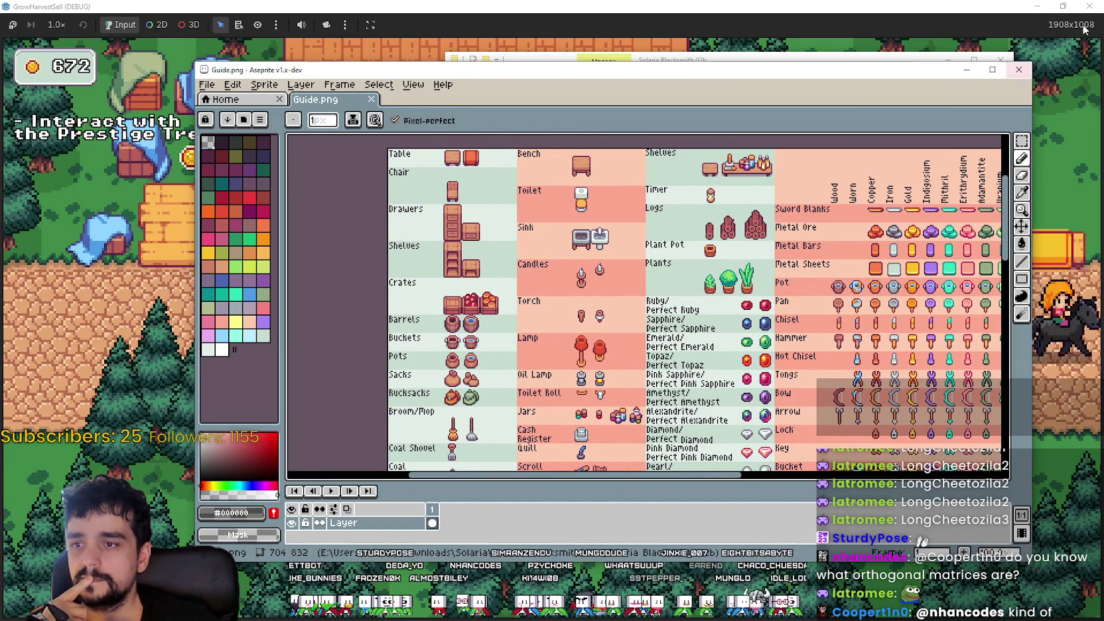
scroll(832, 160, "down", 1)
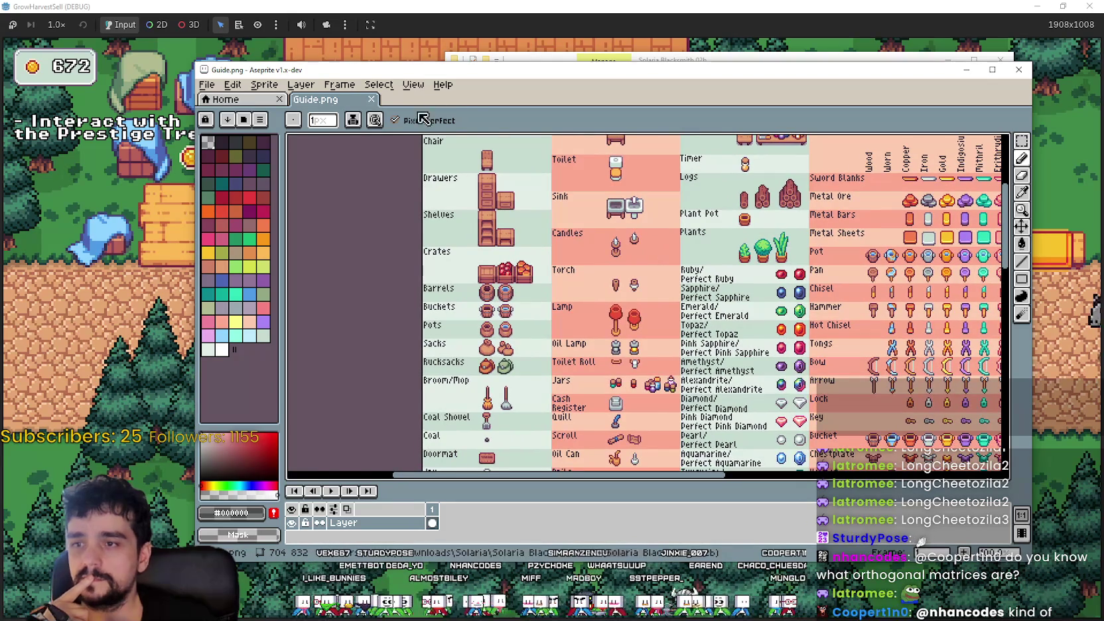
left_click(786, 34)
- Walk the player left, right and up around the market stall and along the path
key("d")
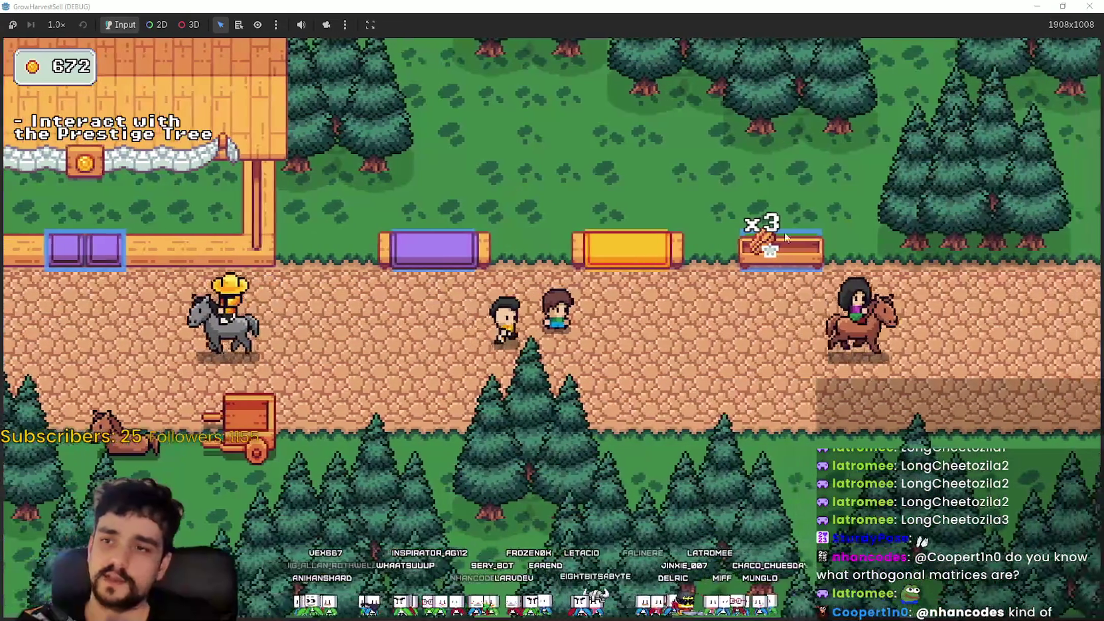
key("a")
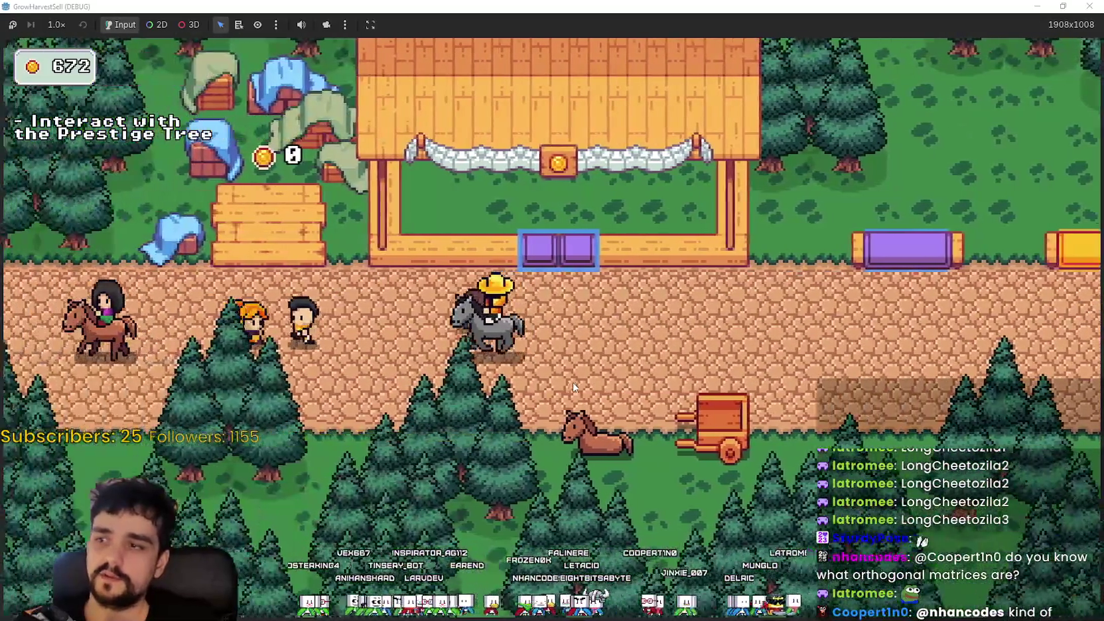
key("w")
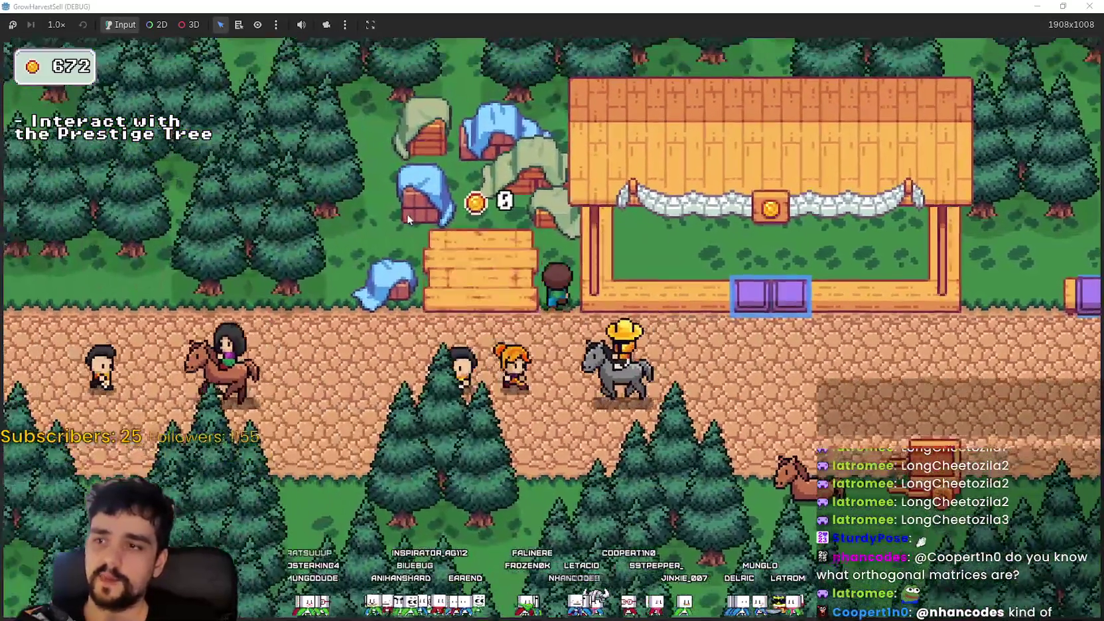
key("w")
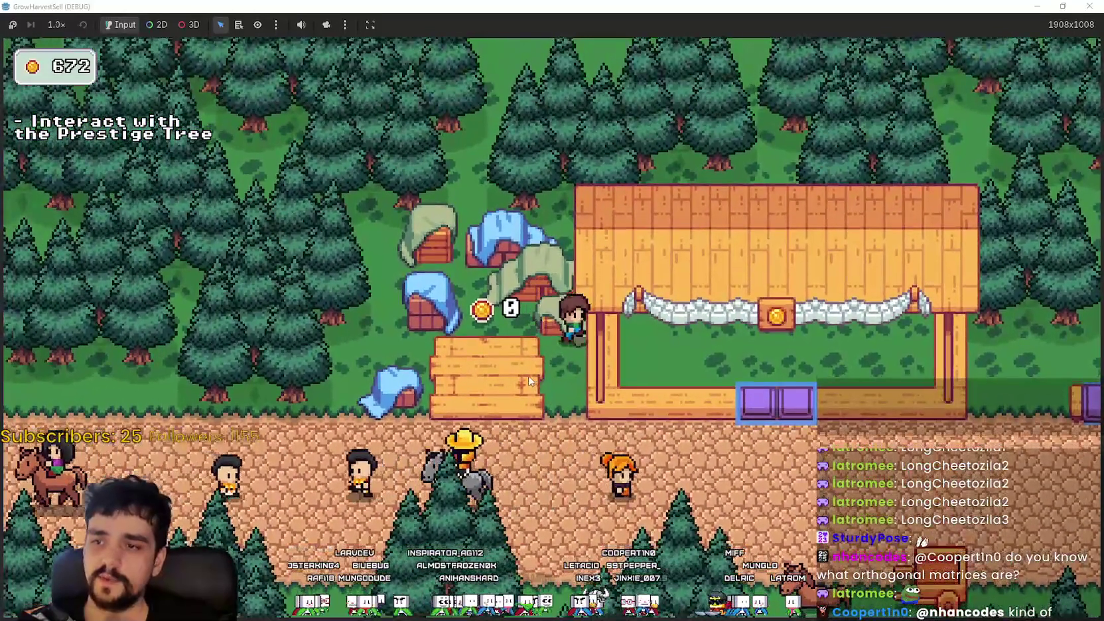
key("s")
key("d")
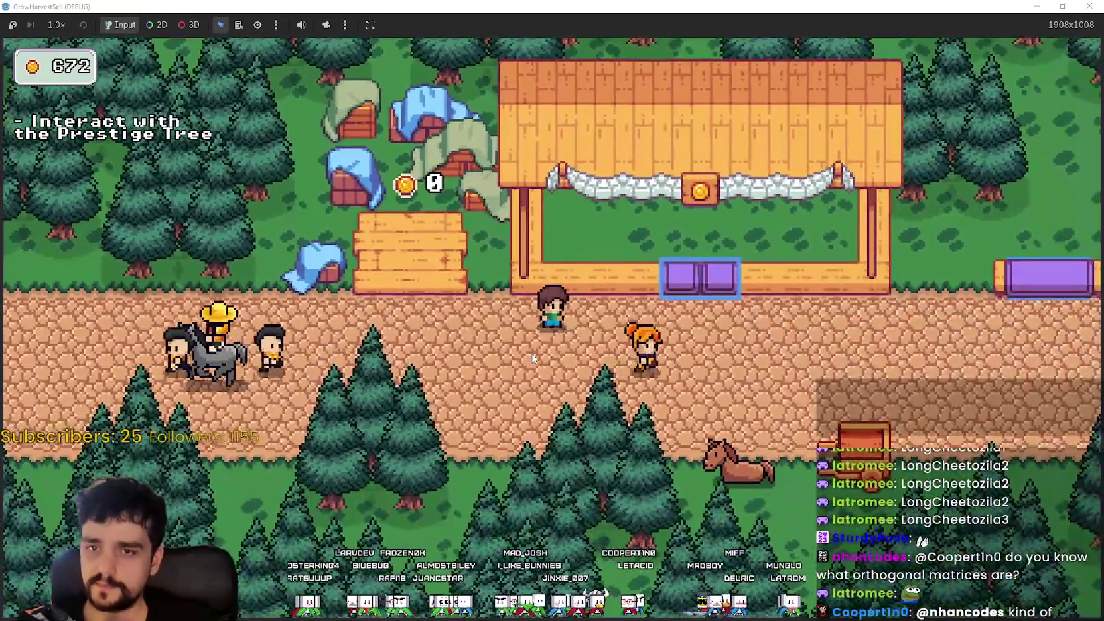
key("w")
key("a")
key("d")
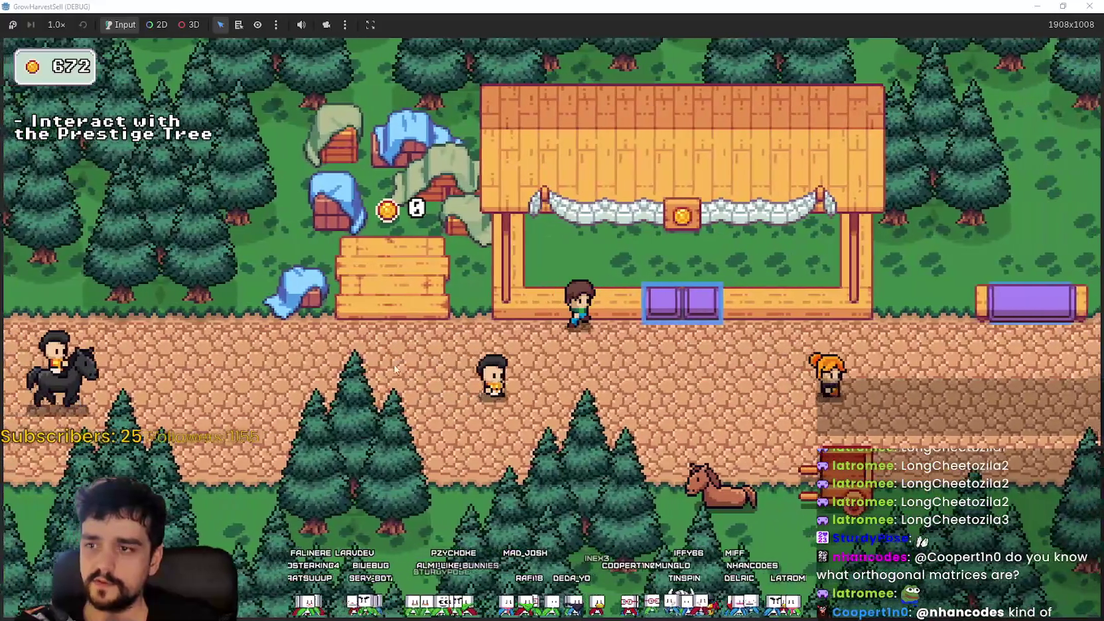
key("d")
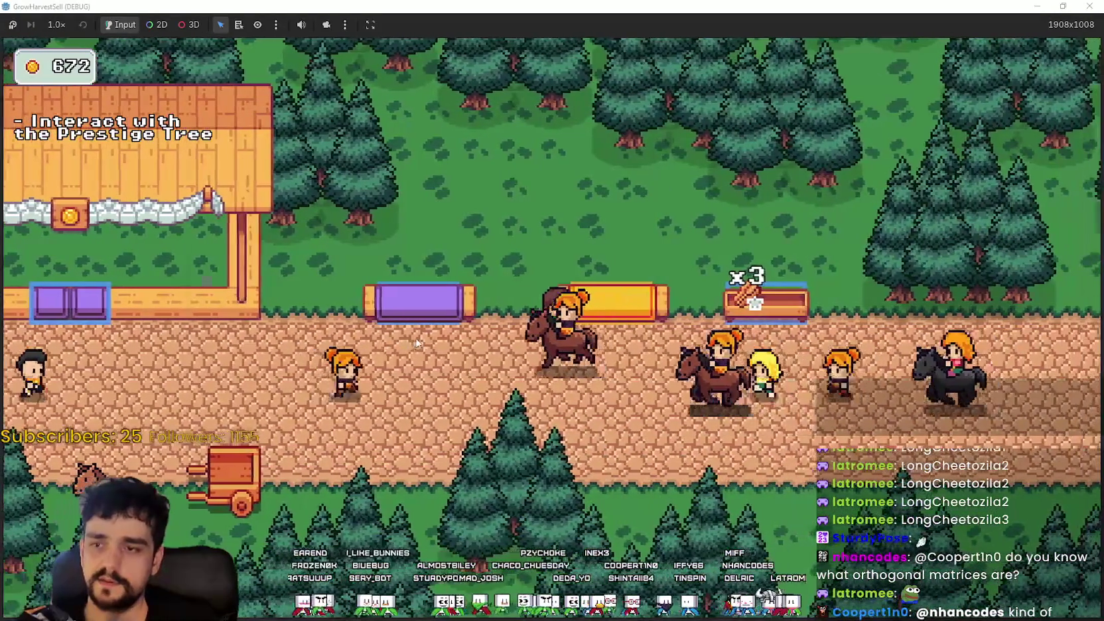
- Walk the player onto the grass and road, then return to the Guide.png sheet
key("alt+Tab")
key("alt+Tab")
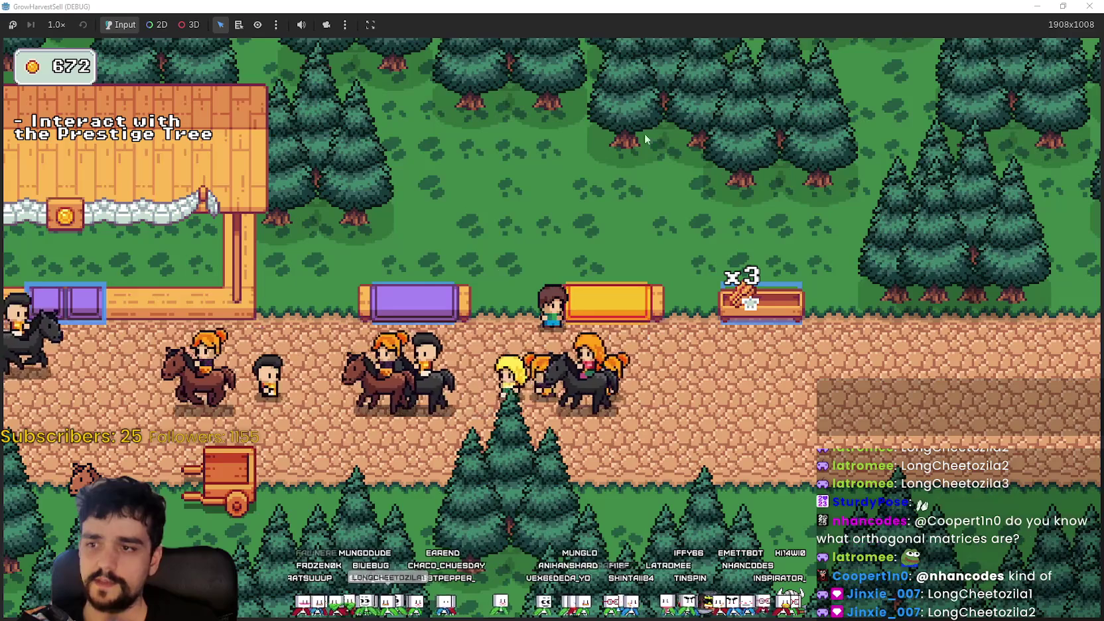
key("w")
key("a")
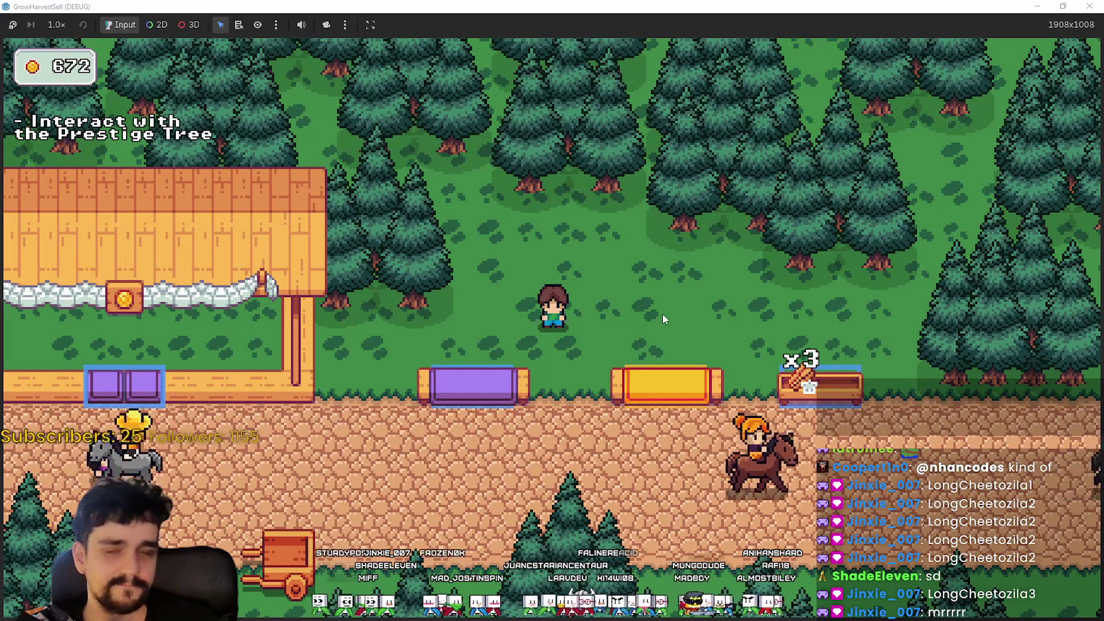
key("s")
key("w")
key("alt+Tab")
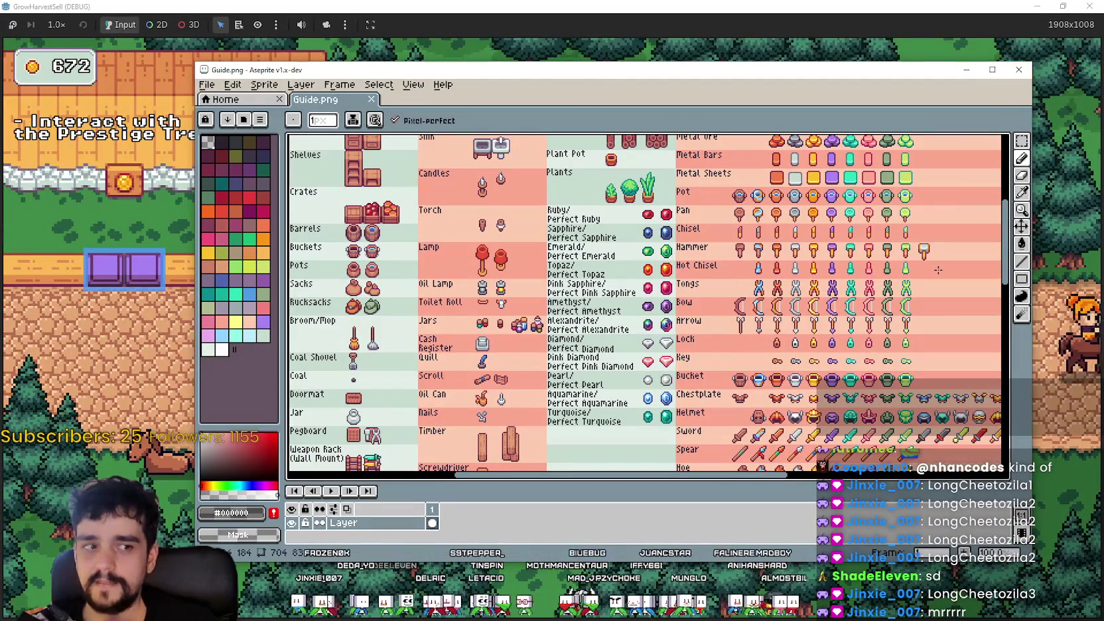
- Check Guide.png's lower weapon rows, close it, and return to the Solaria Blacksmith 02b folder
scroll(912, 234, "down", 3)
scroll(740, 424, "up", 3)
mouse_move(741, 423)
left_mouse_down()
mouse_move(731, 282)
mouse_move(690, 153)
left_mouse_up()
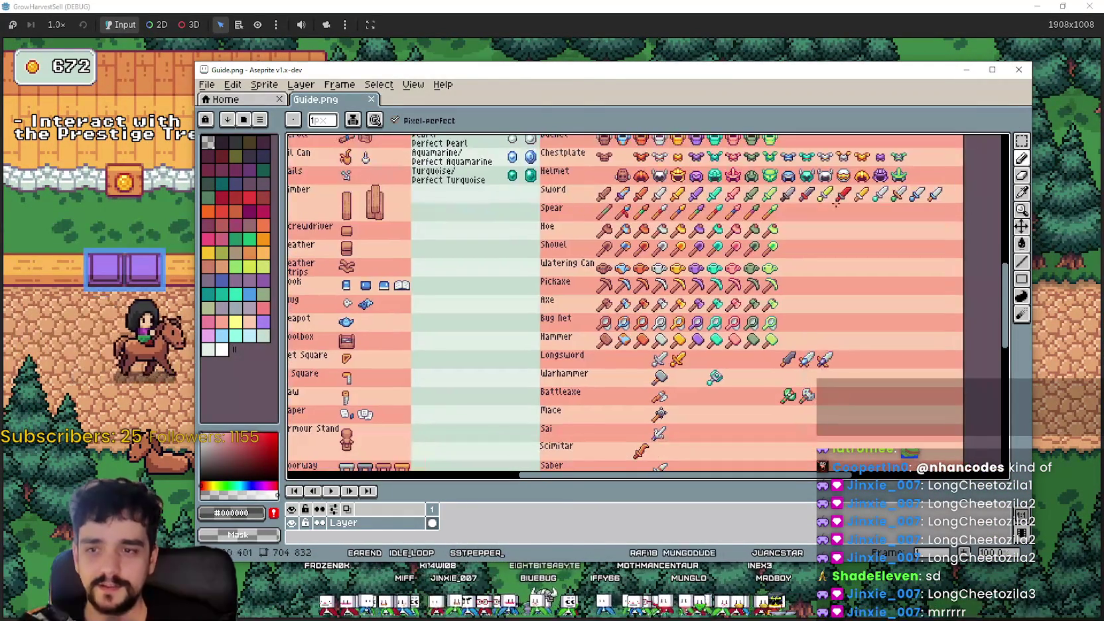
left_click(1030, 75)
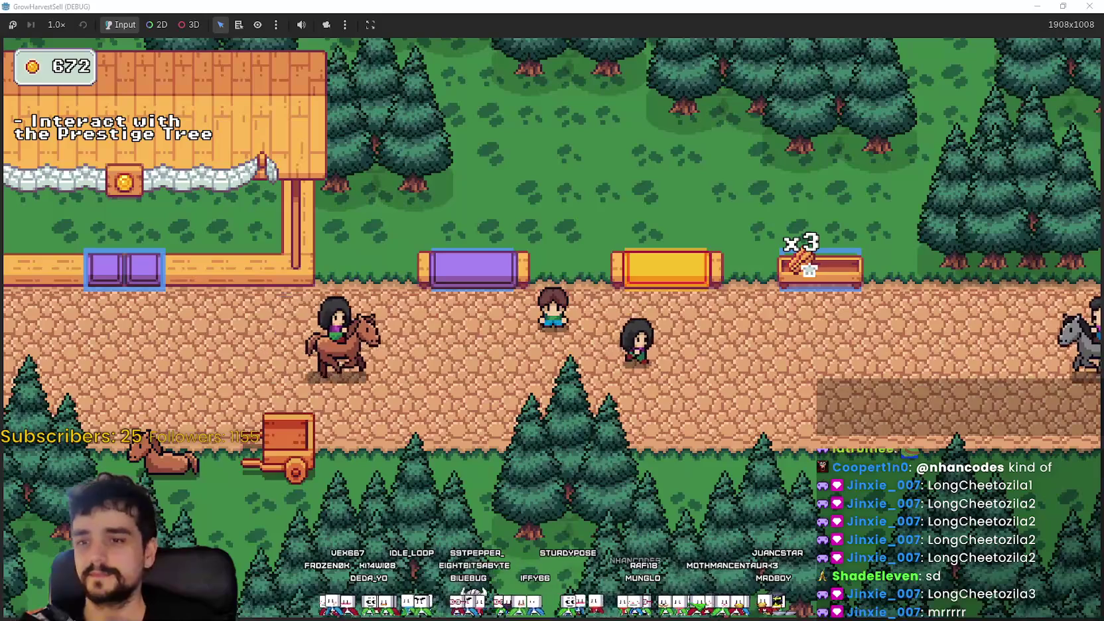
key("alt+Tab")
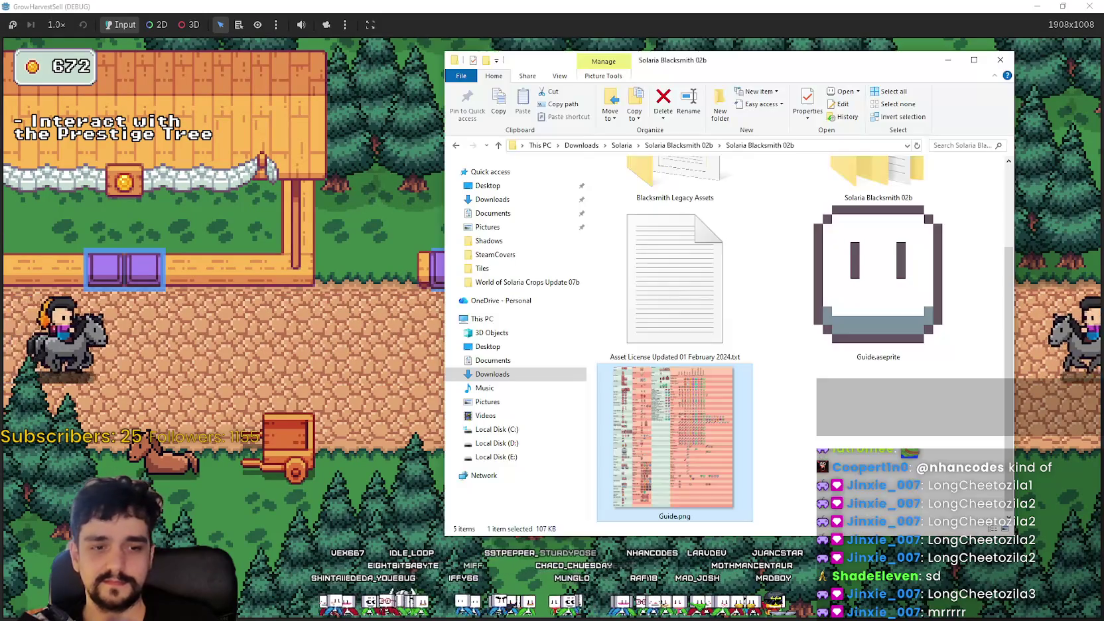
- Go up to the Solaria folder and open Crops Guide.png from World of Solaria Crops Update 07b
left_click(677, 145)
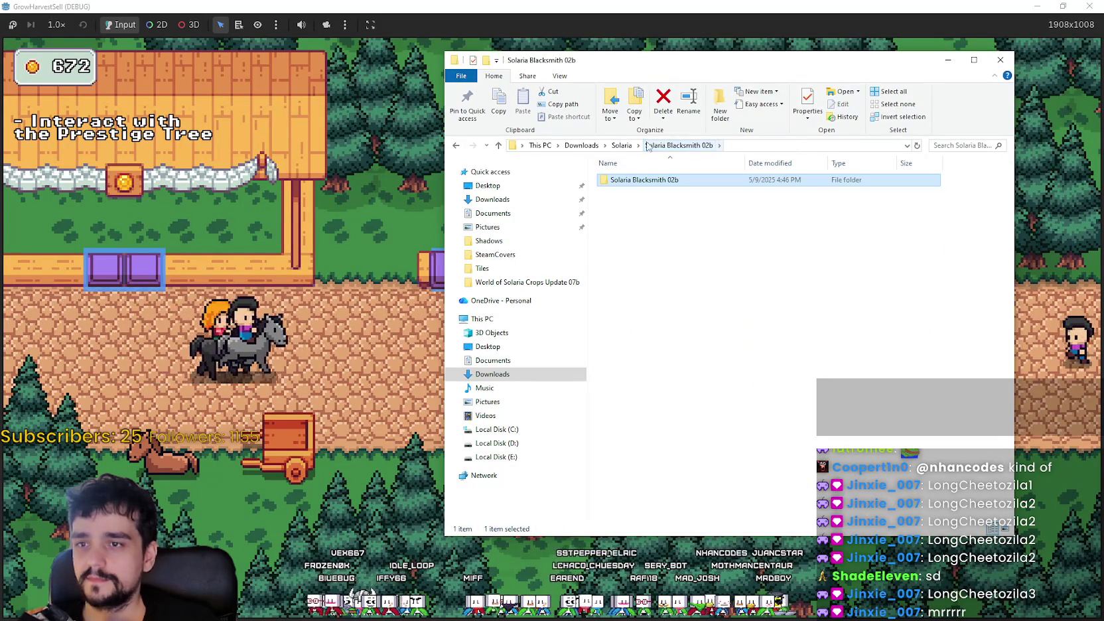
left_click(622, 146)
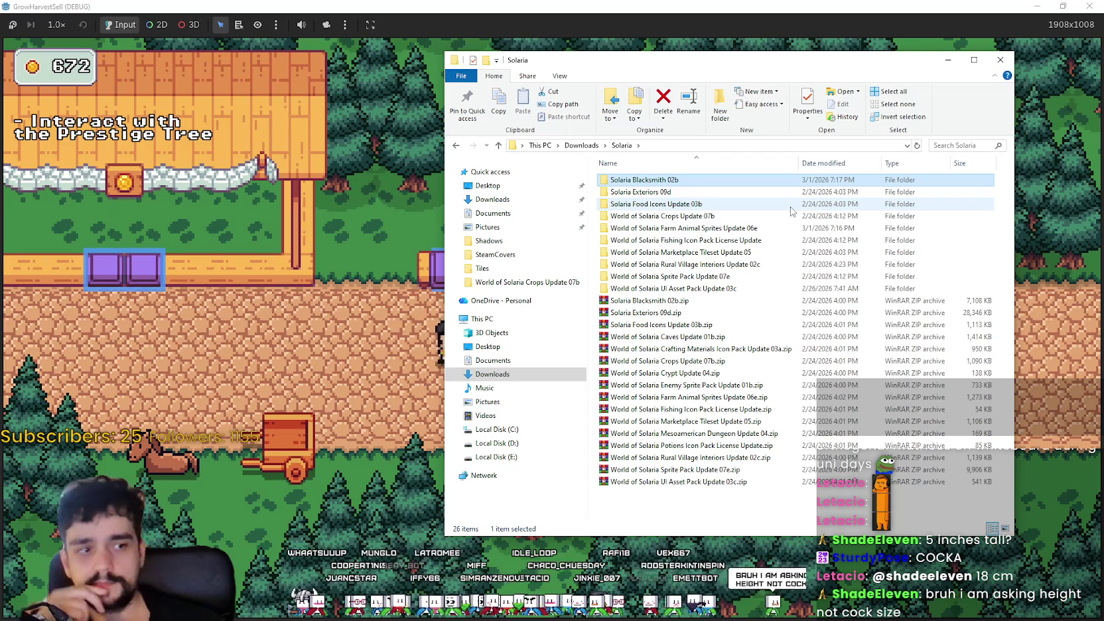
left_click(773, 522)
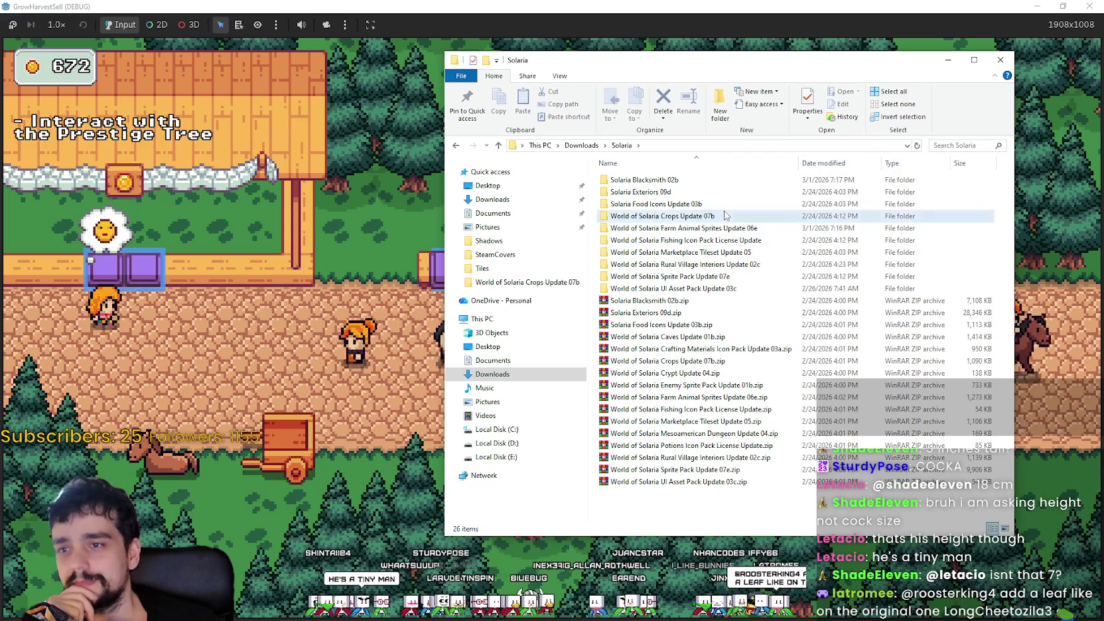
left_click(723, 217)
double_click(723, 218)
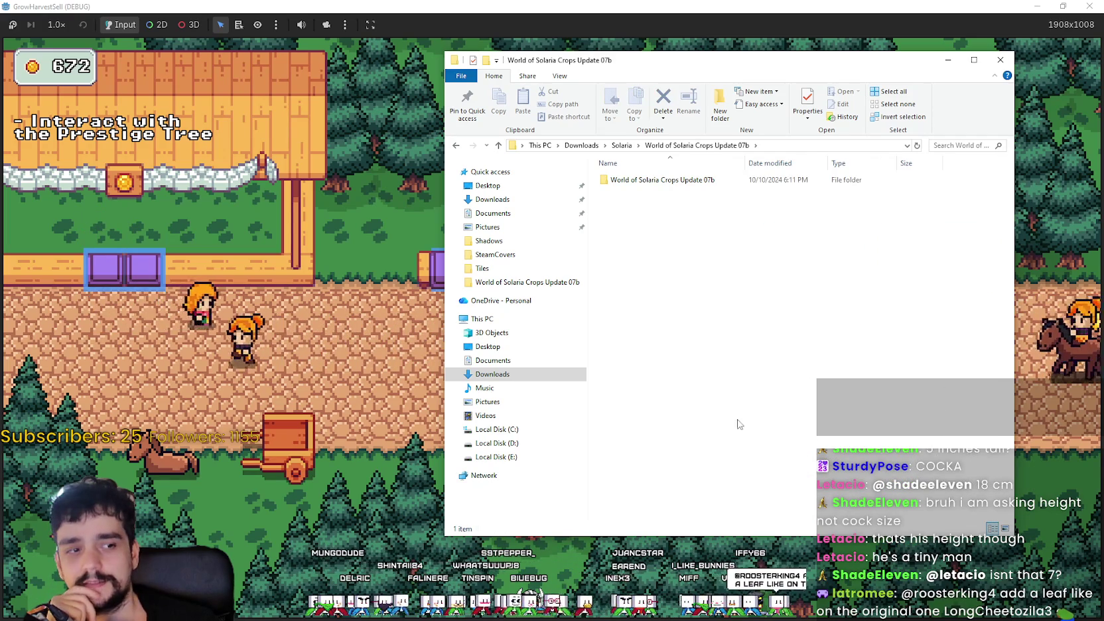
double_click(697, 181)
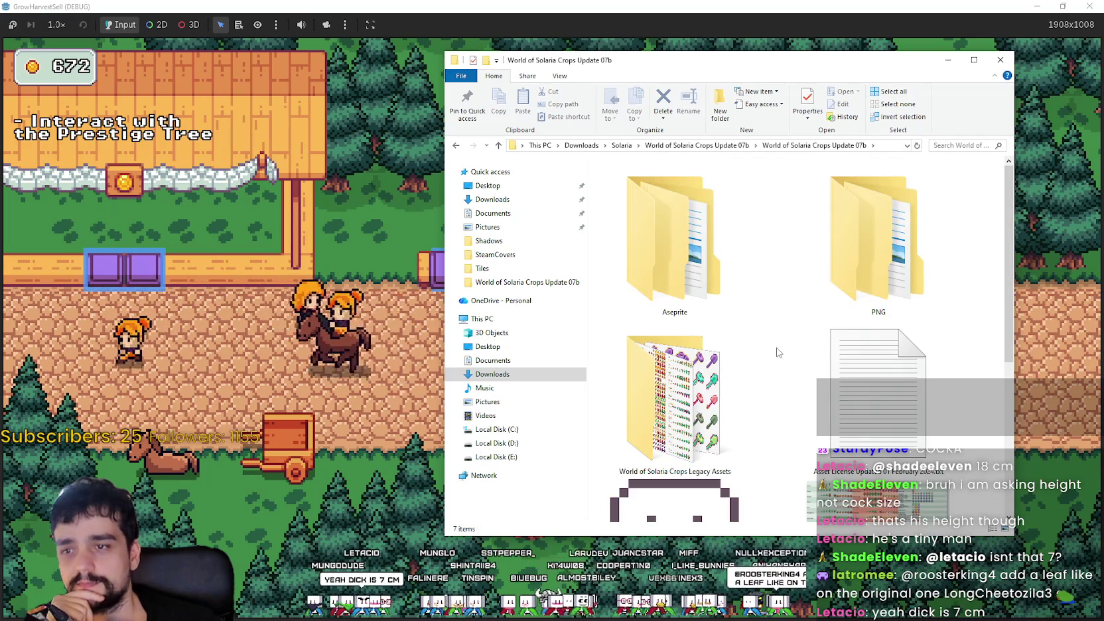
scroll(778, 351, "down", 3)
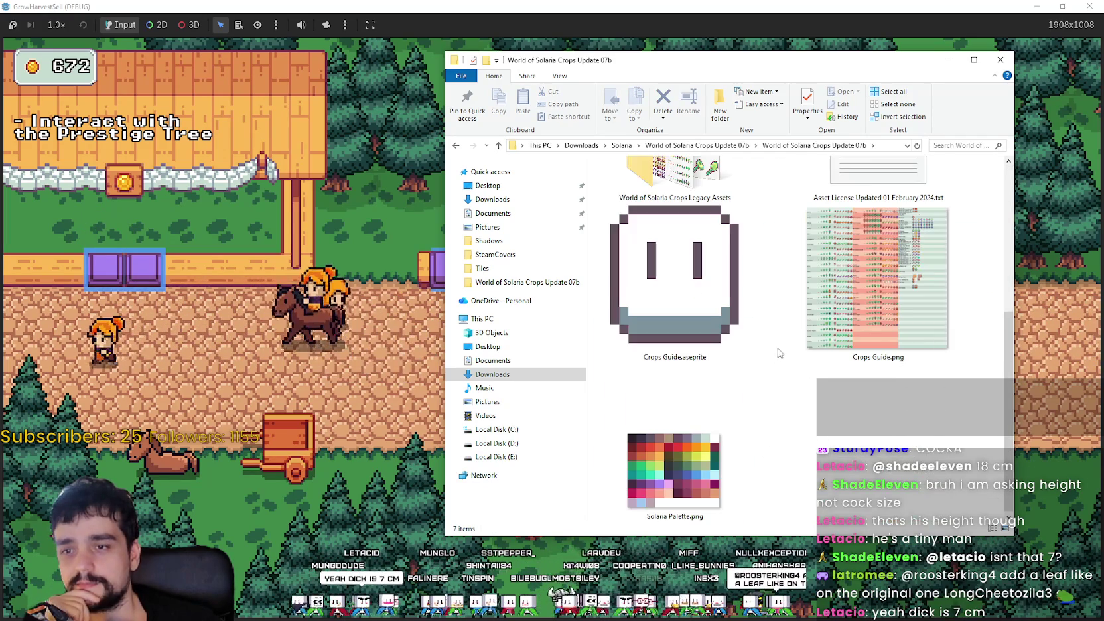
double_click(828, 302)
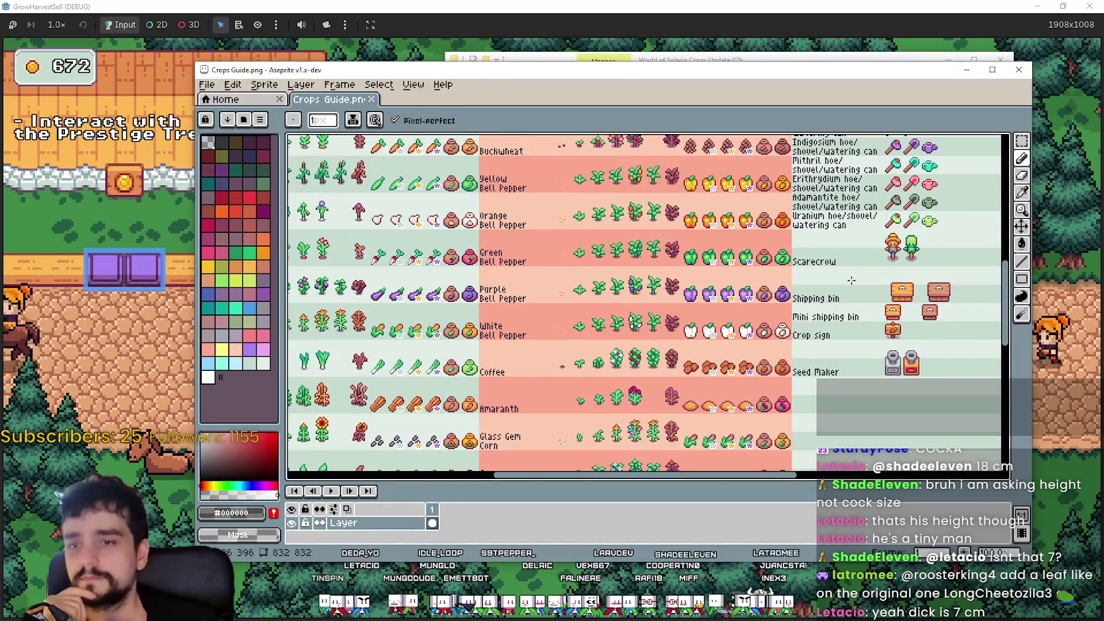
- Look over the tool and farm item rows of Crops Guide.png, then close the sheet
scroll(851, 280, "down", 4)
scroll(648, 279, "up", 2)
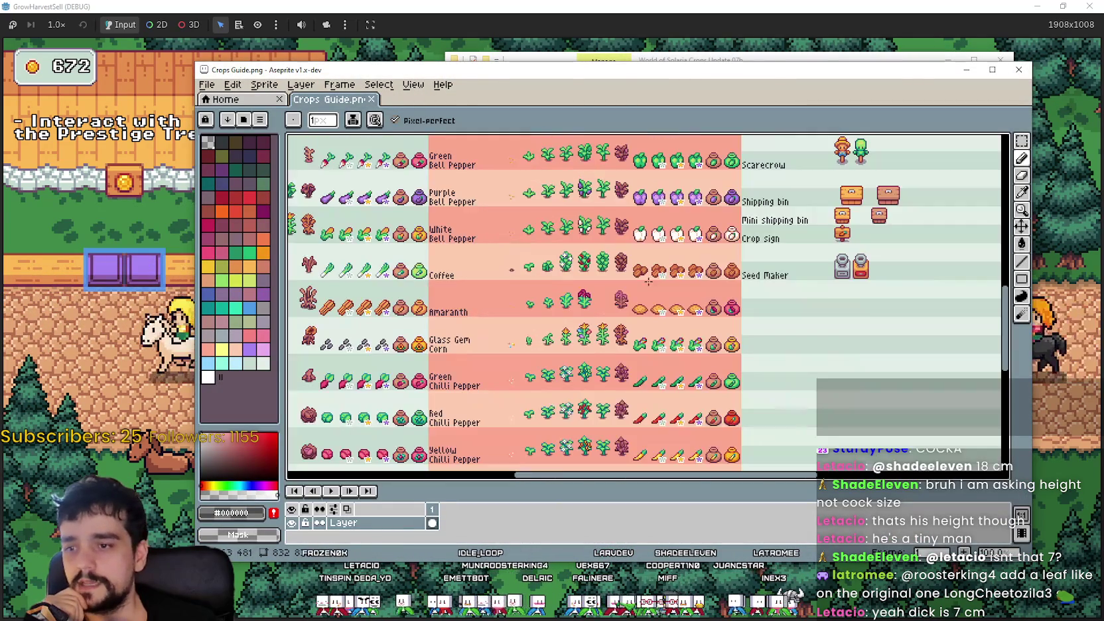
scroll(648, 280, "up", 2)
scroll(648, 279, "down", 3)
scroll(664, 299, "up", 4)
left_click_drag(695, 252, 695, 323)
scroll(695, 323, "down", 2)
left_click(1018, 69)
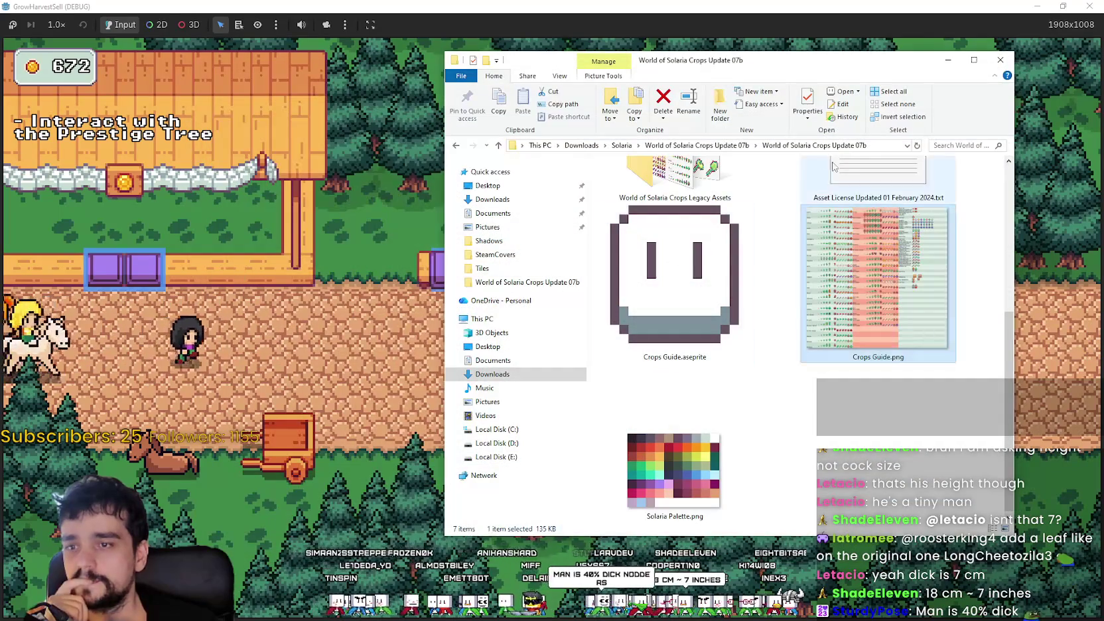
- Open PNG > Shadows > Animated and show its files as Extra large icons
scroll(773, 385, "up", 3)
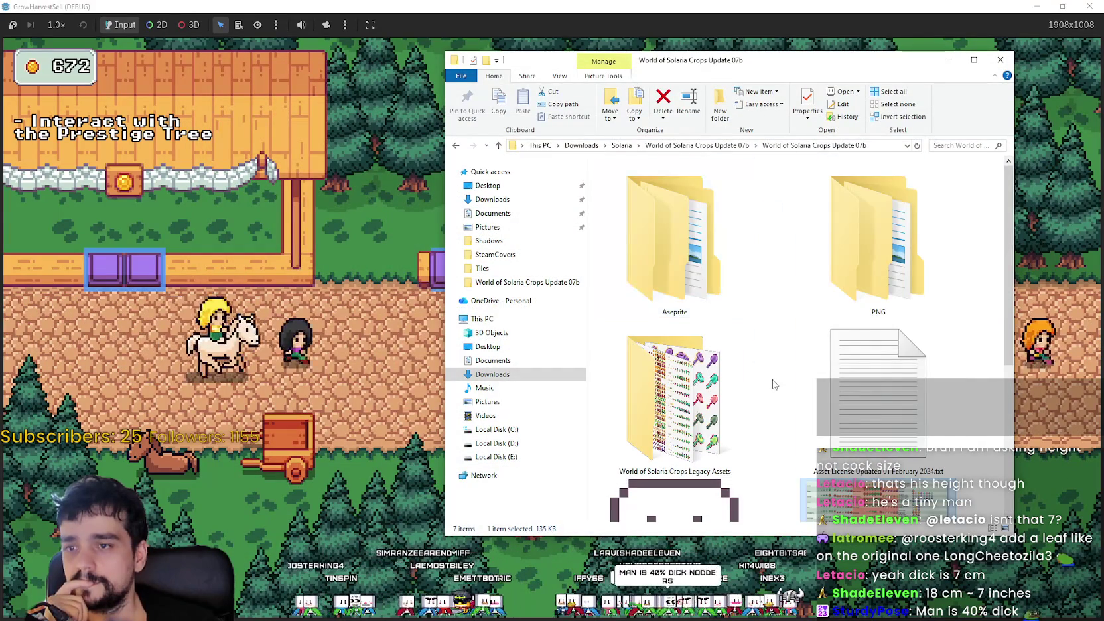
double_click(876, 245)
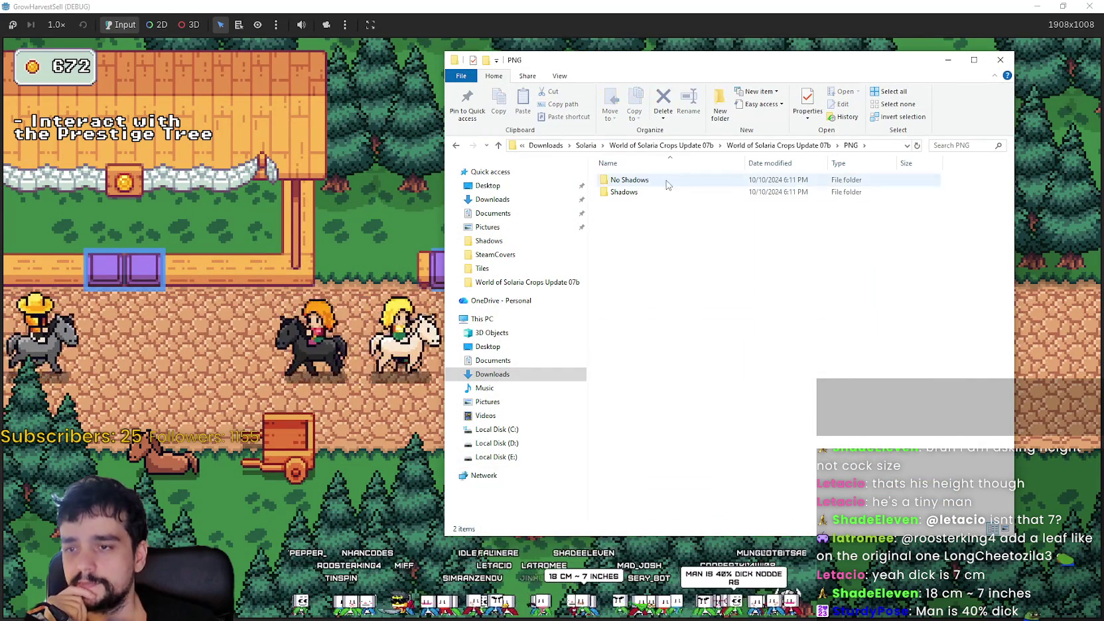
double_click(660, 192)
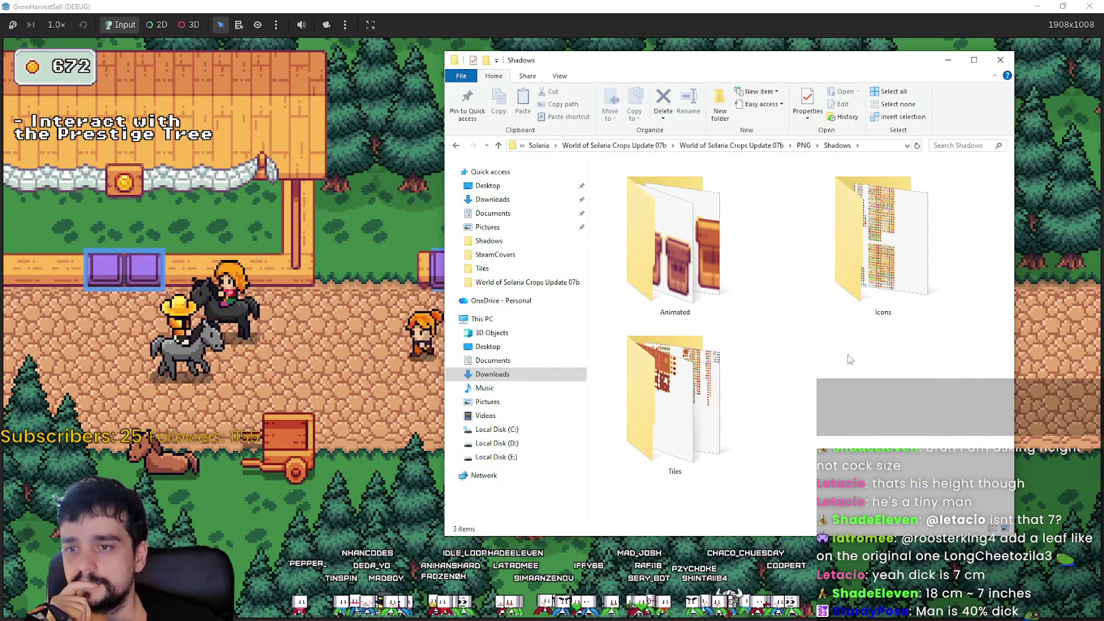
double_click(680, 273)
right_click(738, 262)
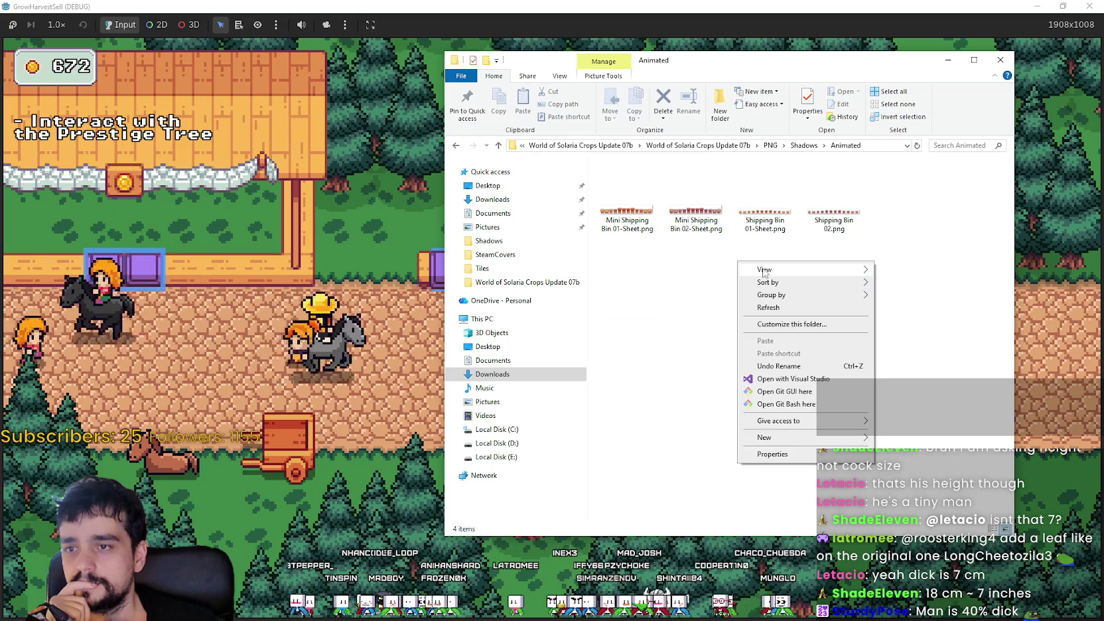
mouse_move(762, 271)
left_click(902, 271)
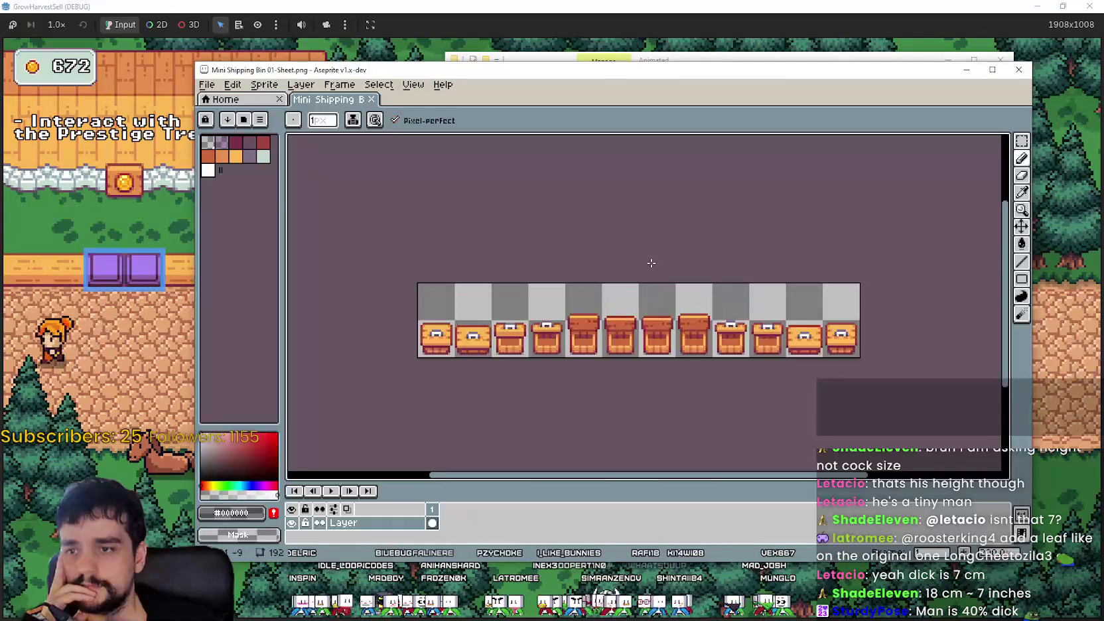
- Preview Shipping Bin 01-Sheet.png in Aseprite, close it, and return to Crops Update 07b
left_click(1018, 70)
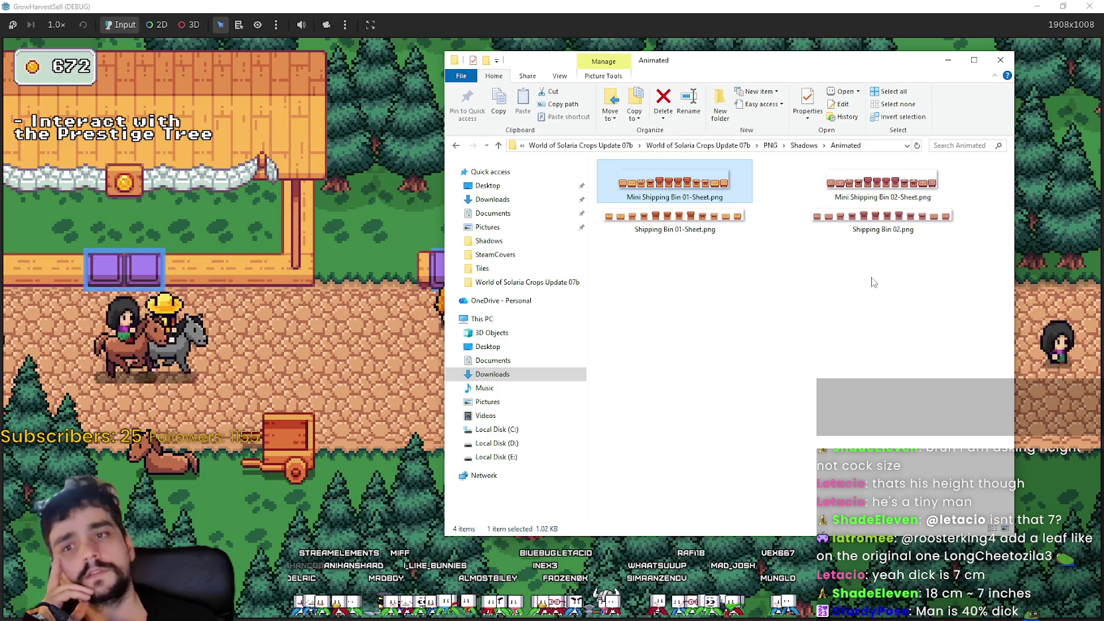
double_click(744, 226)
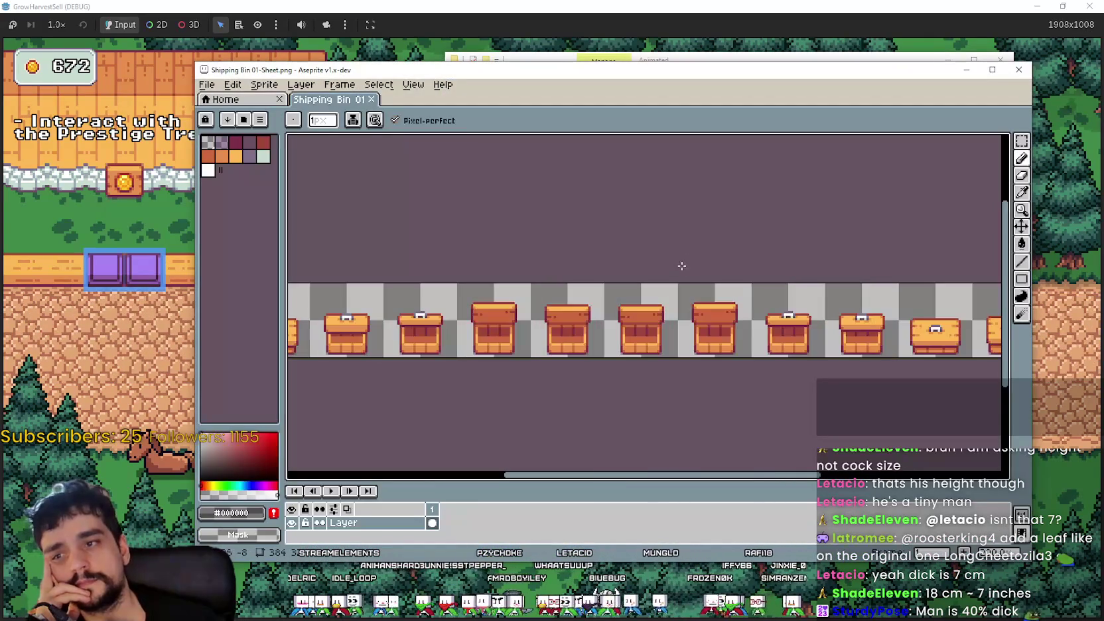
mouse_move(672, 271)
left_mouse_down()
mouse_move(777, 237)
mouse_move(710, 298)
mouse_move(512, 300)
mouse_move(443, 287)
left_mouse_up()
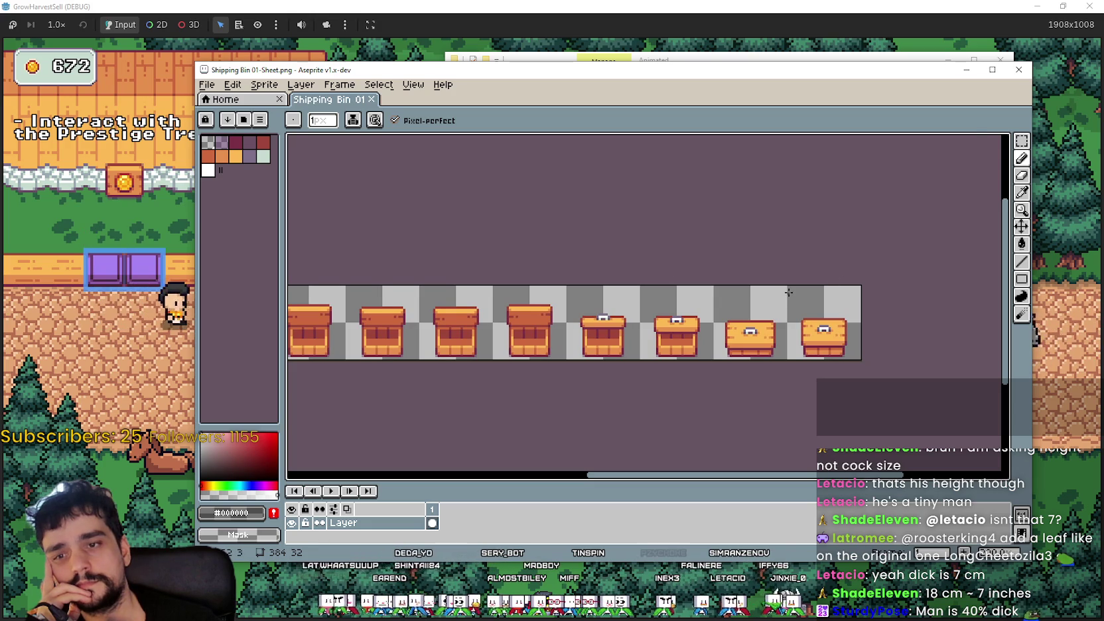
left_click(1020, 70)
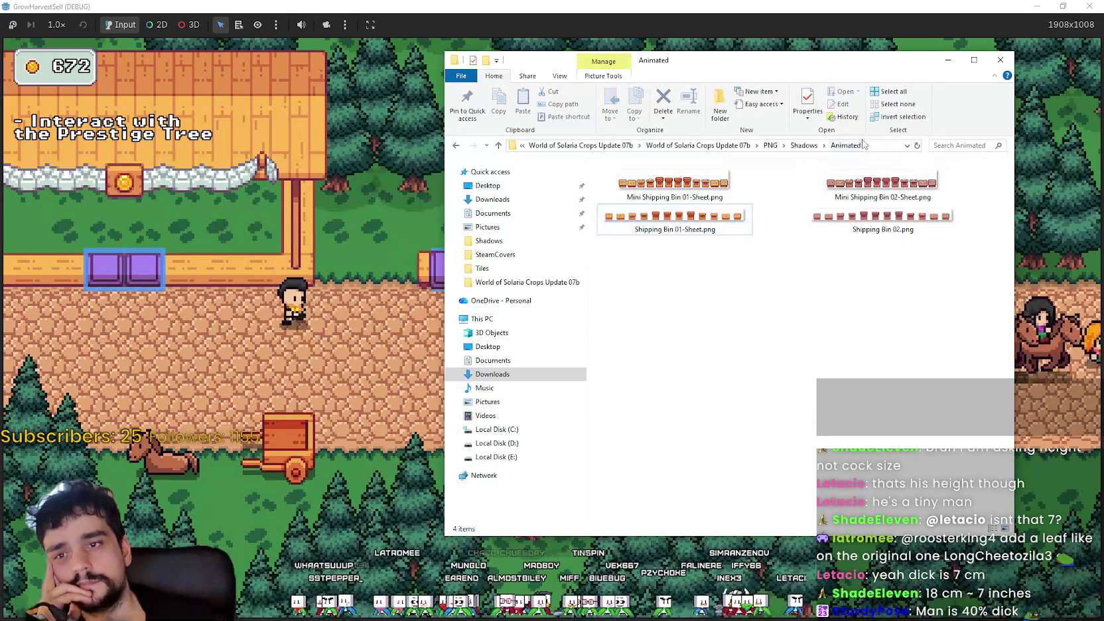
left_click(691, 146)
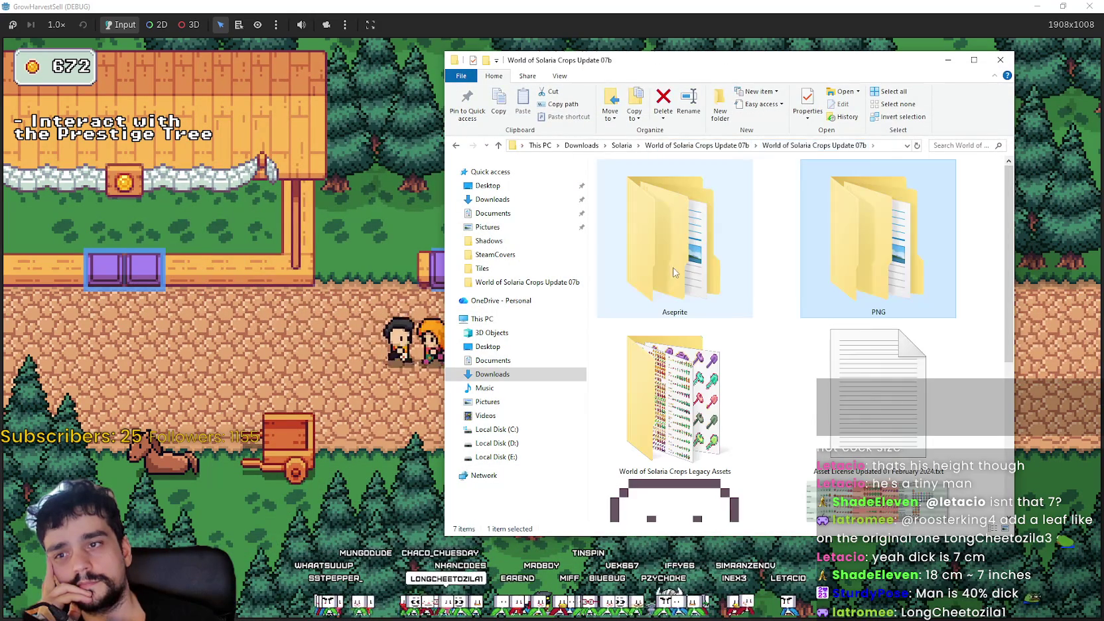
- Go up to Solaria and open Marketplace Tileset Update 05 > PNG > Shadows
left_click(683, 242)
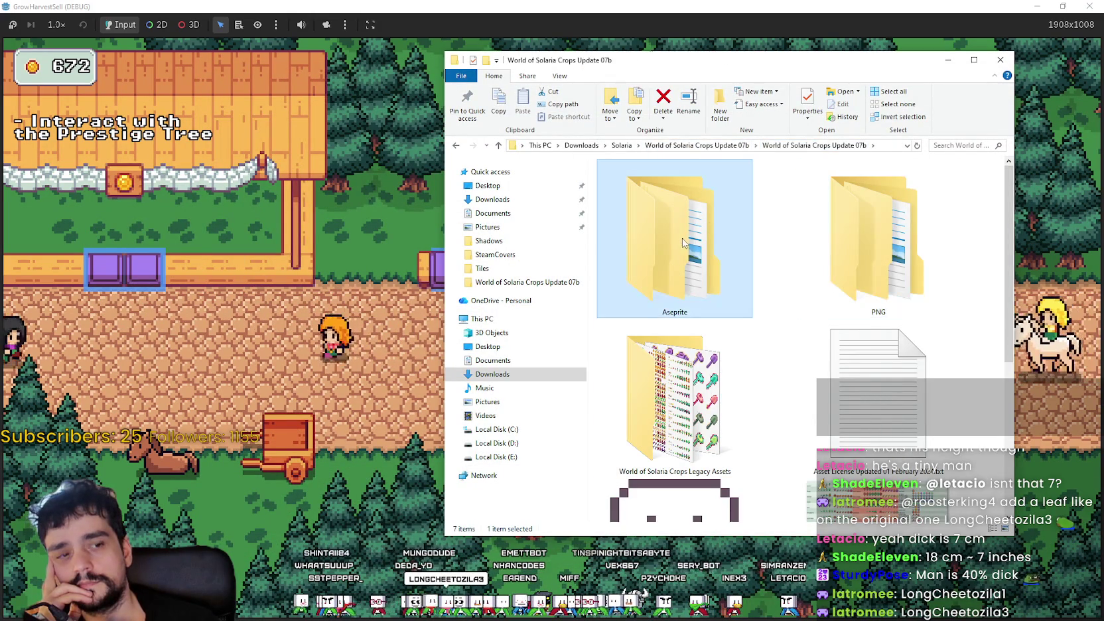
left_click(731, 146)
left_click(622, 146)
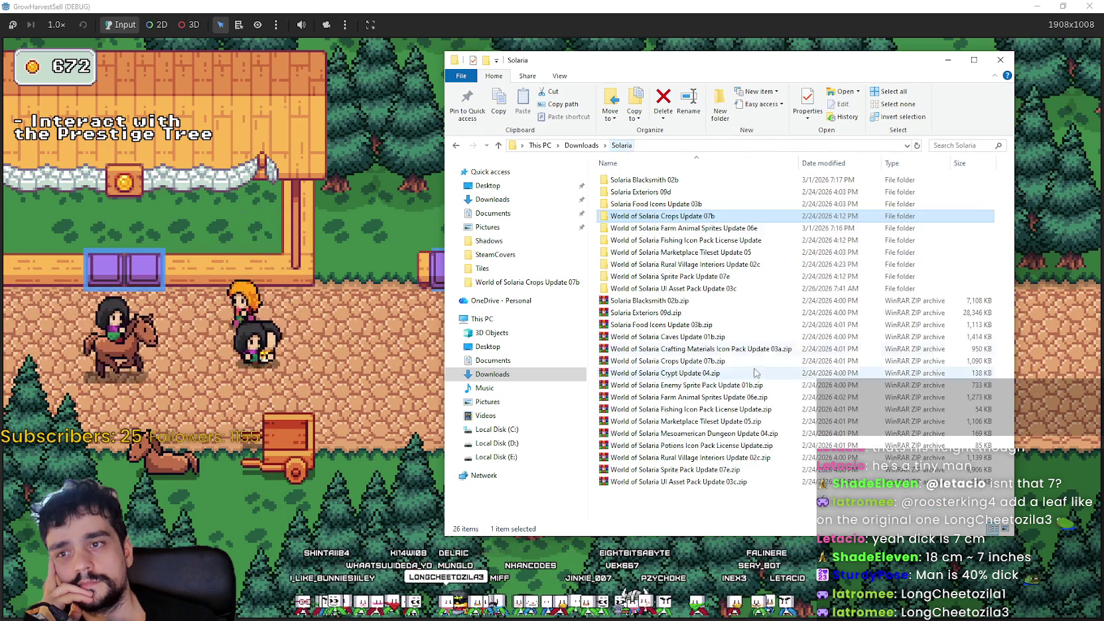
double_click(676, 252)
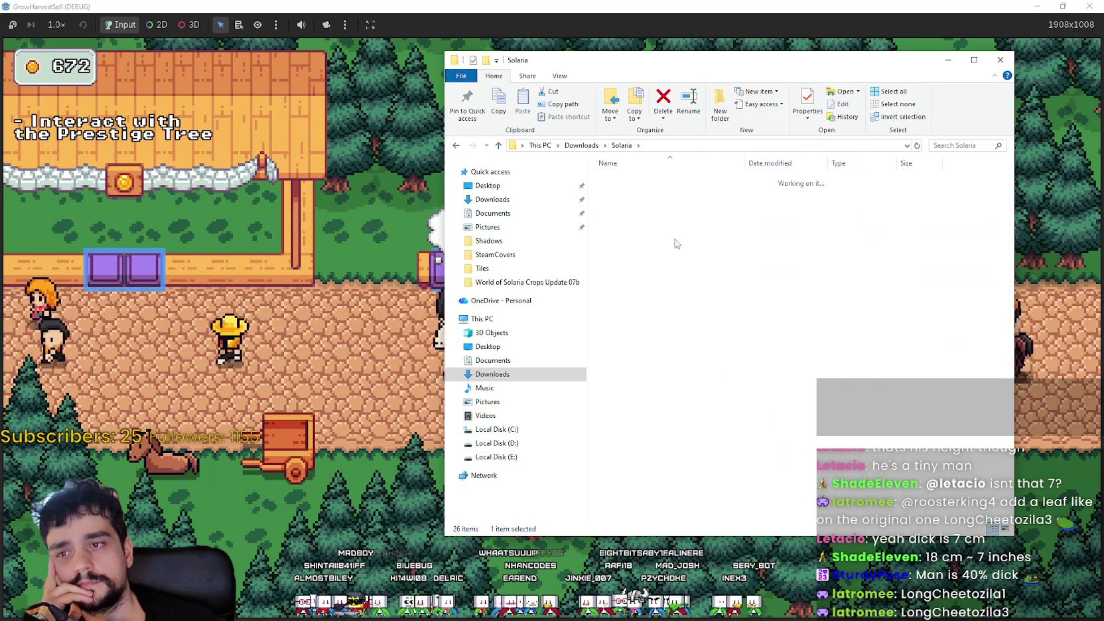
double_click(655, 180)
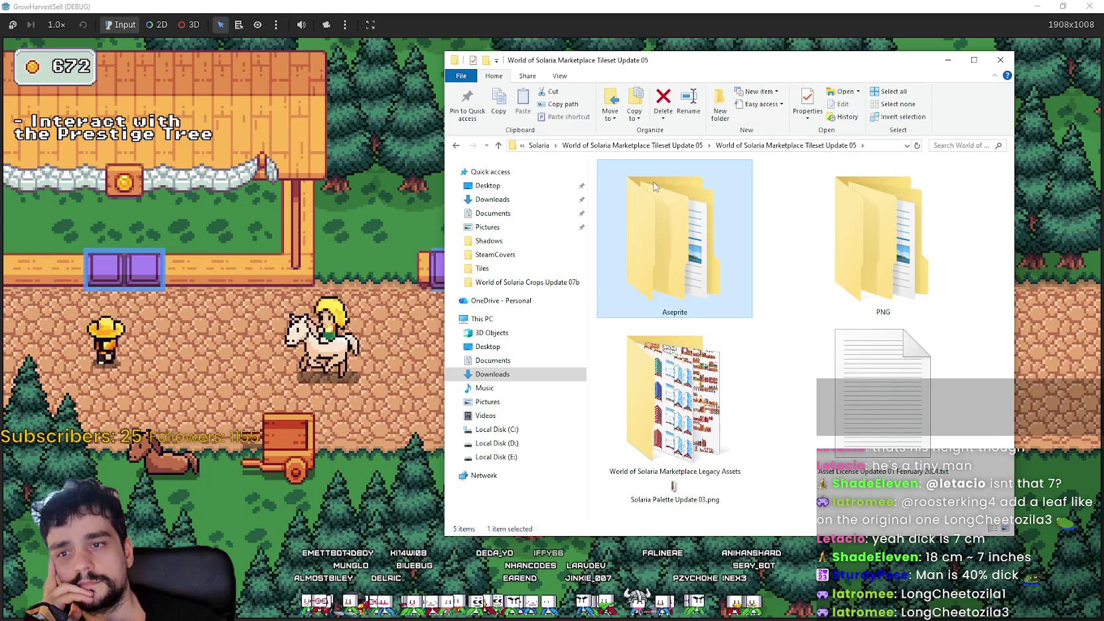
double_click(882, 239)
double_click(660, 192)
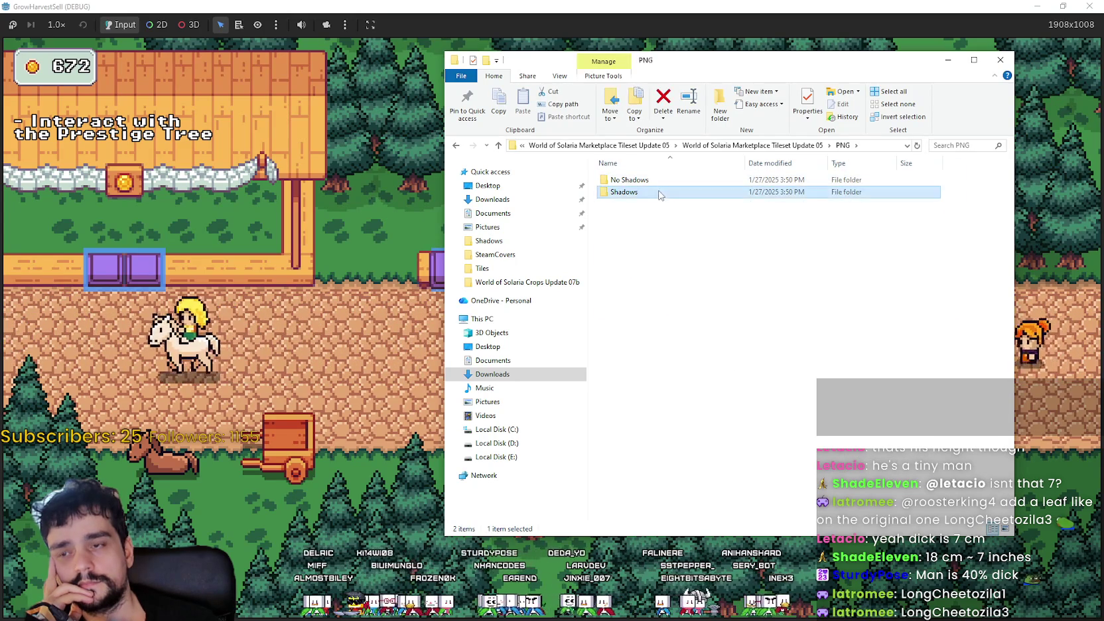
- Check the pack's Aseprite Shadows and Marketplace Legacy Assets folders, then return to the pack folder
key("alt+Left")
key("alt+Left")
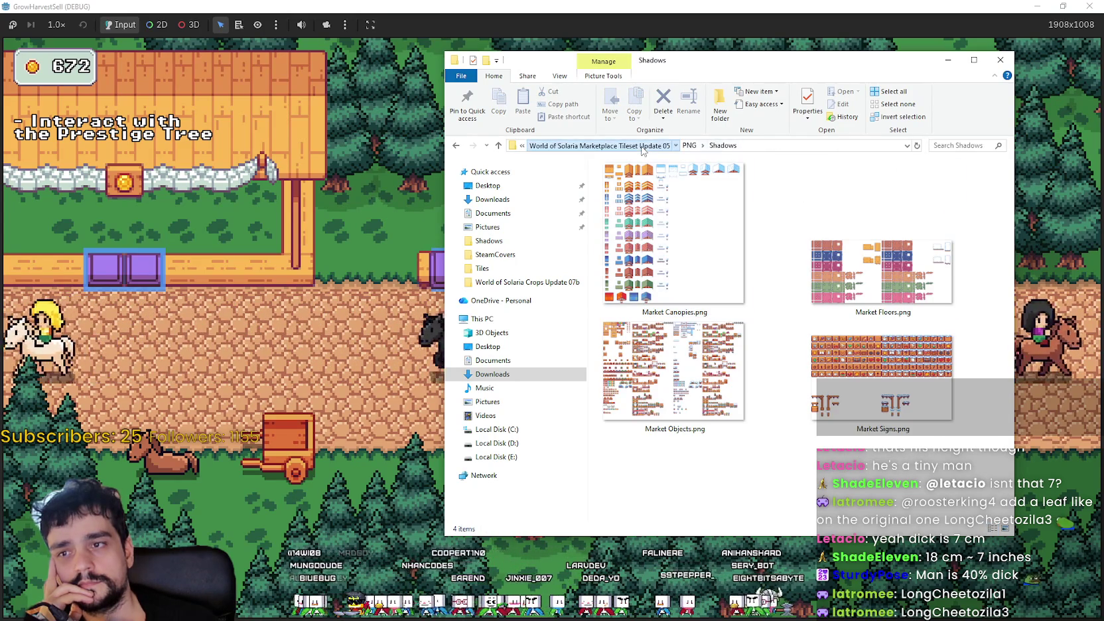
double_click(715, 242)
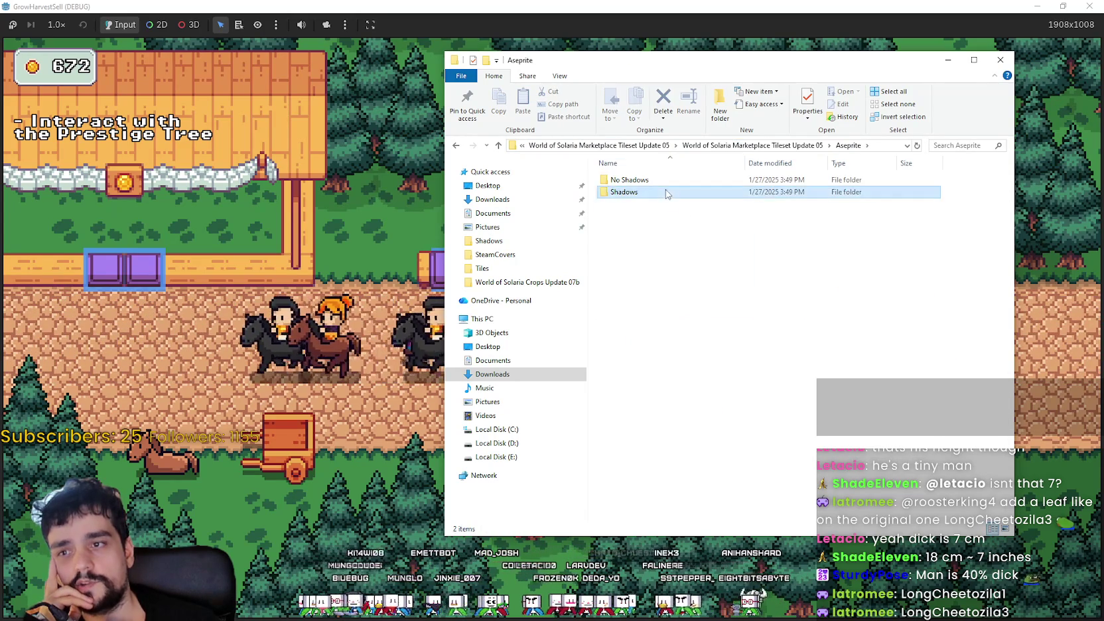
double_click(663, 192)
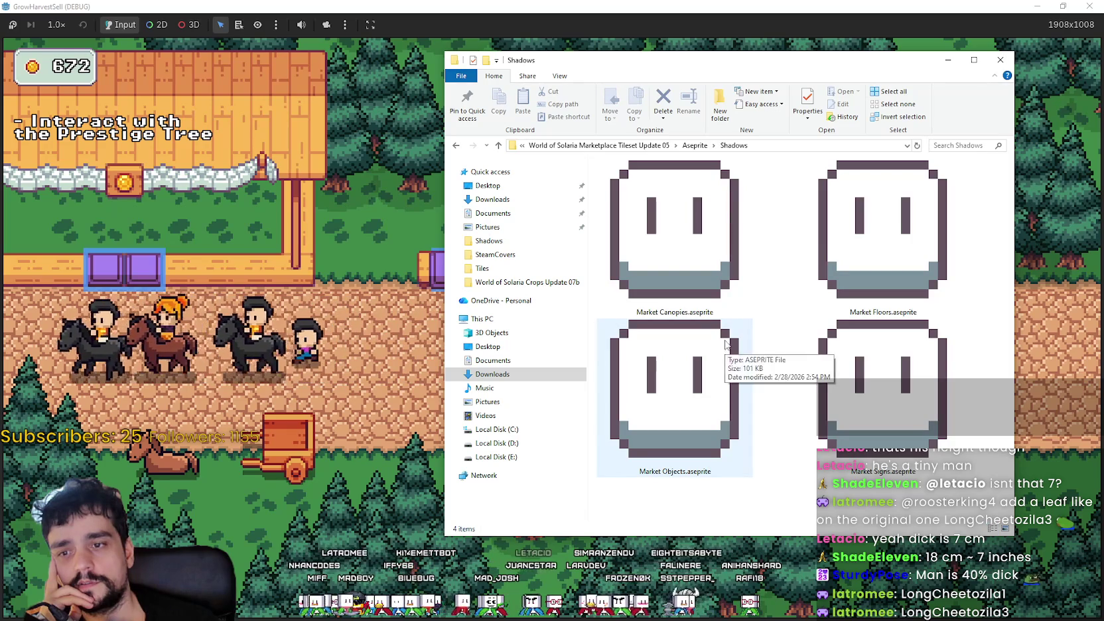
left_click(654, 146)
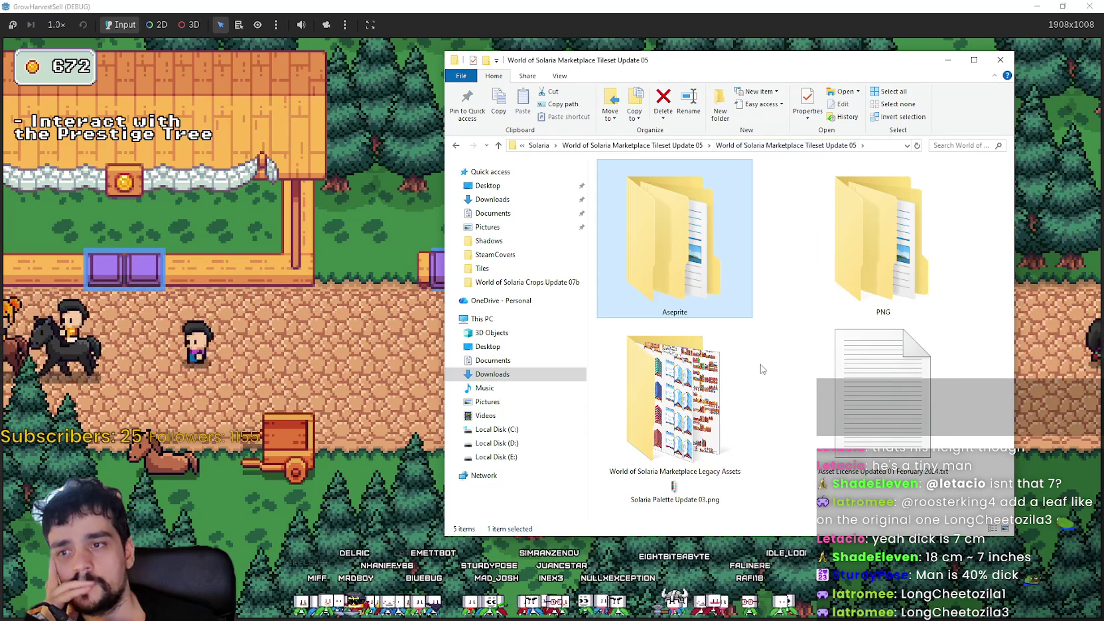
double_click(690, 376)
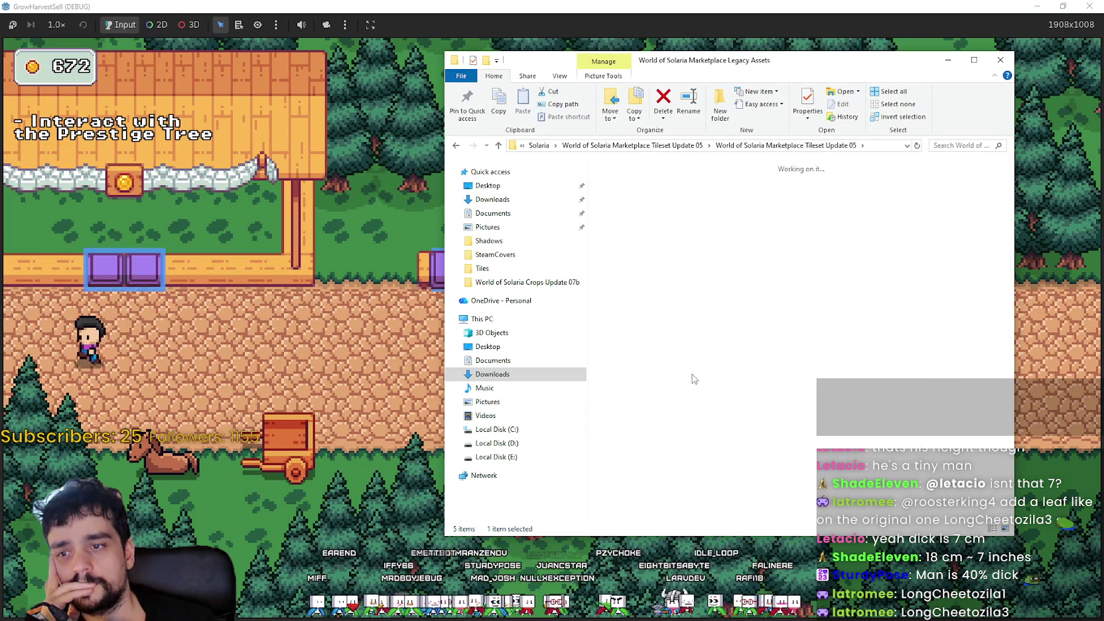
scroll(699, 334, "down", 1)
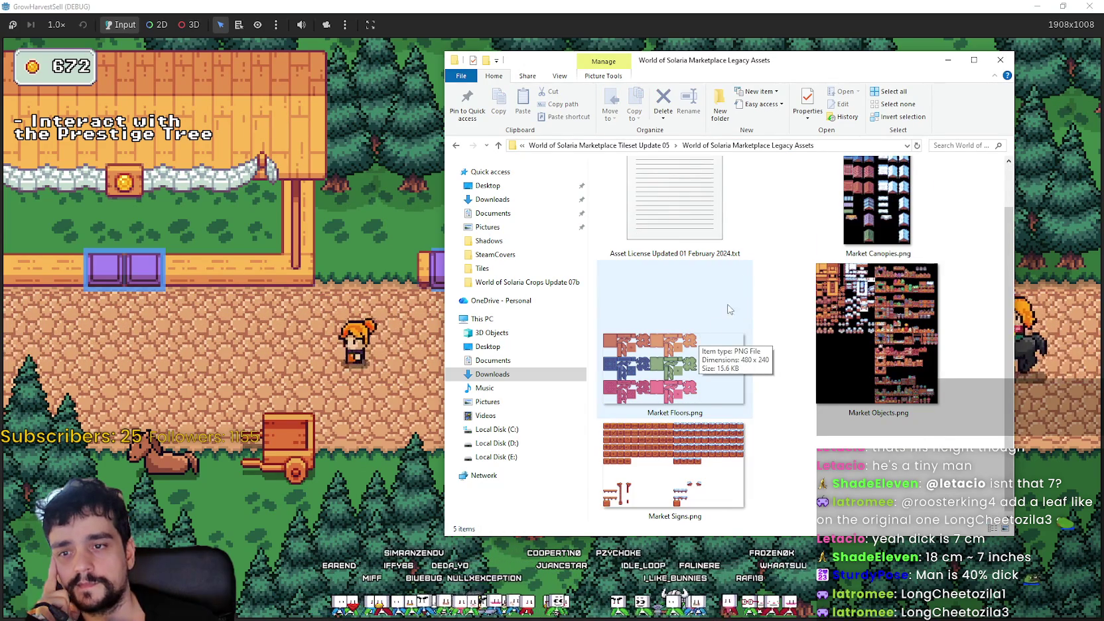
left_click(643, 148)
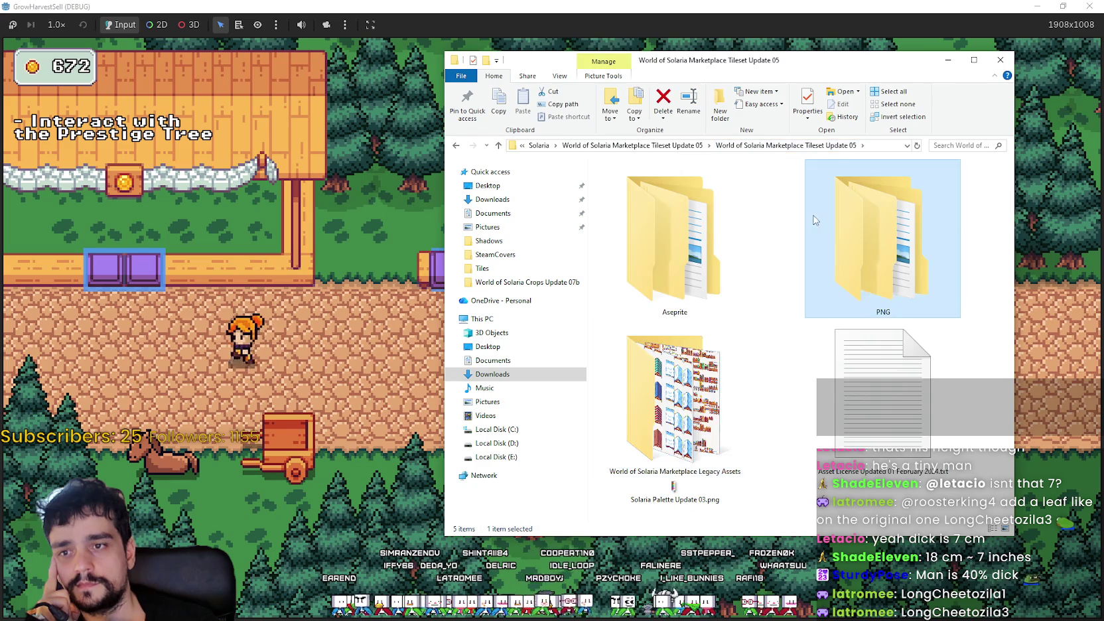
- Open Market Canopies.png from the pack's PNG/Shadows folder in Aseprite
double_click(853, 235)
key("Return")
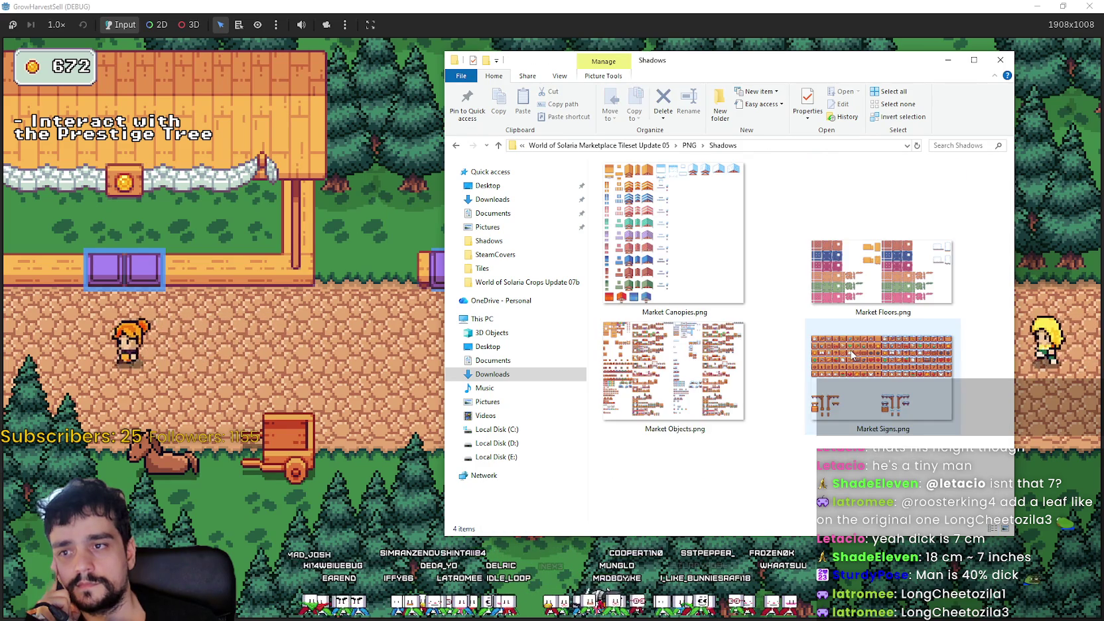
left_click(659, 346)
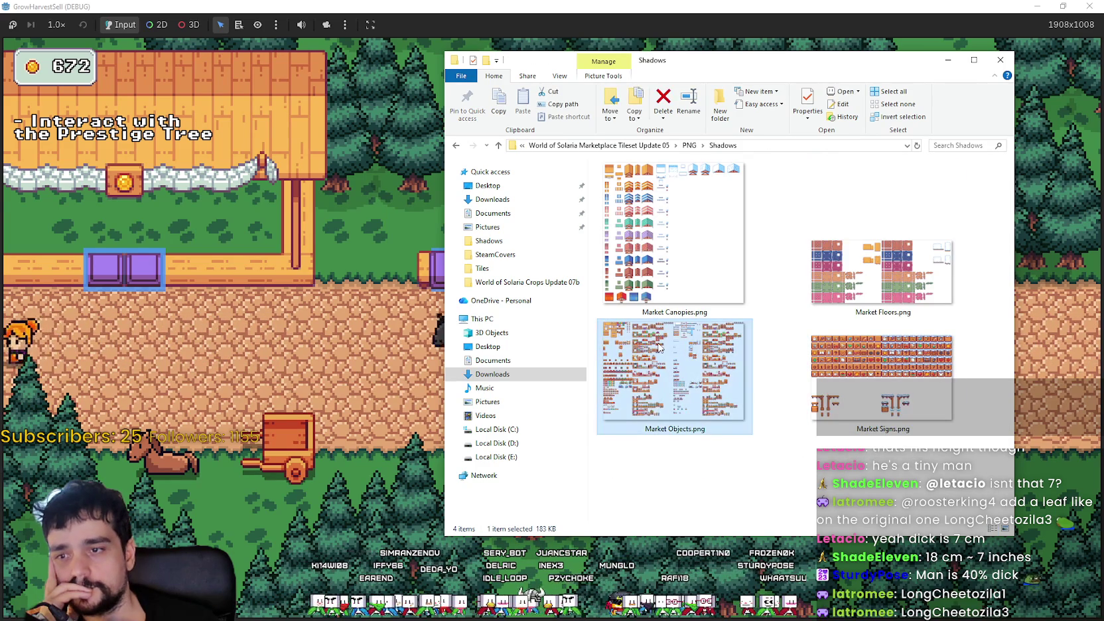
left_click(651, 211)
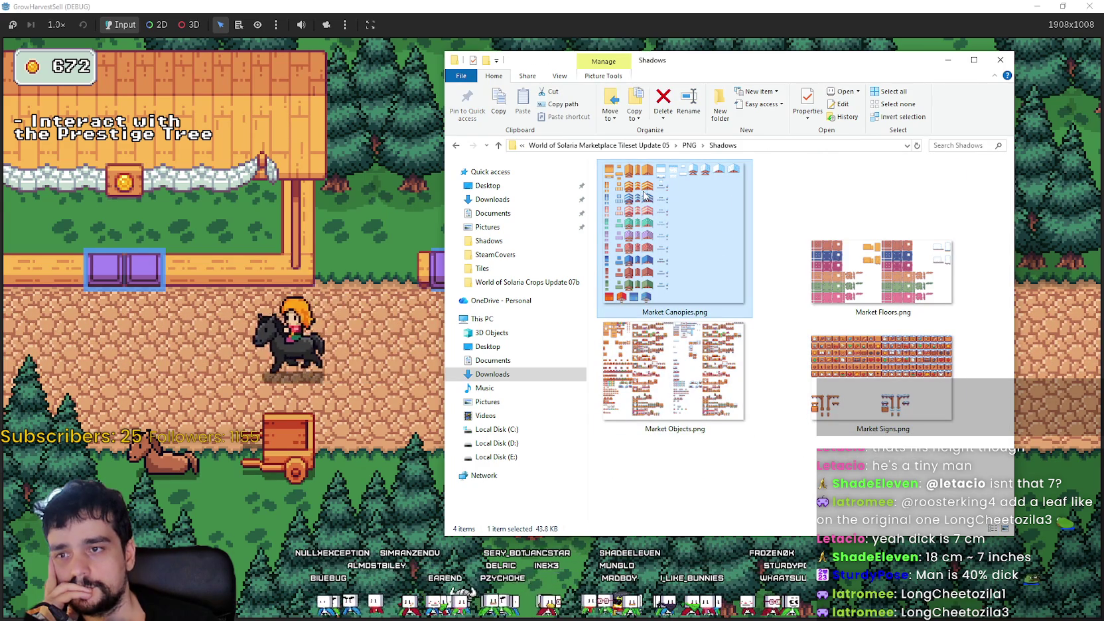
double_click(698, 222)
- Look over the top row of canopies, then close Market Canopies.png
mouse_move(576, 200)
left_mouse_down()
mouse_move(587, 340)
mouse_move(546, 145)
left_mouse_up()
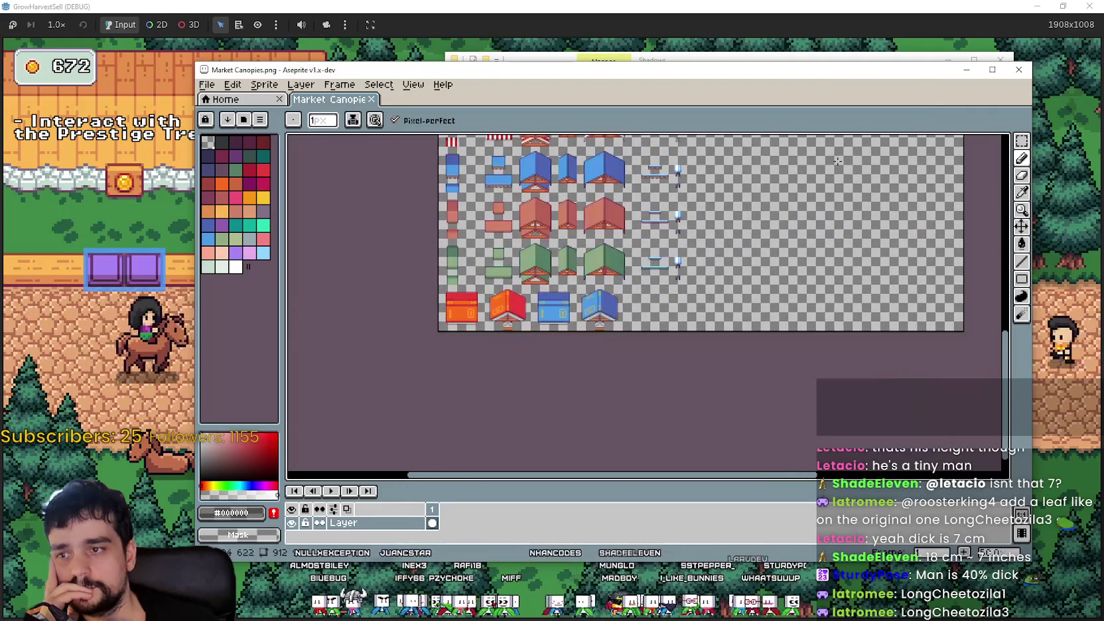
scroll(637, 240, "up", 1)
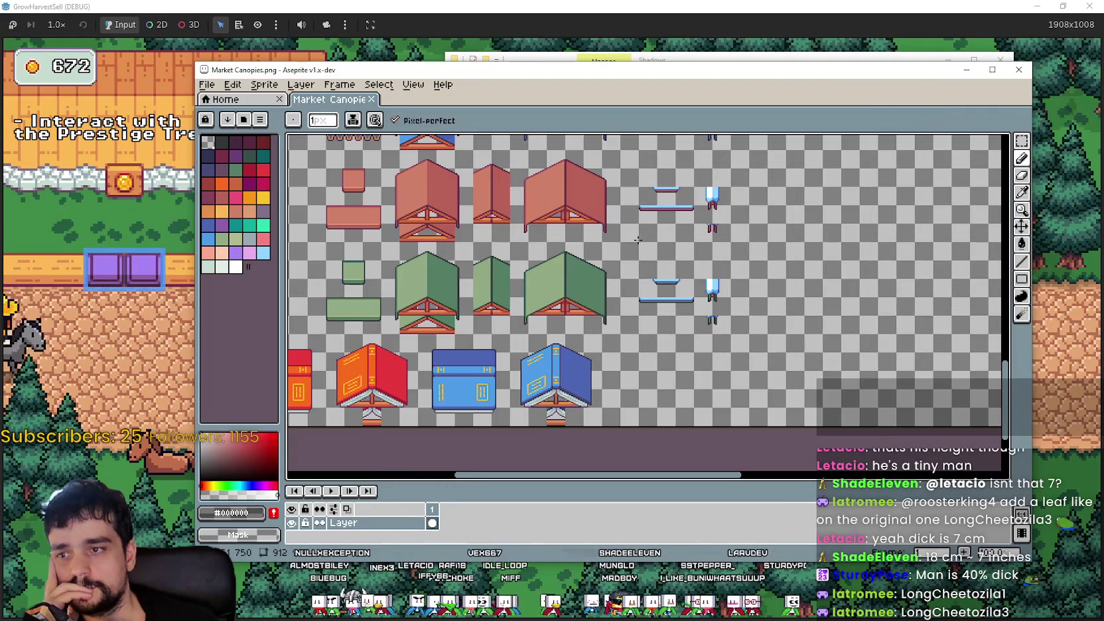
left_click(1019, 73)
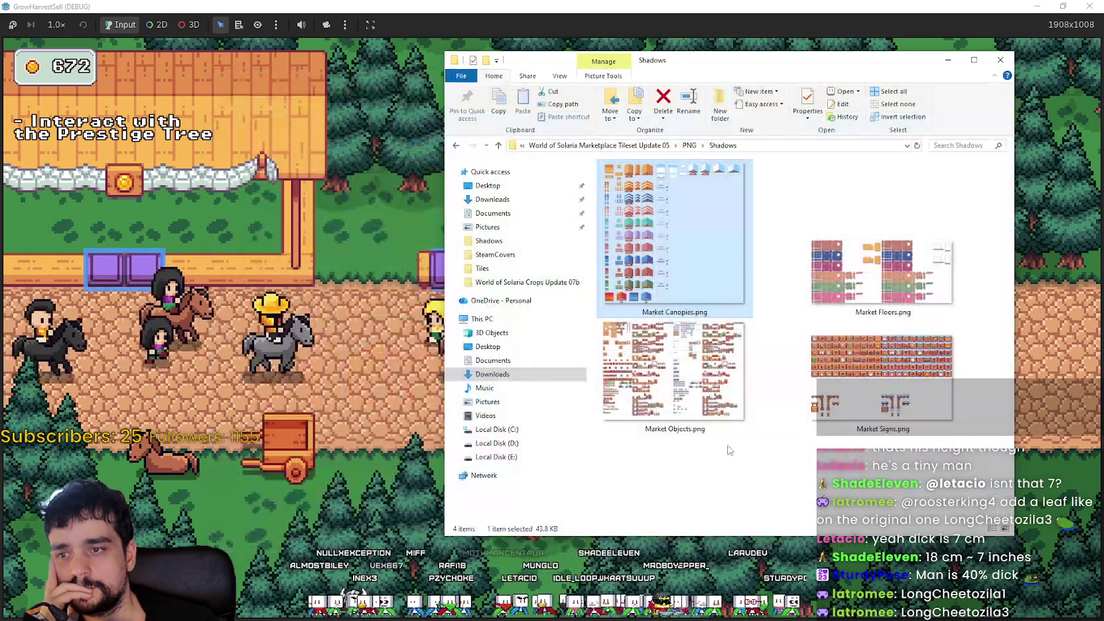
- Open Market Objects.png and inspect its bins, market stalls, crates and purple stalls
double_click(683, 377)
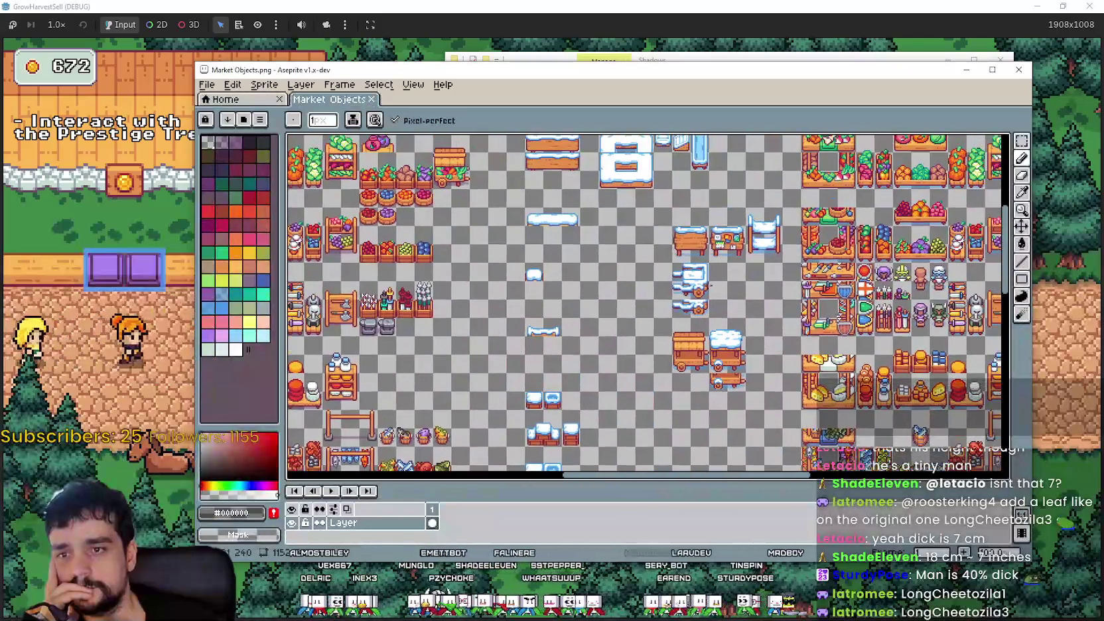
mouse_move(706, 286)
left_mouse_down()
mouse_move(617, 312)
mouse_move(669, 294)
mouse_move(748, 234)
mouse_move(952, 230)
left_mouse_up()
mouse_move(601, 484)
left_mouse_down()
mouse_move(674, 395)
mouse_move(619, 361)
left_mouse_up()
left_click_drag(745, 359, 718, 401)
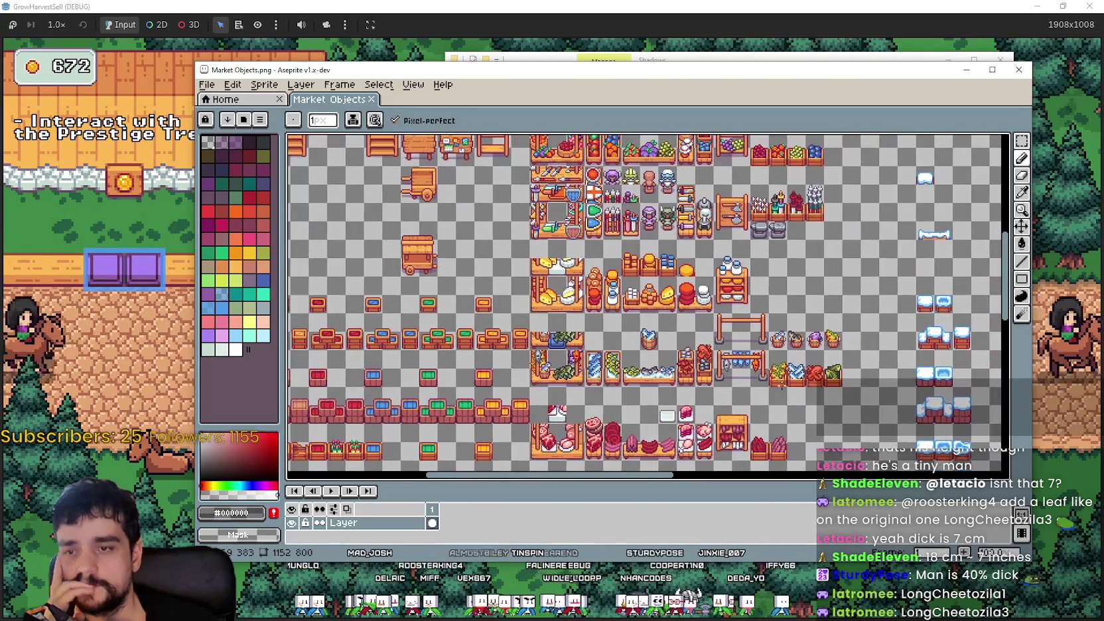
scroll(826, 319, "up", 2)
scroll(749, 334, "down", 1)
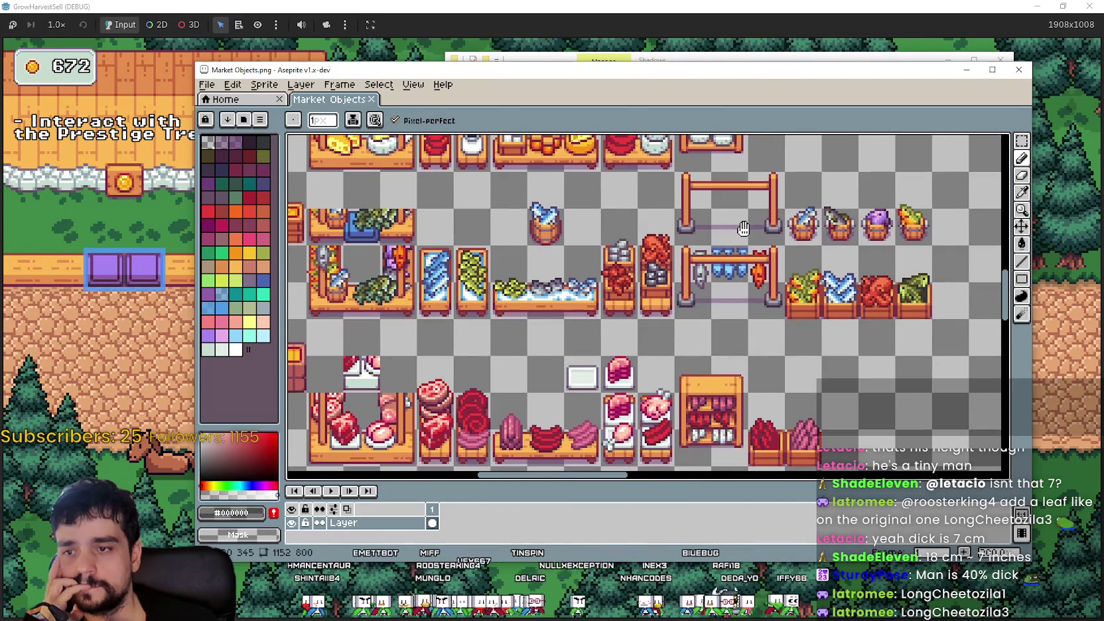
mouse_move(607, 342)
left_mouse_down()
mouse_move(811, 306)
mouse_move(809, 160)
left_mouse_up()
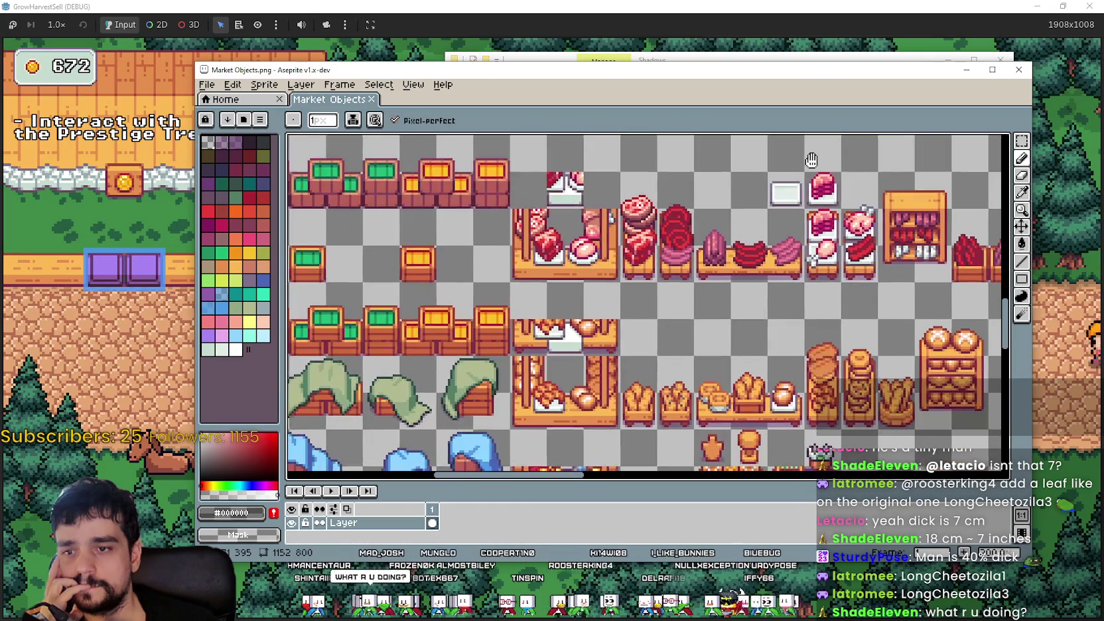
mouse_move(806, 336)
left_mouse_down()
mouse_move(607, 239)
mouse_move(597, 166)
mouse_move(670, 166)
mouse_move(785, 239)
mouse_move(763, 126)
left_mouse_up()
- Inspect the bookshelf, flower-pot, mannequin and remaining stall sprites on the sheet
mouse_move(663, 372)
left_mouse_down()
mouse_move(640, 254)
mouse_move(452, 200)
left_mouse_up()
mouse_move(356, 193)
left_mouse_down()
mouse_move(265, 40)
mouse_move(710, 126)
mouse_move(426, 168)
mouse_move(287, 162)
mouse_move(398, 219)
mouse_move(569, 376)
left_mouse_up()
scroll(398, 219, "down", 2)
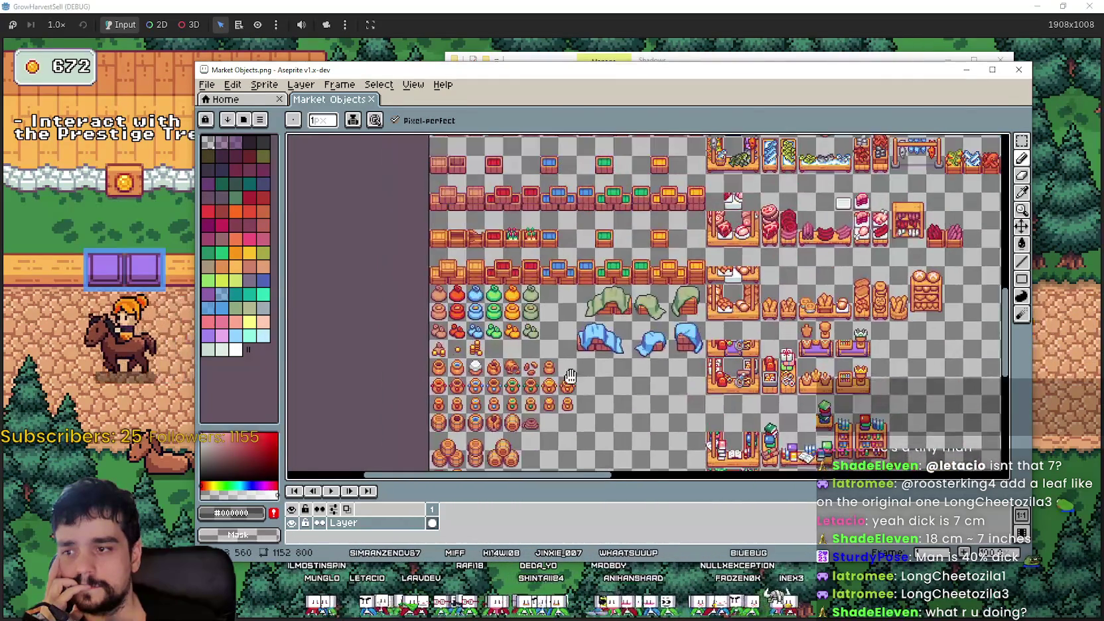
scroll(634, 244, "up", 5)
scroll(634, 244, "down", 3)
scroll(638, 333, "up", 5)
scroll(638, 333, "right", 3)
left_click_drag(789, 198, 737, 320)
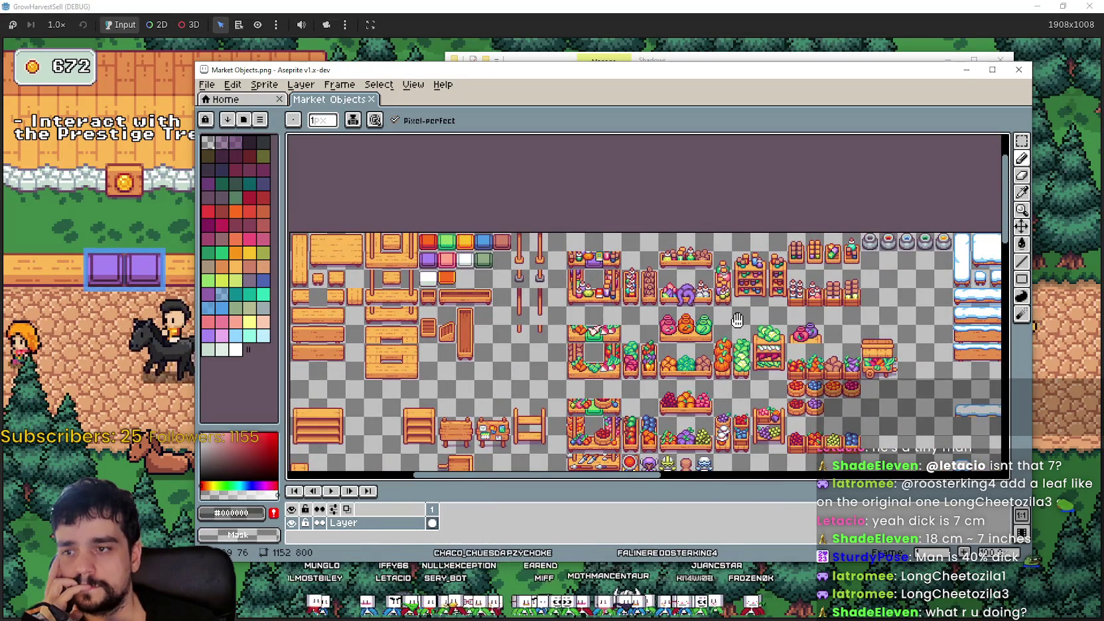
scroll(737, 320, "down", 3)
scroll(737, 320, "right", 6)
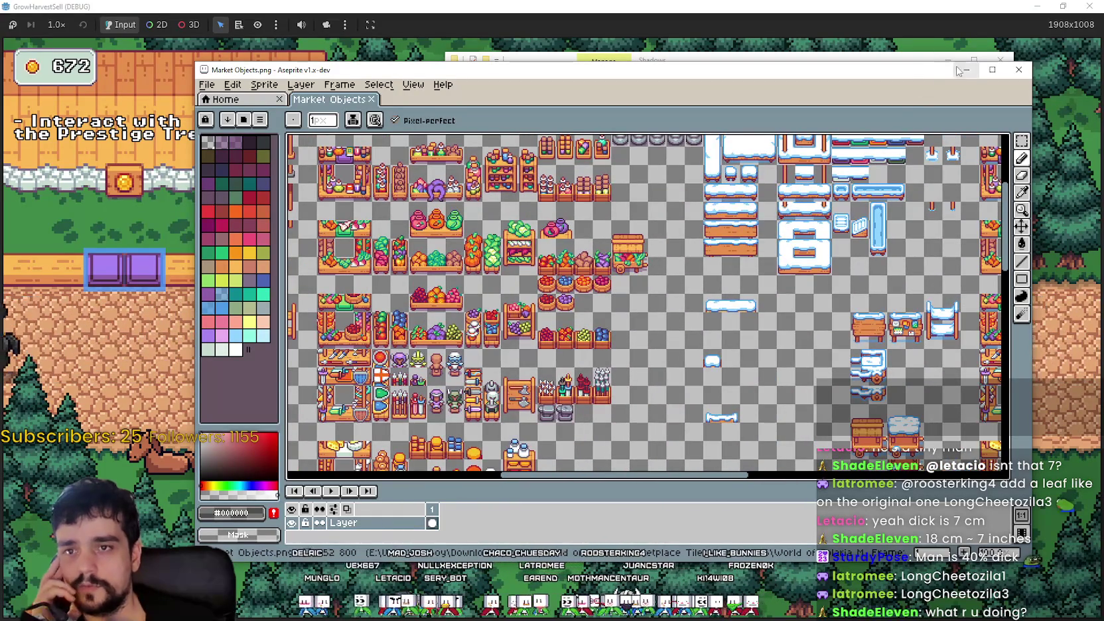
left_click(966, 69)
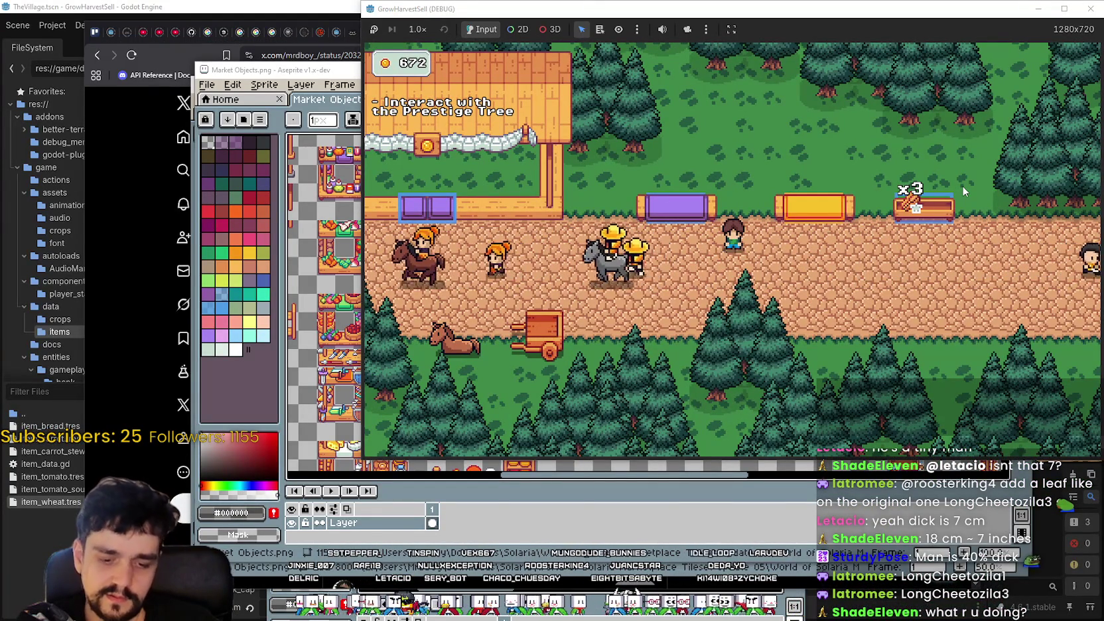
- Walk the player up the road and down past the stalls toward the yellow stall
key("w")
key("d")
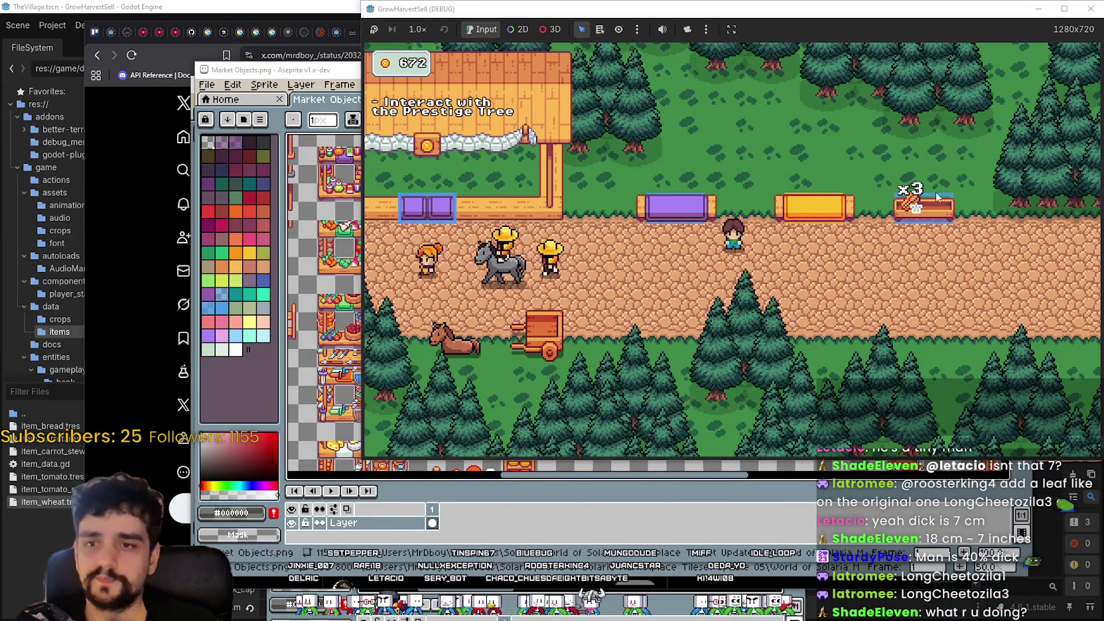
key("s")
key("d")
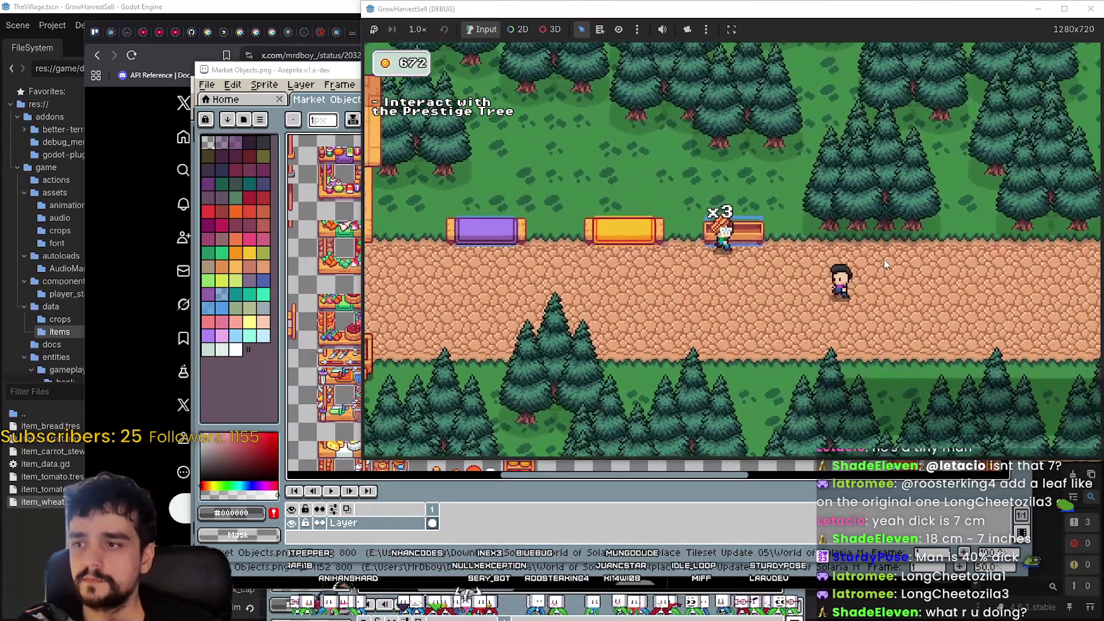
key("a")
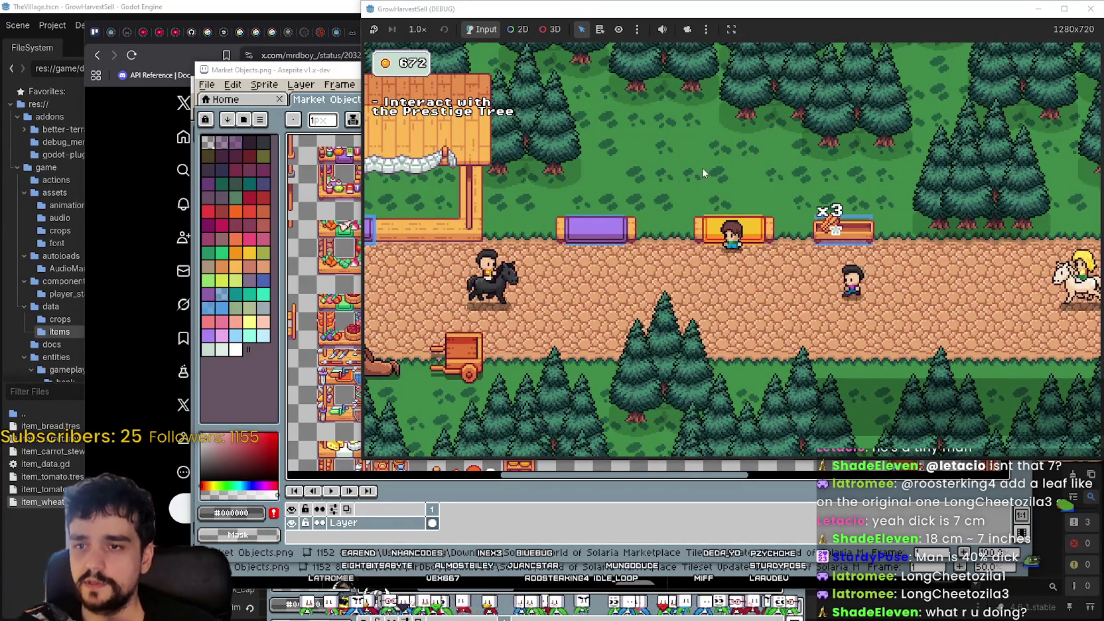
- Maximize the game window and walk past the yellow stall back onto the dirt path
left_click(1072, 11)
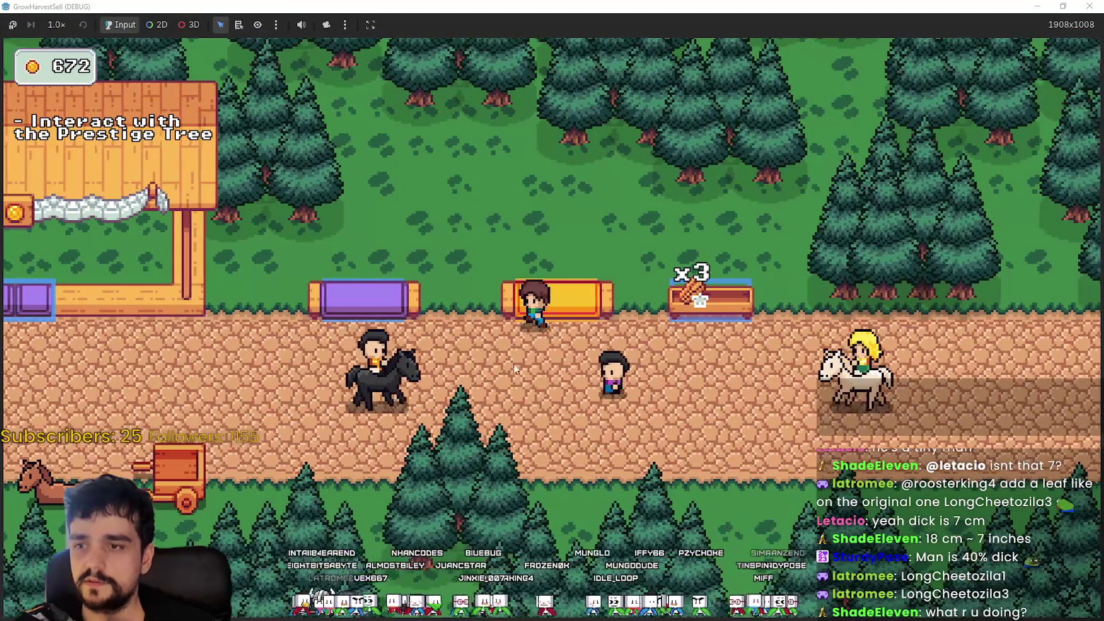
key("w")
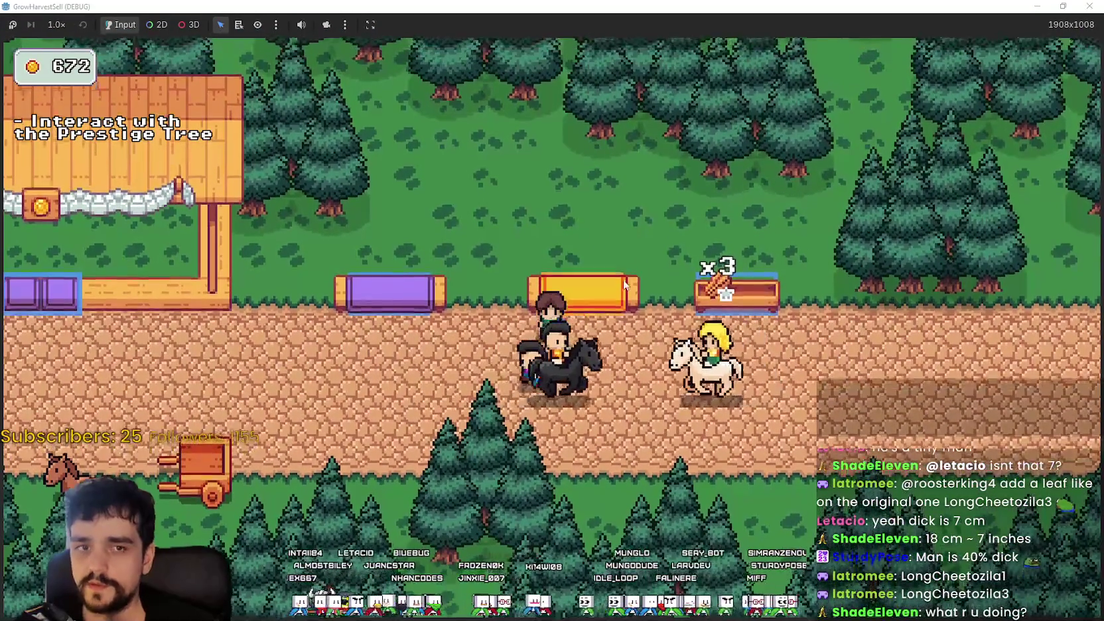
key("w")
key("d")
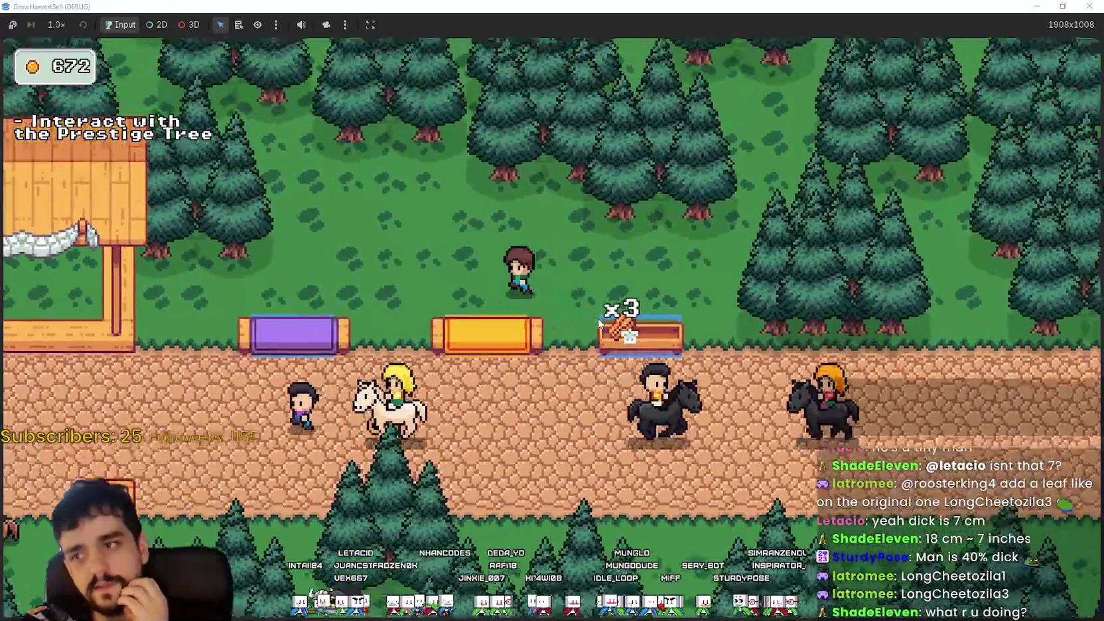
key("d")
key("s")
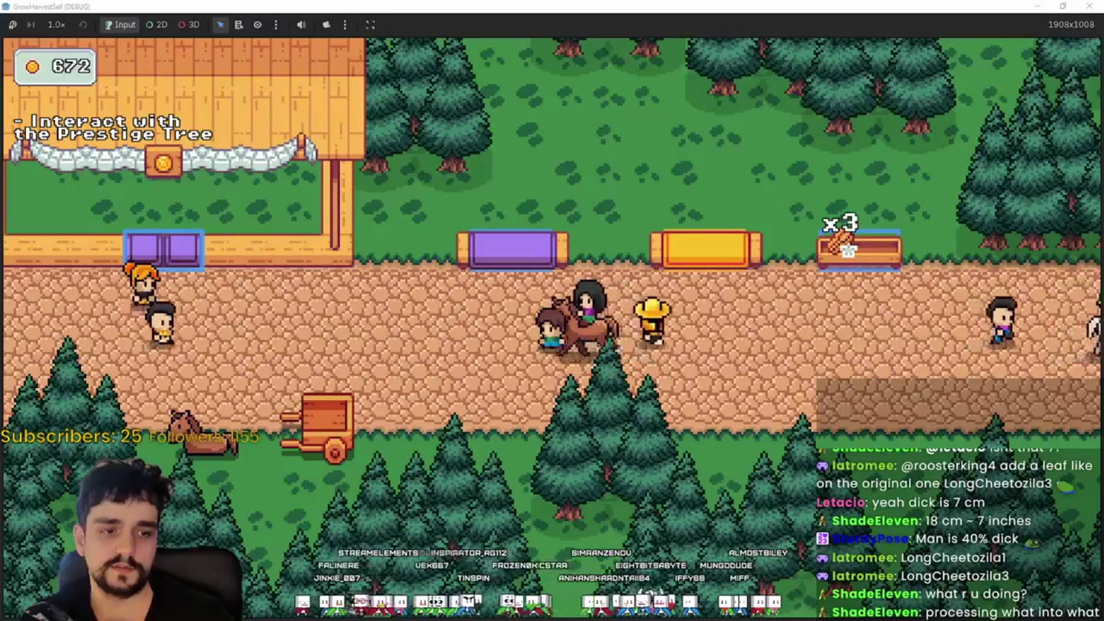
- Switch back to main_atlas.png in Aseprite and look over its stall sprites
key("alt+Tab")
scroll(583, 305, "down", 2)
scroll(583, 305, "up", 2)
scroll(597, 279, "down", 1)
scroll(564, 298, "up", 1)
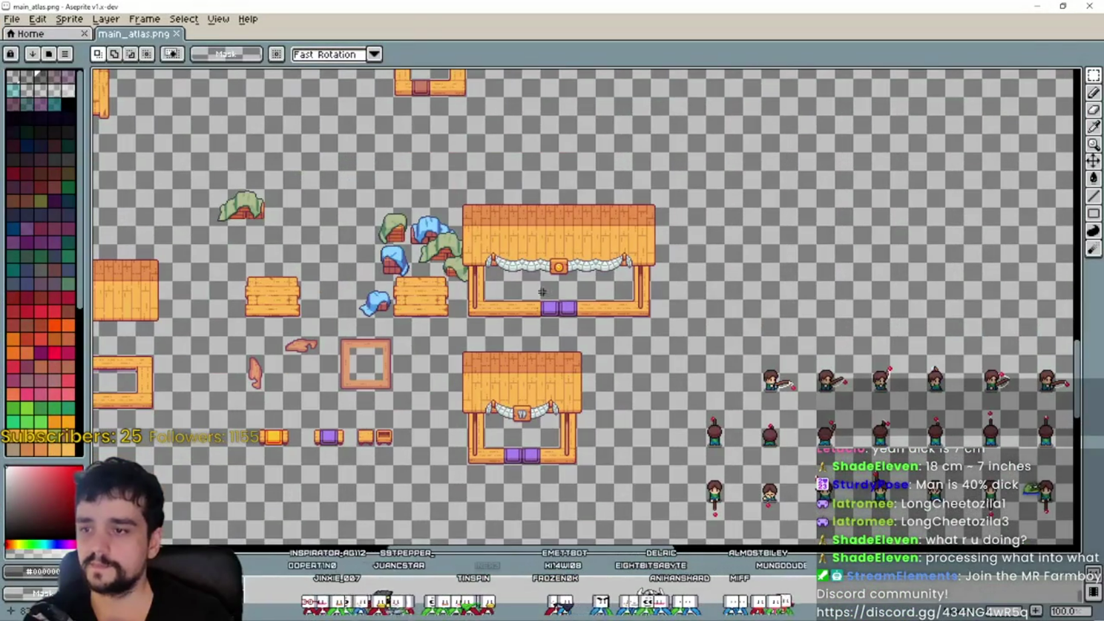
scroll(532, 346, "up", 1)
scroll(565, 219, "up", 1)
scroll(565, 220, "right", 1)
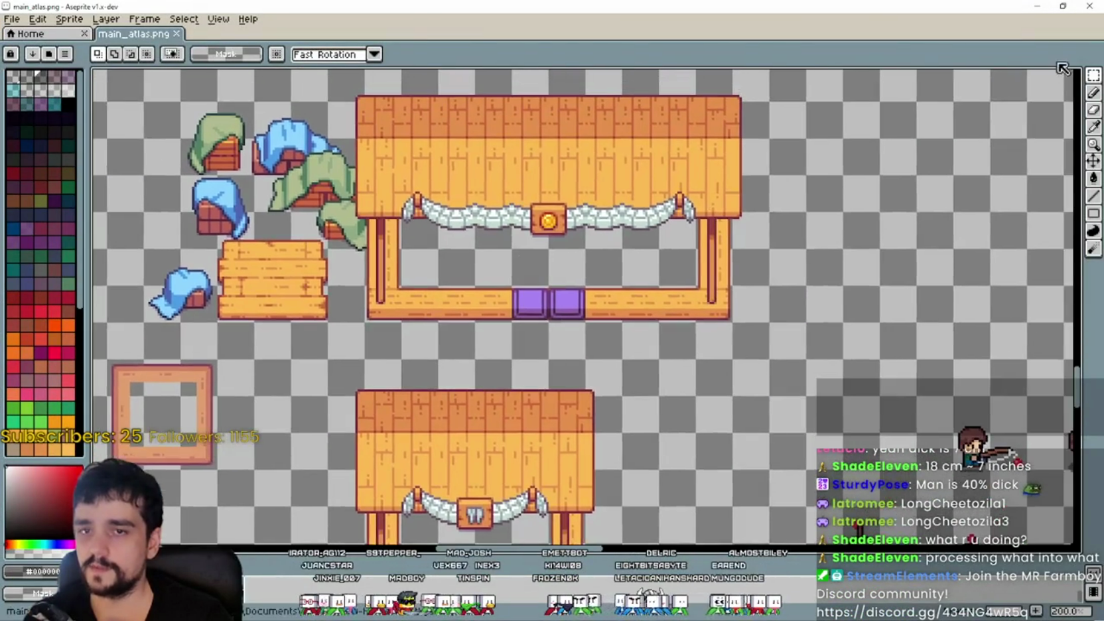
scroll(547, 228, "up", 1)
scroll(547, 228, "up", 1)
scroll(547, 228, "down", 1)
- Place the pasted stall copy in empty space below the other sprites and commit it
scroll(547, 227, "down", 1)
scroll(506, 359, "up", 3)
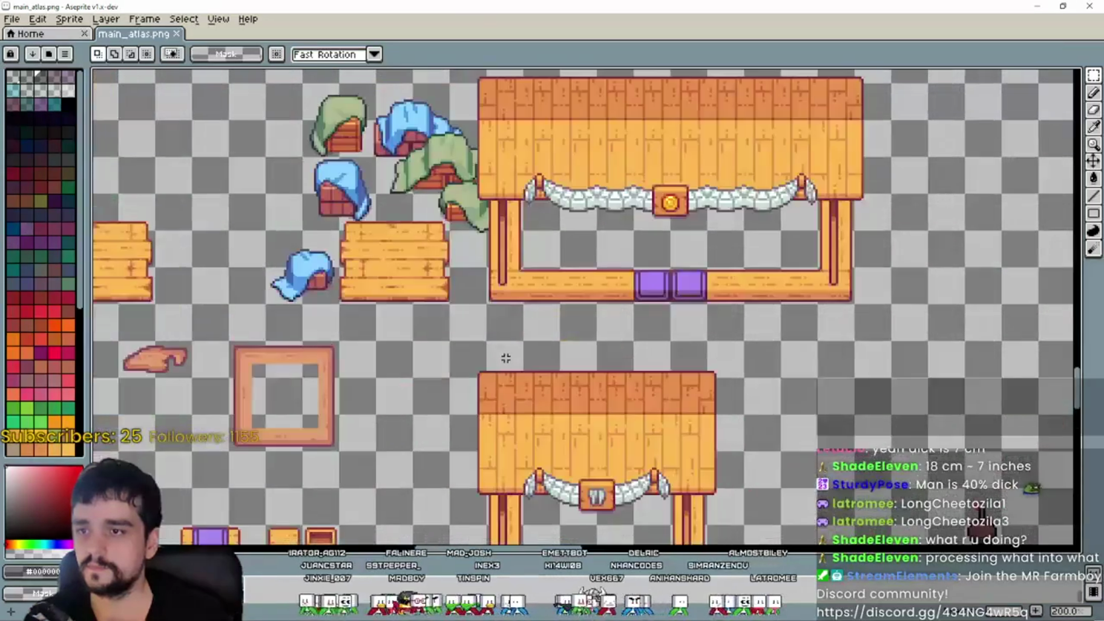
scroll(506, 358, "down", 3)
scroll(506, 358, "right", 1)
mouse_move(526, 386)
left_mouse_down()
mouse_move(495, 314)
mouse_move(497, 324)
mouse_move(486, 317)
left_mouse_up()
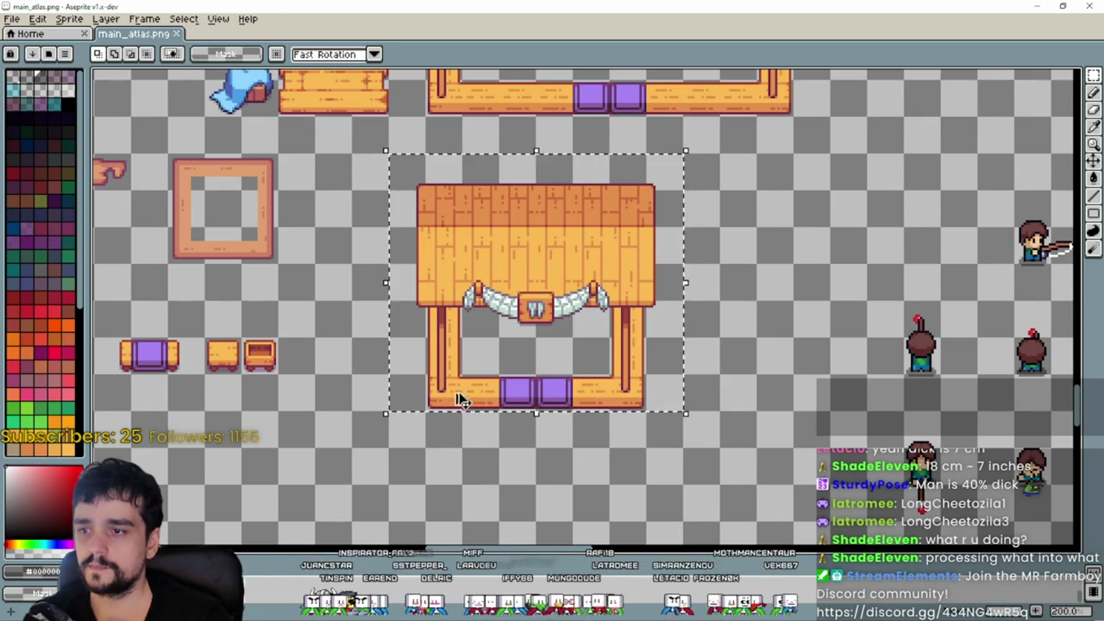
scroll(504, 371, "down", 4)
scroll(617, 352, "up", 1)
scroll(528, 359, "up", 2)
left_click_drag(556, 277, 425, 426)
scroll(425, 425, "down", 2)
left_click_drag(533, 353, 439, 383)
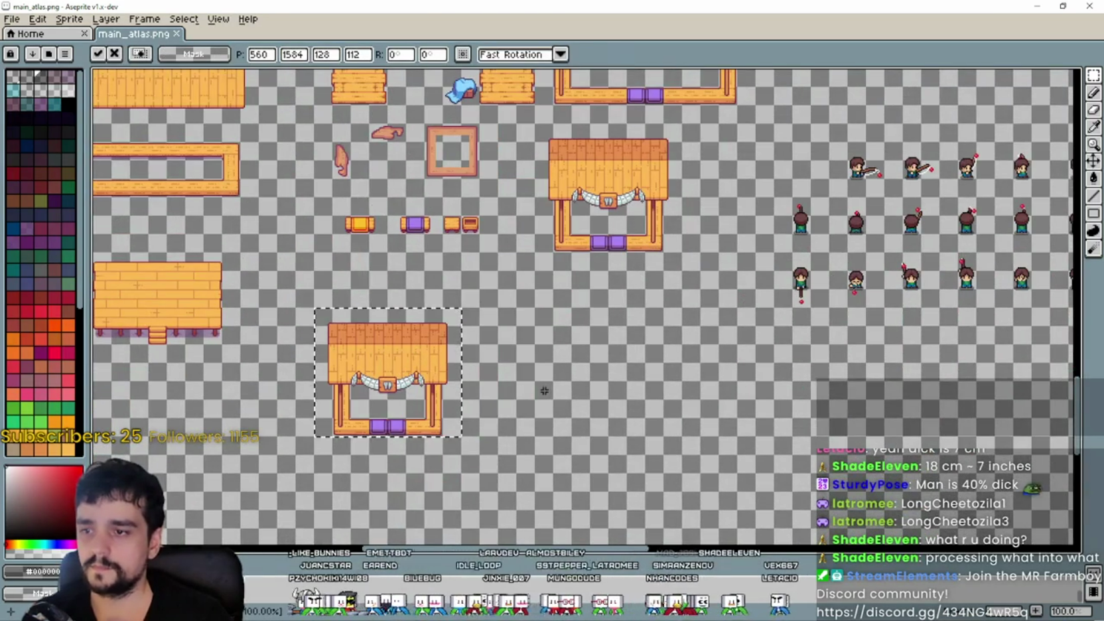
key("Return")
- Erase the copy's purple crates and slide the right plank piece left to close the gap
scroll(483, 367, "up", 1)
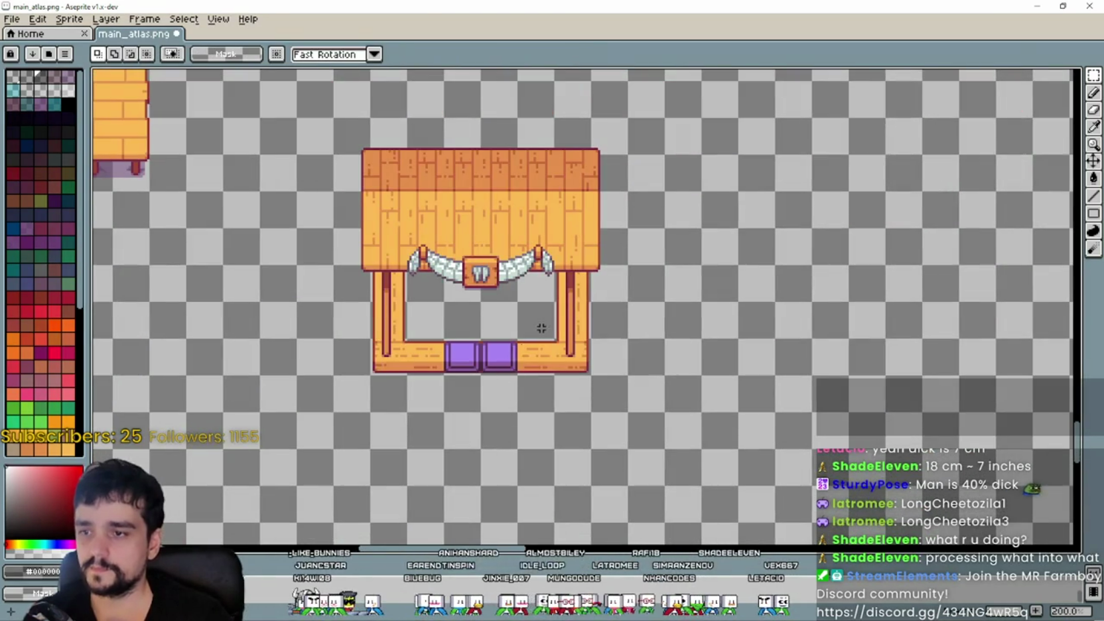
left_click_drag(588, 293, 596, 327)
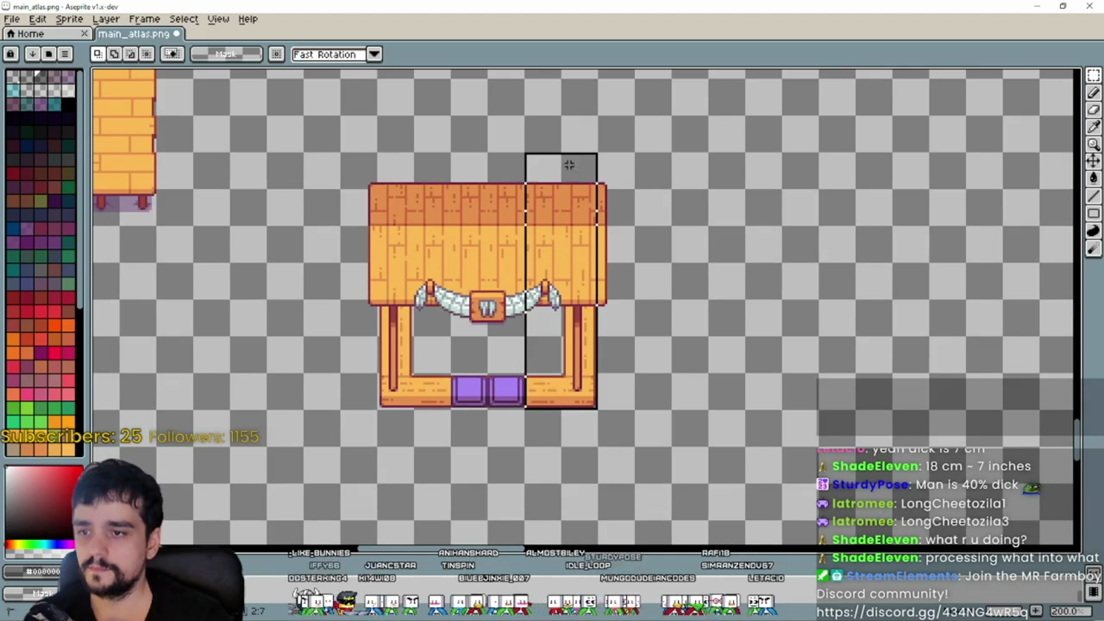
scroll(427, 450, "up", 1)
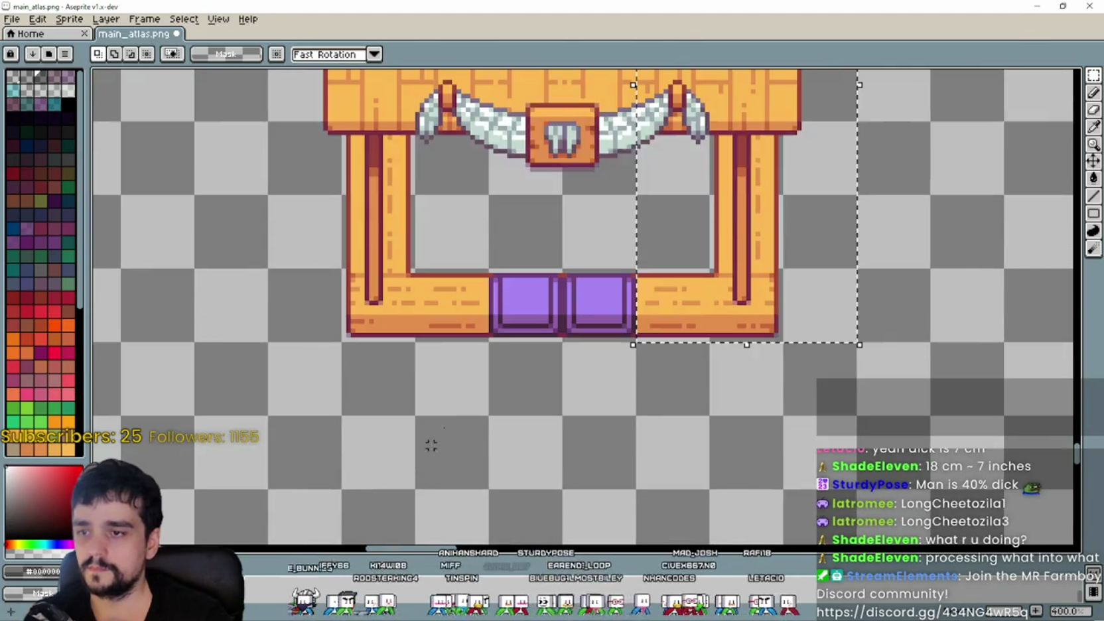
key("Delete")
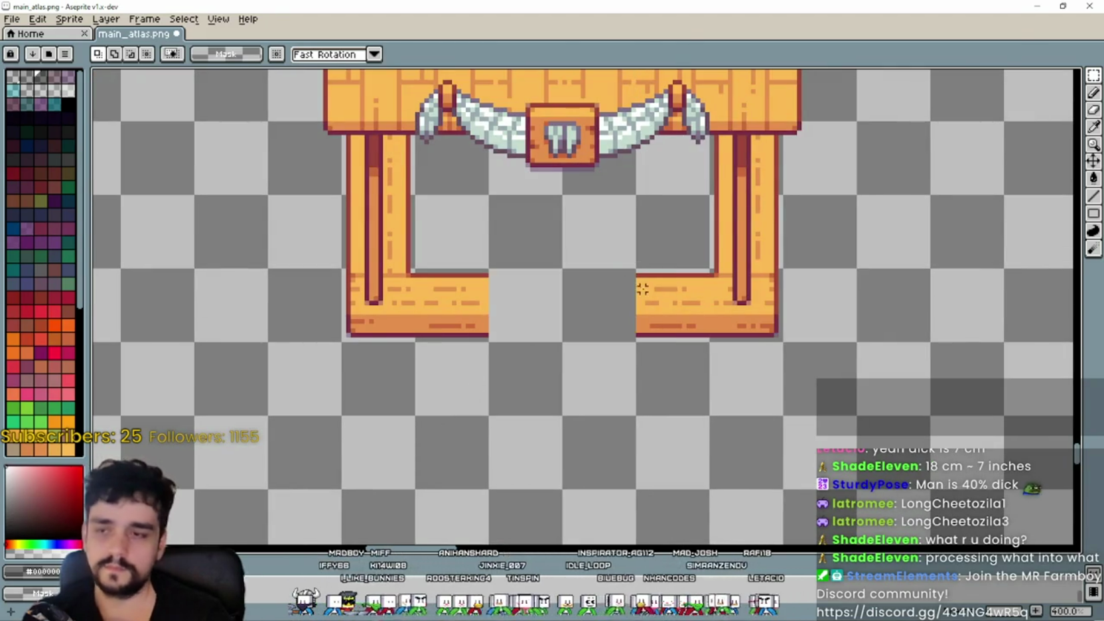
left_click(670, 311)
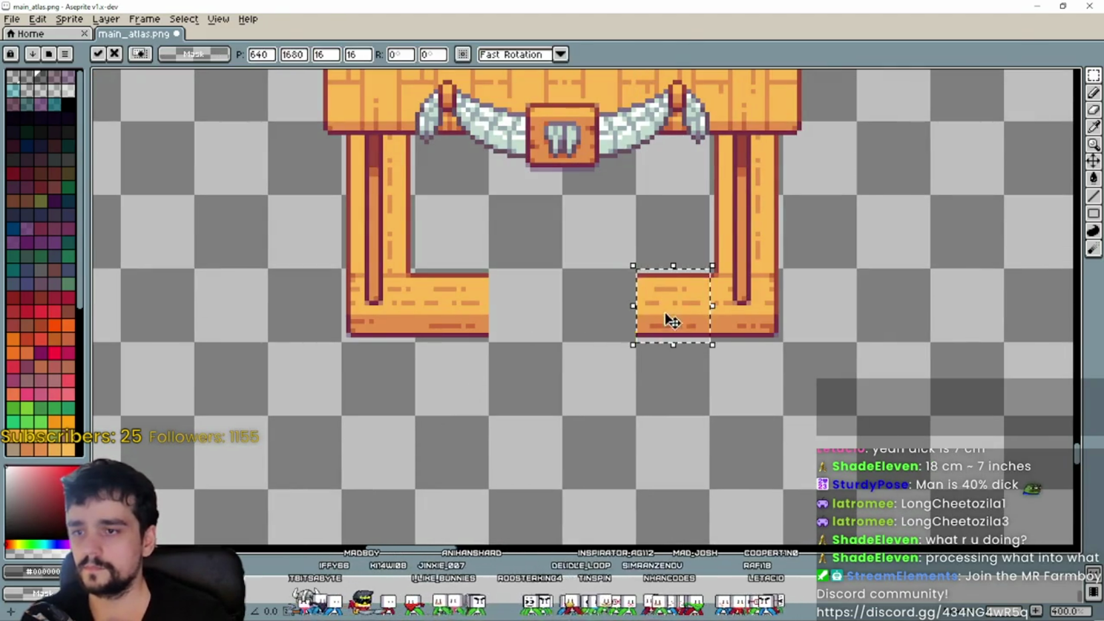
mouse_move(615, 300)
left_mouse_down()
mouse_move(628, 308)
mouse_move(510, 307)
left_mouse_up()
key("Return")
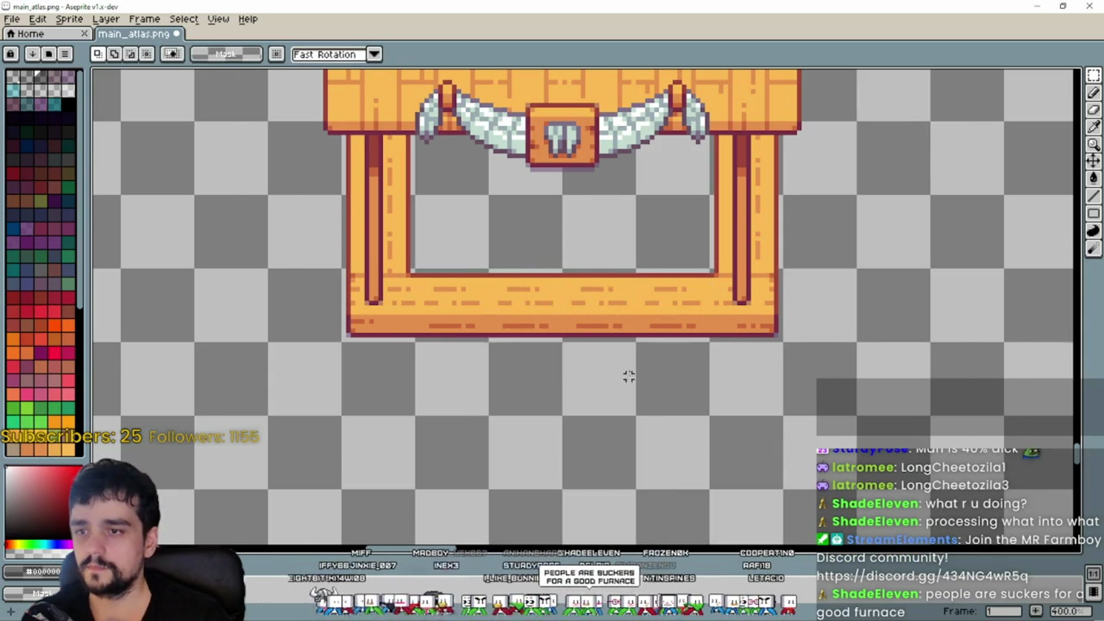
scroll(622, 263, "down", 2)
scroll(621, 263, "up", 2)
key("i")
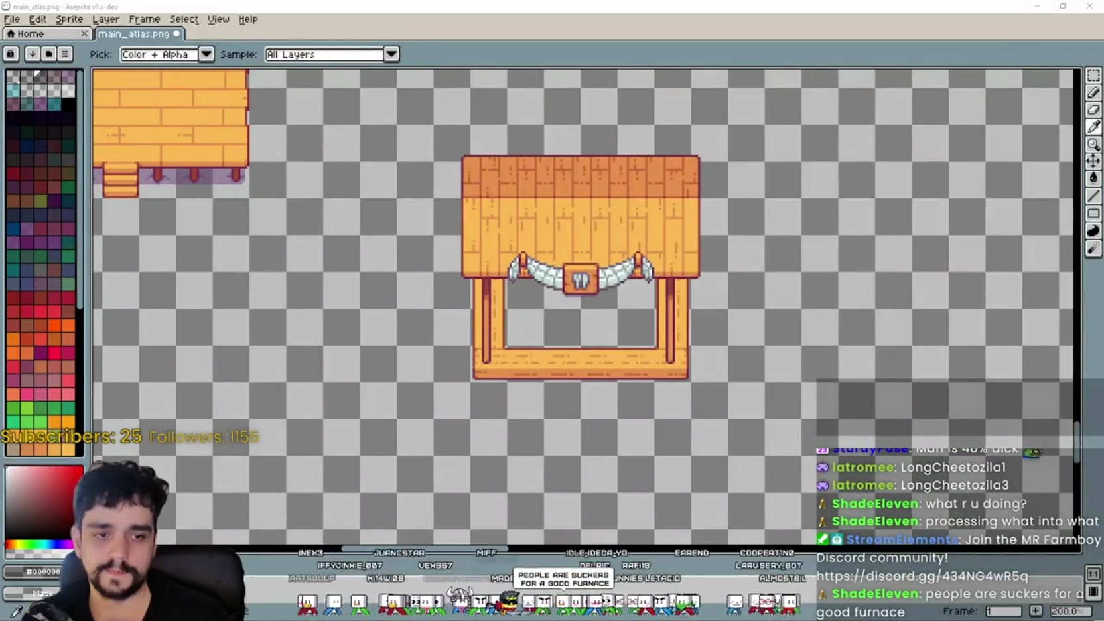
key("alt+Tab")
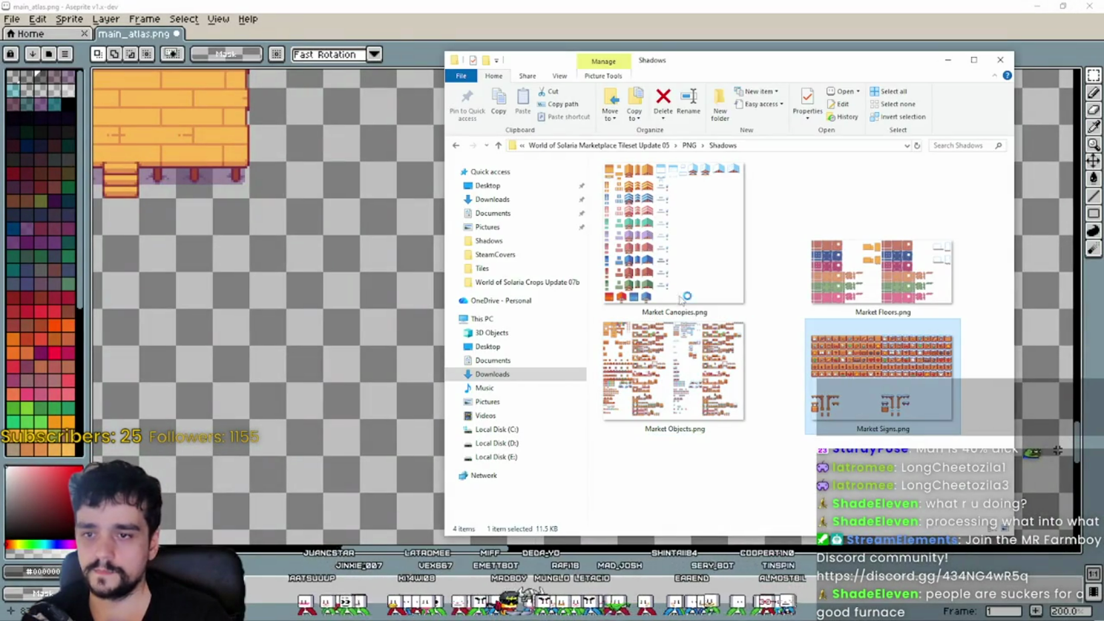
- Switch to the rectangular marquee and browse the Market Signs sign tiles, including the arrow signs
scroll(583, 340, "up", 5)
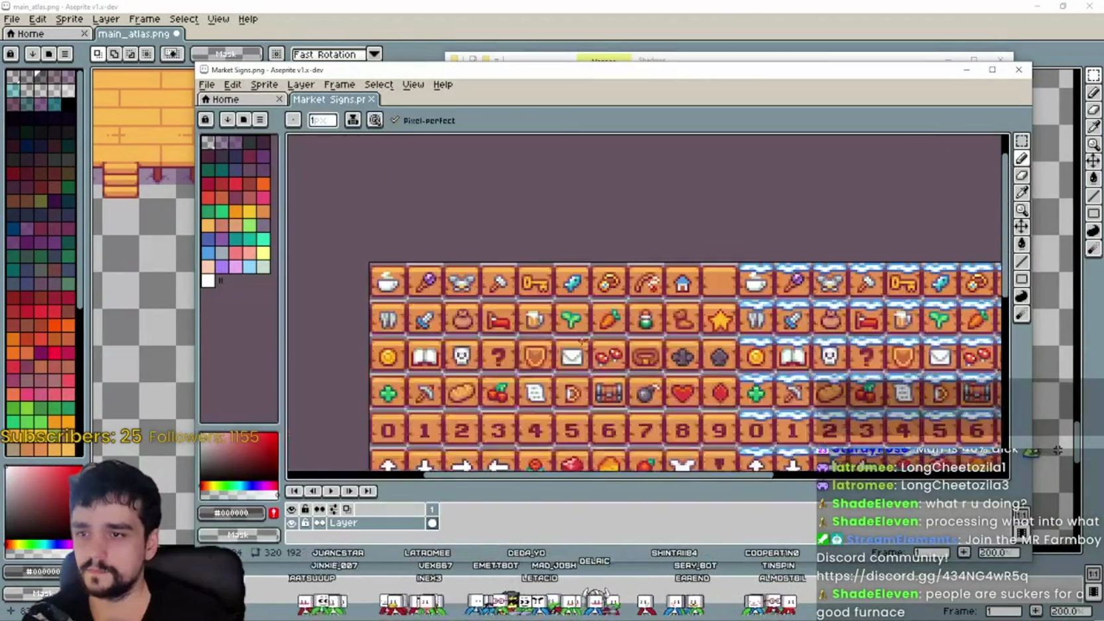
scroll(583, 340, "up", 1)
left_click_drag(584, 339, 463, 302)
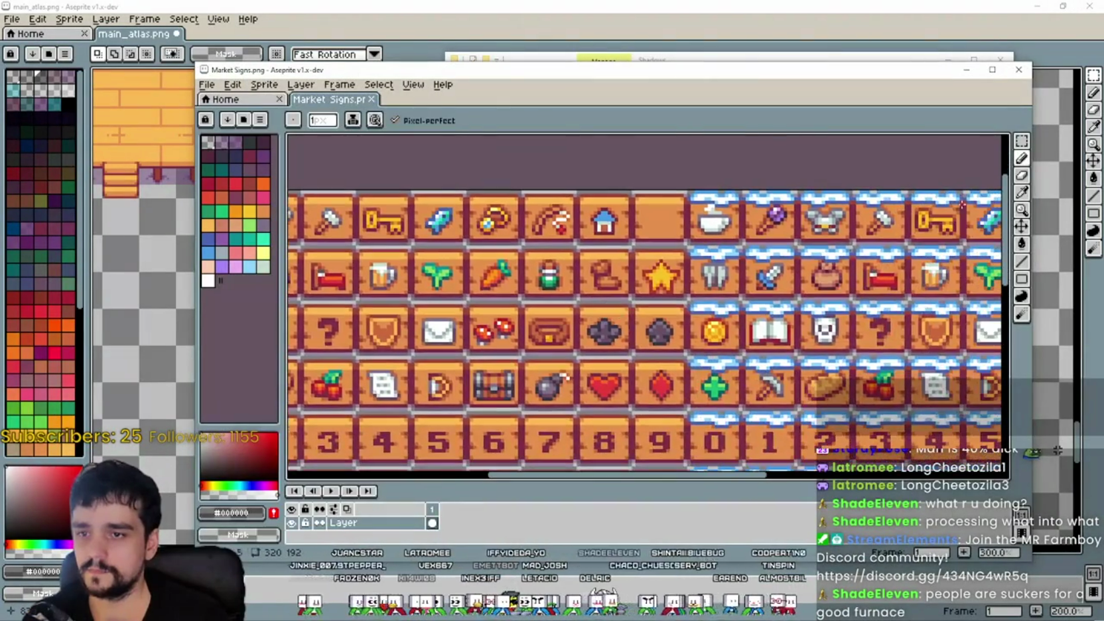
left_click(1022, 141)
left_click_drag(502, 349, 630, 327)
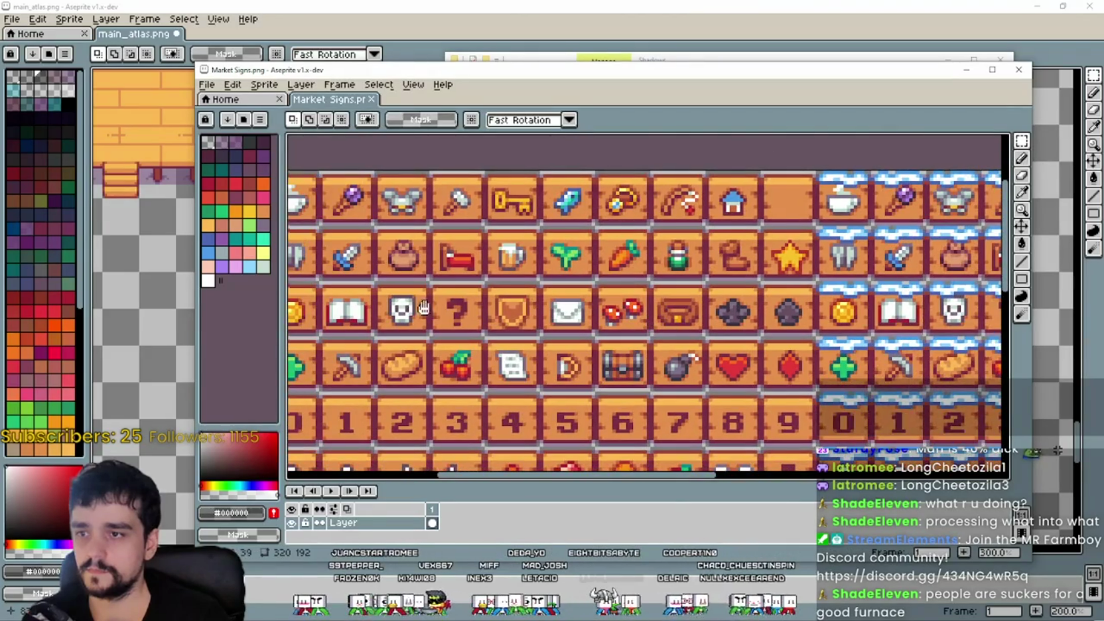
left_click_drag(424, 306, 519, 270)
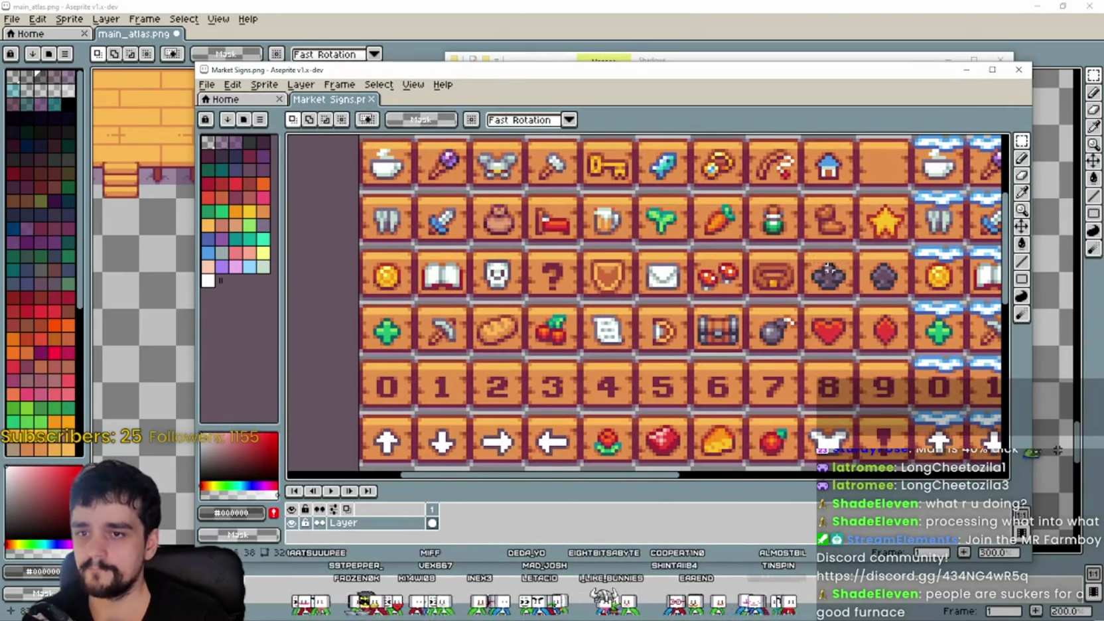
mouse_move(826, 264)
left_mouse_down()
mouse_move(698, 265)
mouse_move(735, 316)
mouse_move(786, 289)
mouse_move(763, 249)
mouse_move(777, 209)
mouse_move(755, 269)
mouse_move(746, 213)
mouse_move(827, 196)
mouse_move(782, 222)
left_mouse_up()
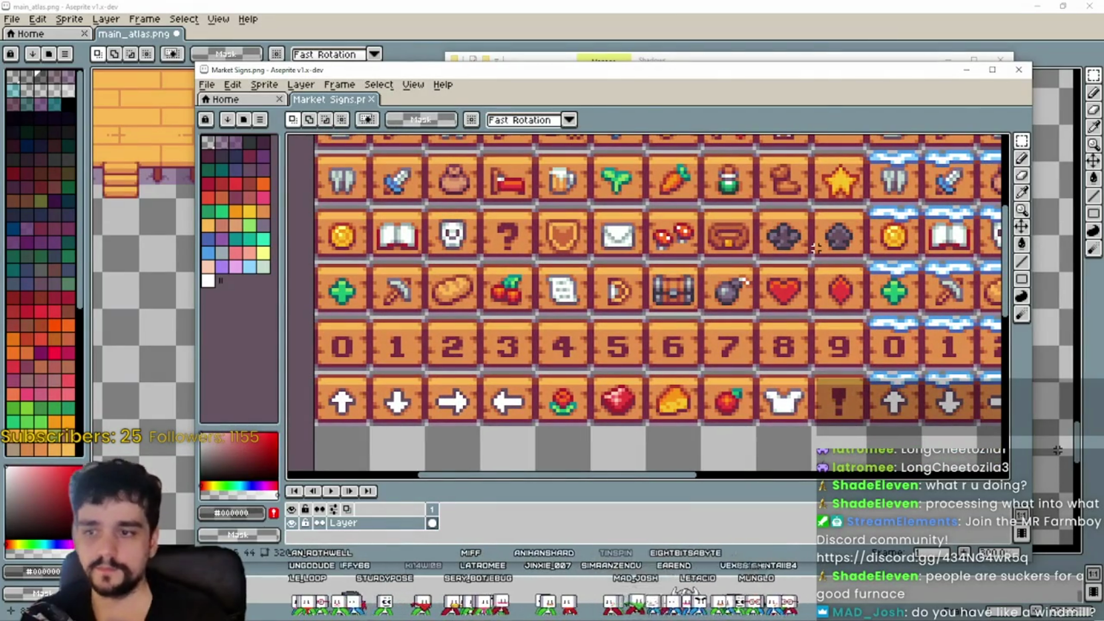
- Look over the sheet's top rows and left edge, then minimise the Market Signs window
left_click_drag(721, 167, 514, 334)
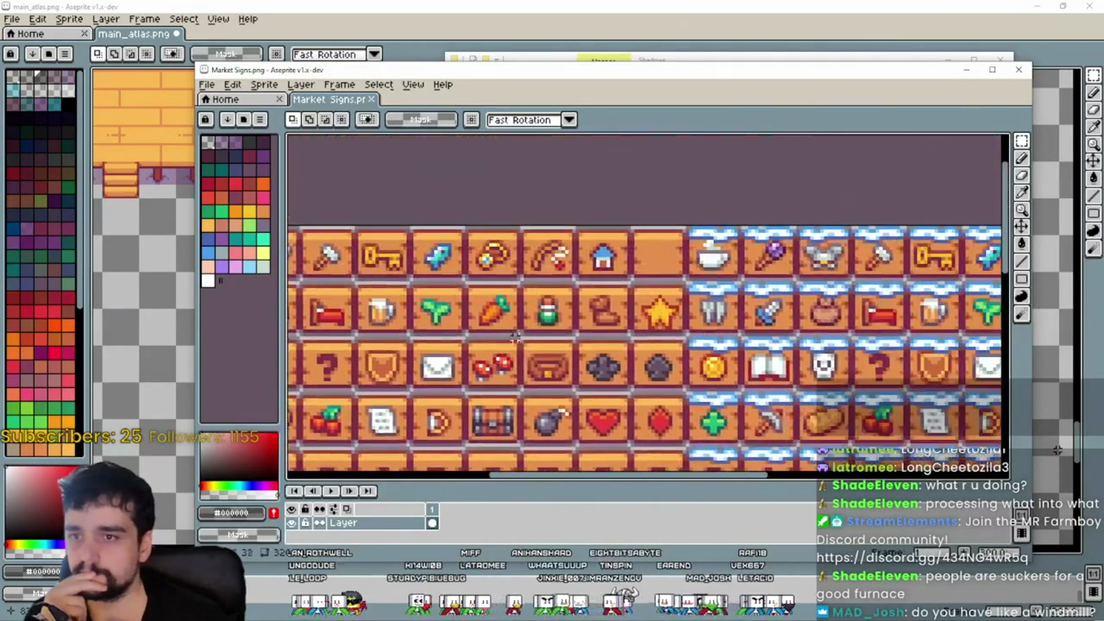
scroll(666, 314, "up", 1)
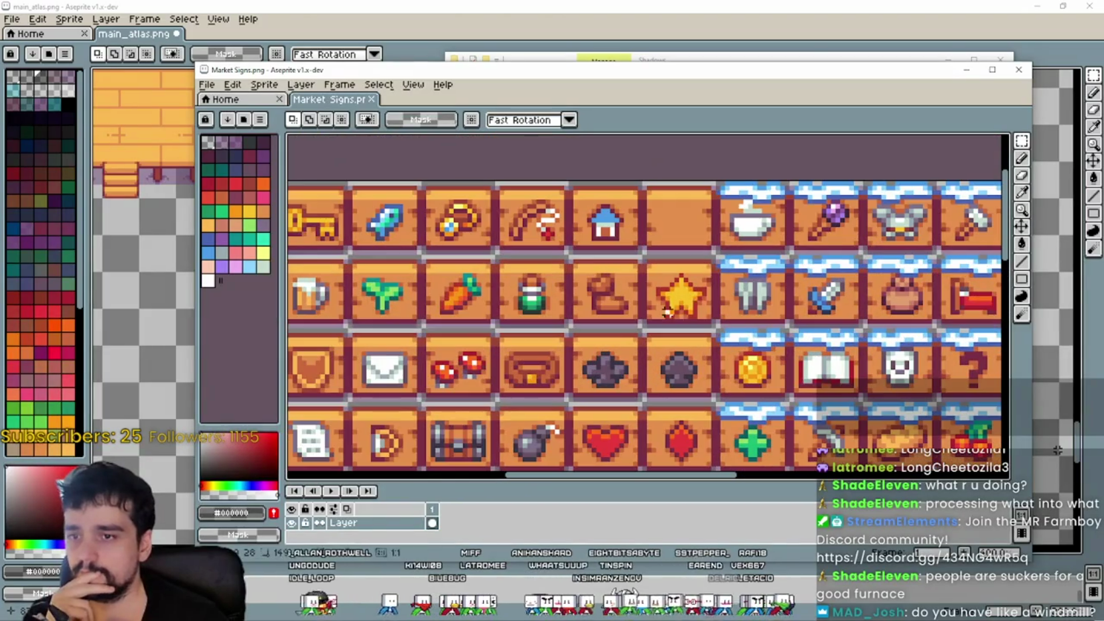
scroll(673, 320, "up", 1)
scroll(674, 317, "down", 2)
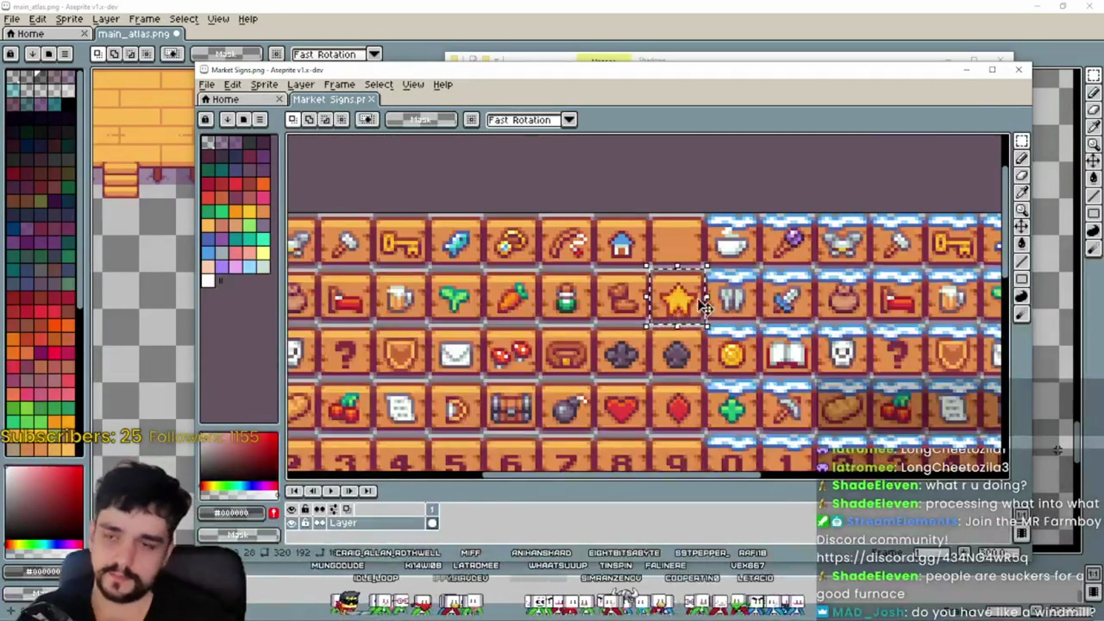
mouse_move(383, 391)
left_mouse_down()
mouse_move(539, 349)
mouse_move(565, 294)
mouse_move(556, 339)
mouse_move(499, 345)
left_mouse_up()
left_click(966, 70)
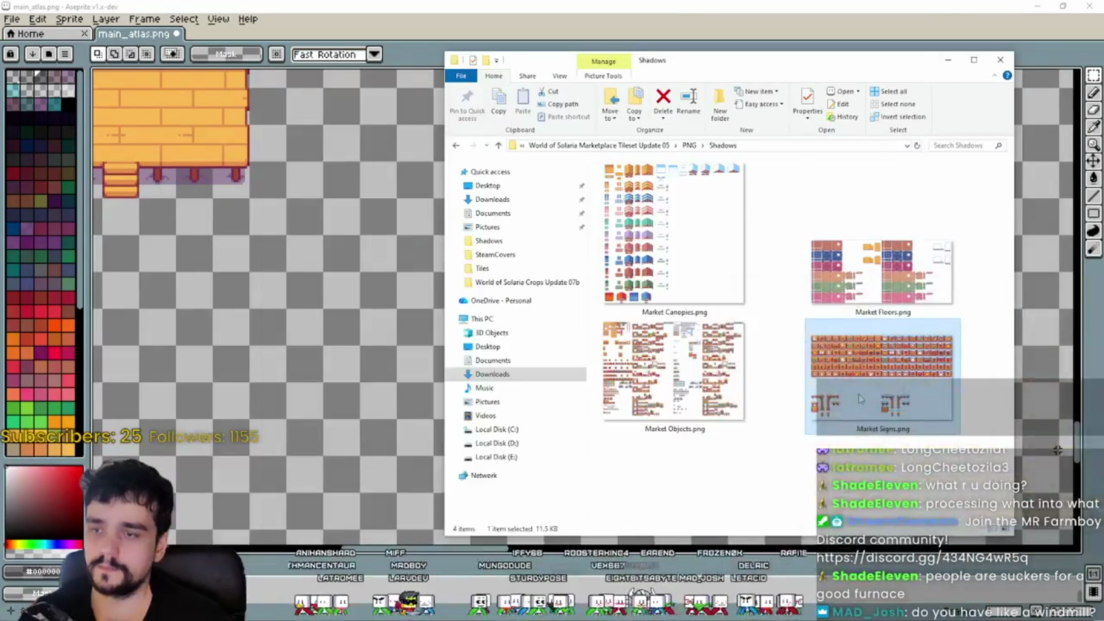
scroll(631, 323, "up", 3)
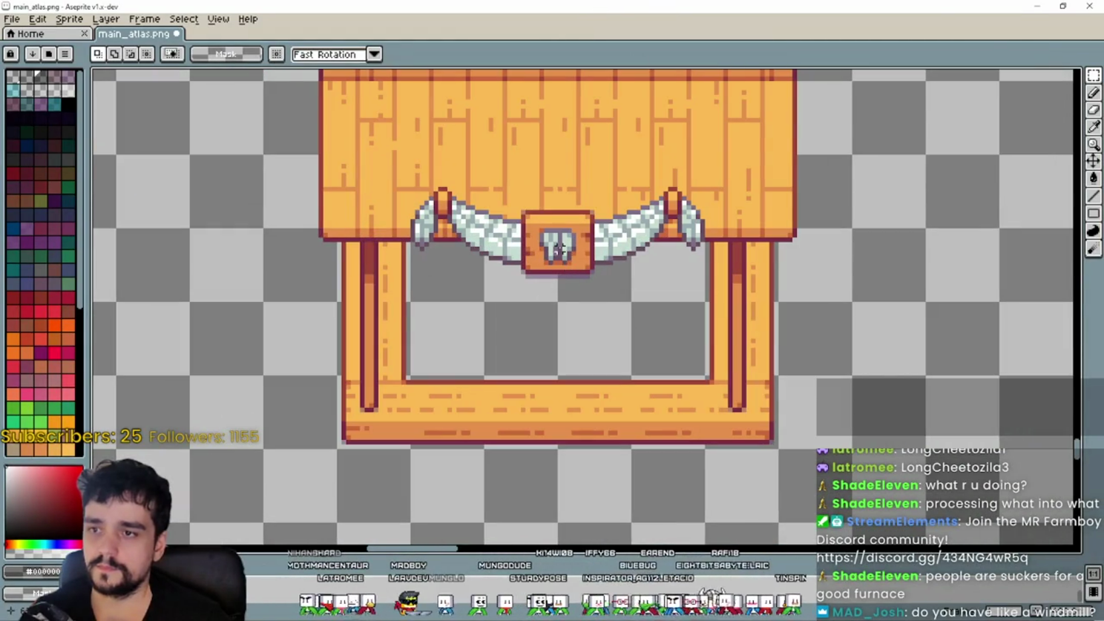
- Paste the star sign onto the stall's signboard in main_atlas and commit it
scroll(486, 272, "up", 1)
key("ctrl+v")
left_click_drag(592, 315, 561, 231)
key("Return")
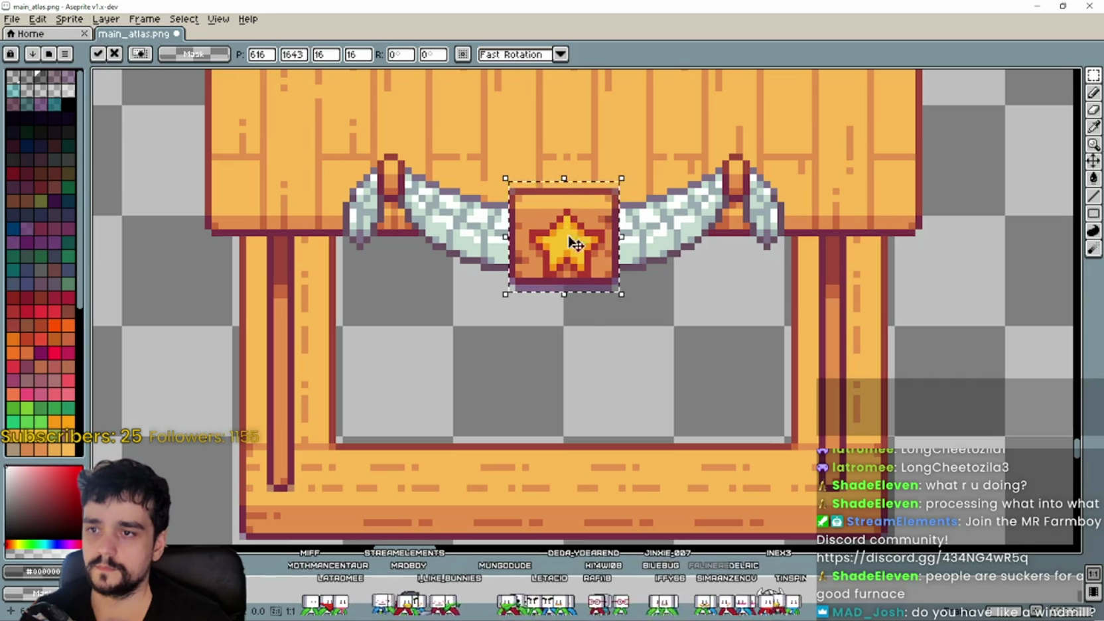
scroll(657, 345, "down", 2)
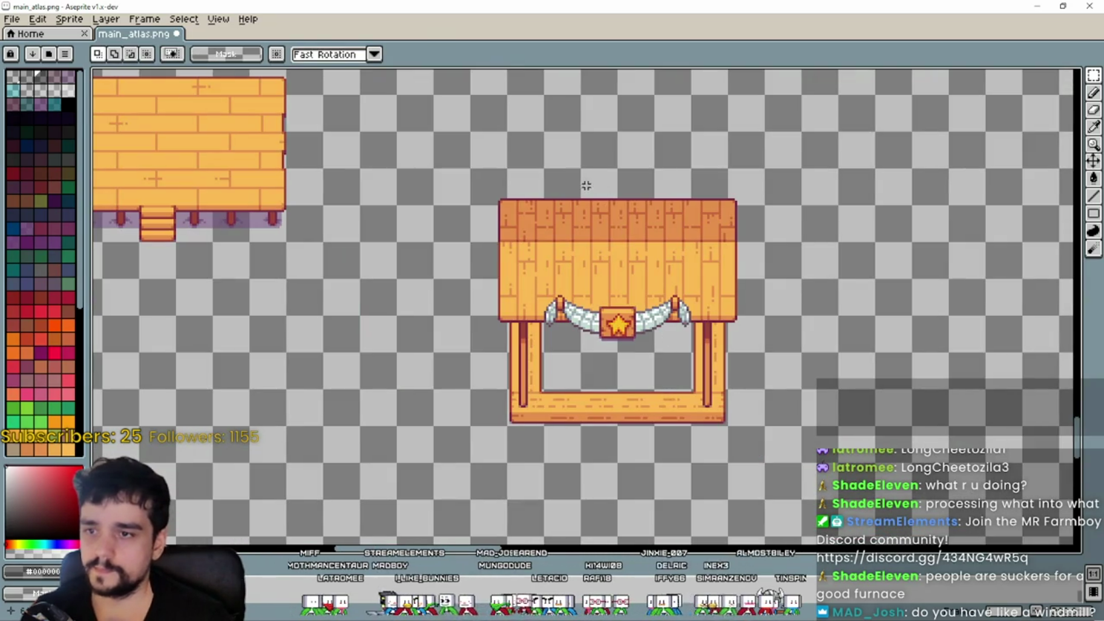
- Marquee-select the right half of the finished stall
left_click_drag(565, 185, 591, 448)
key("ctrl+d")
left_click_drag(650, 264, 677, 228)
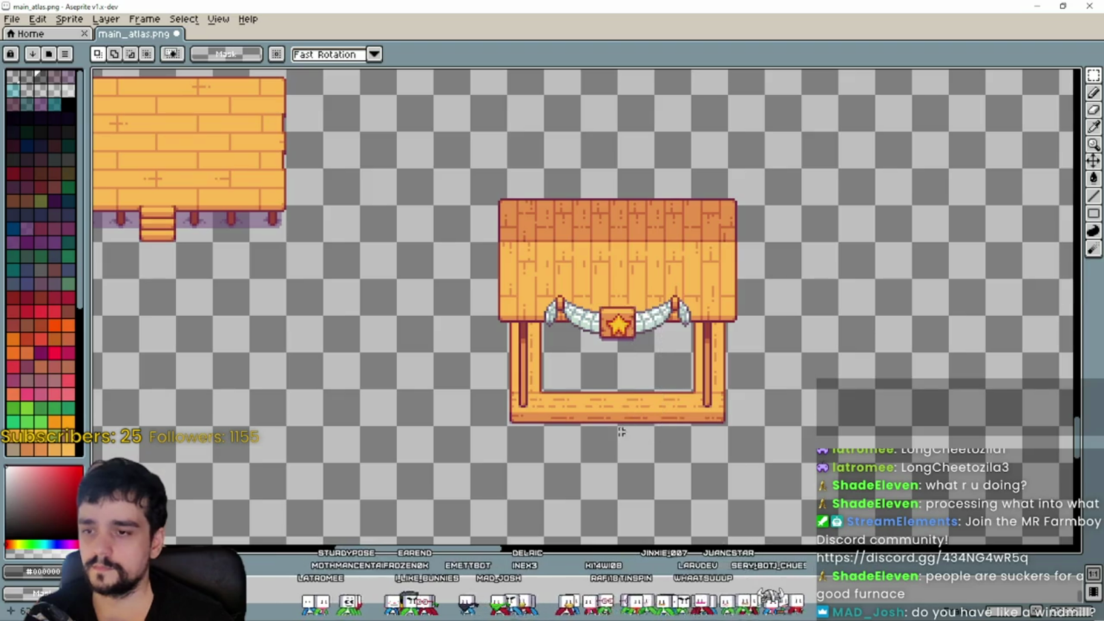
left_click_drag(578, 388, 728, 167)
key("ctrl+d")
mouse_move(768, 129)
left_mouse_down()
mouse_move(579, 464)
mouse_move(616, 464)
left_mouse_up()
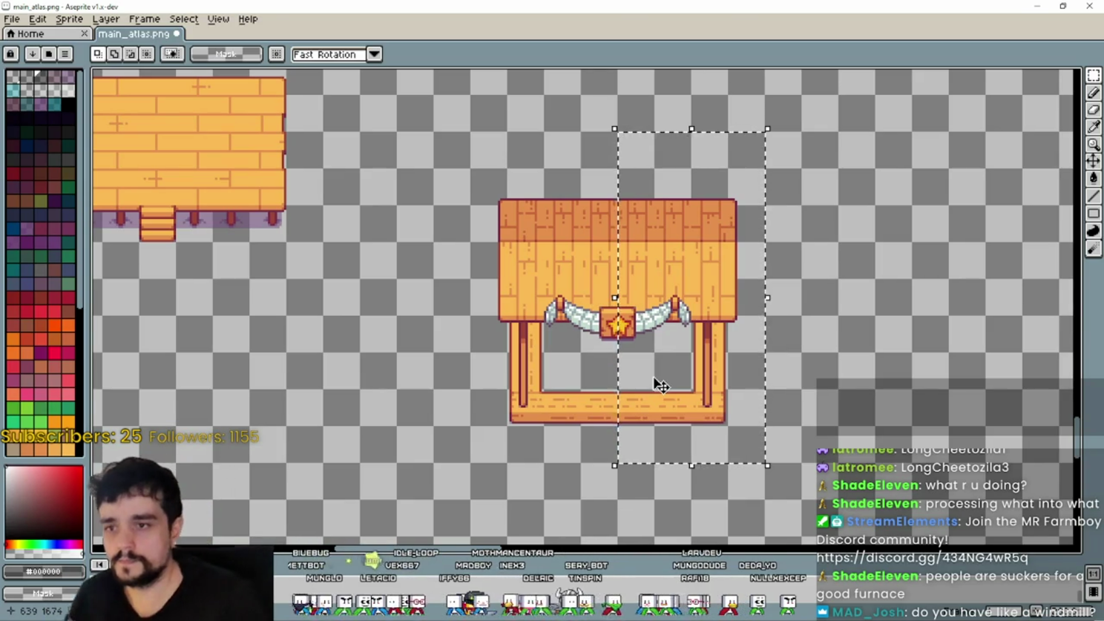
- Shift the star stall's selected right half further right and drop it in place
scroll(727, 389, "down", 4)
scroll(723, 364, "up", 1)
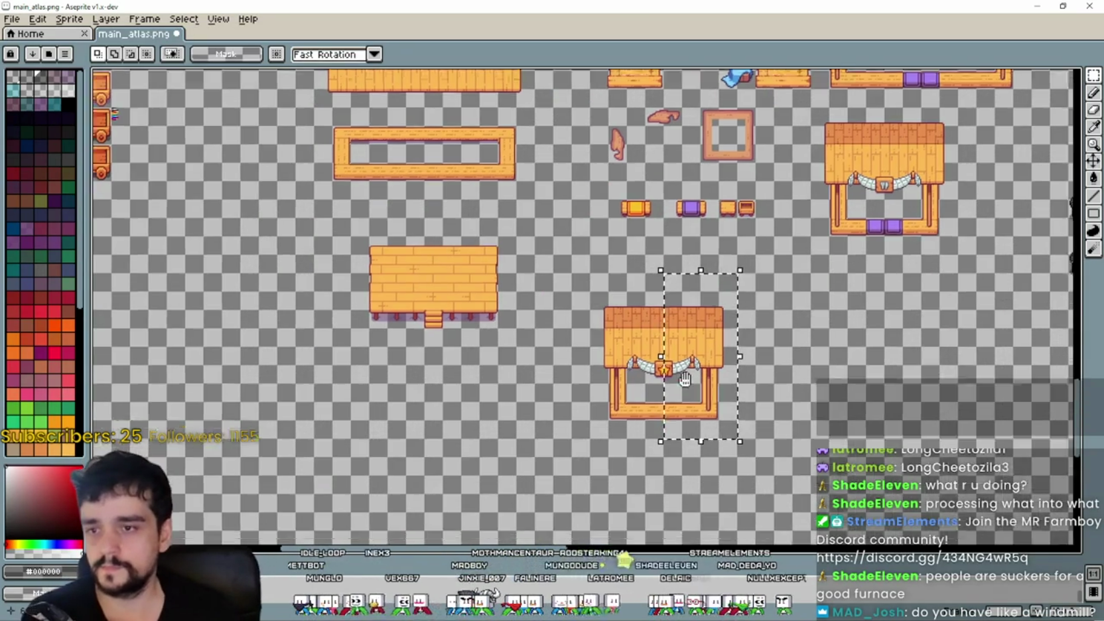
scroll(730, 385, "up", 2)
scroll(684, 364, "down", 1)
scroll(561, 335, "up", 1)
scroll(561, 335, "down", 1)
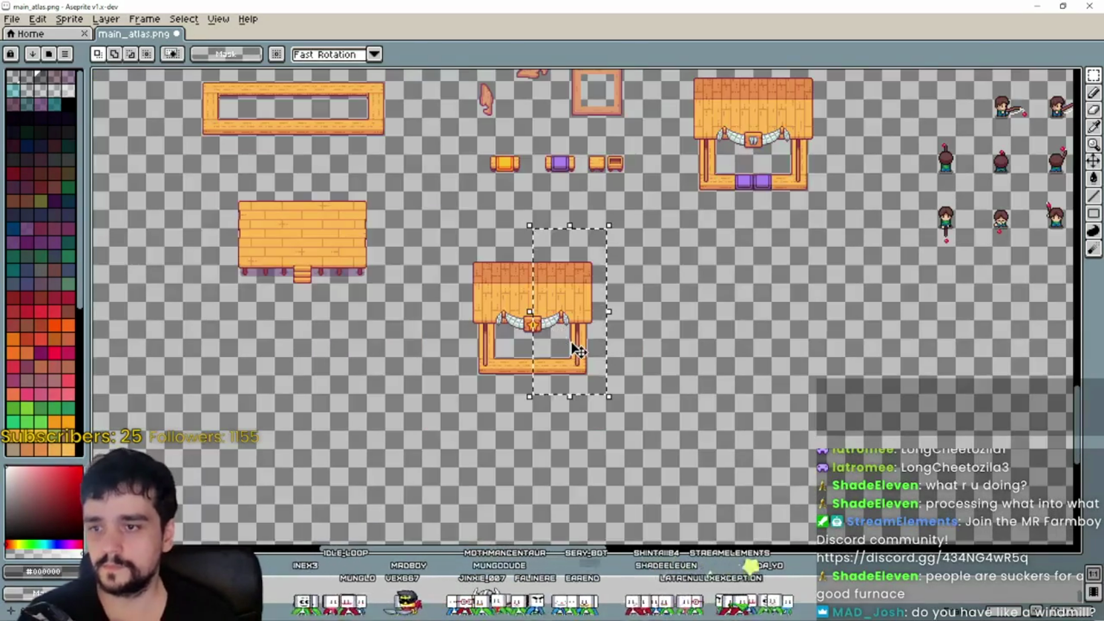
left_click_drag(575, 346, 611, 350)
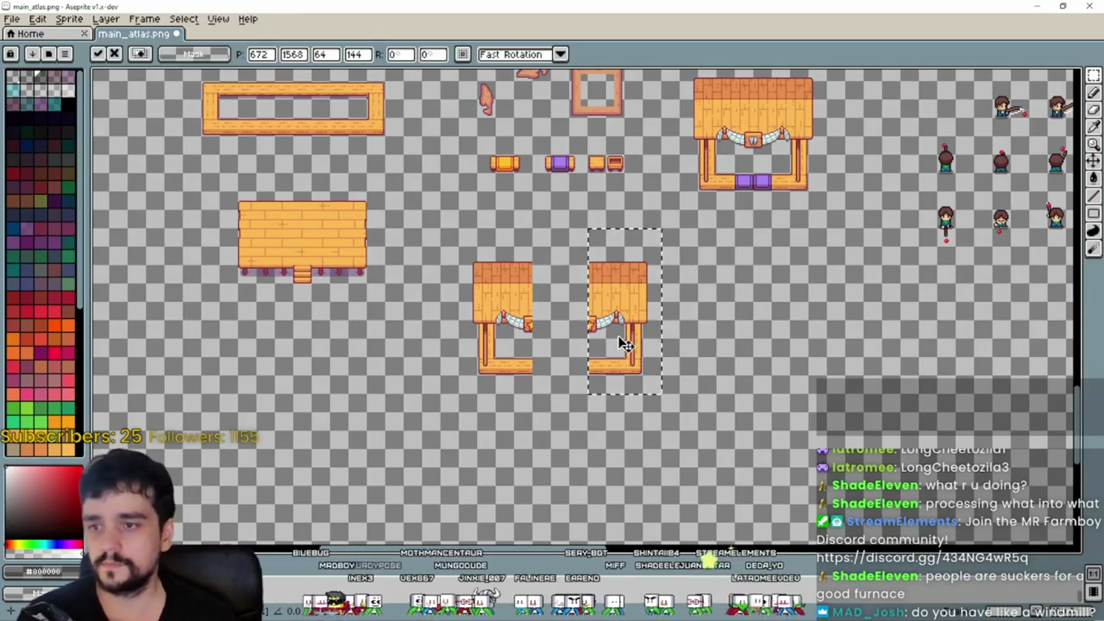
scroll(625, 344, "up", 1)
key("ctrl+d")
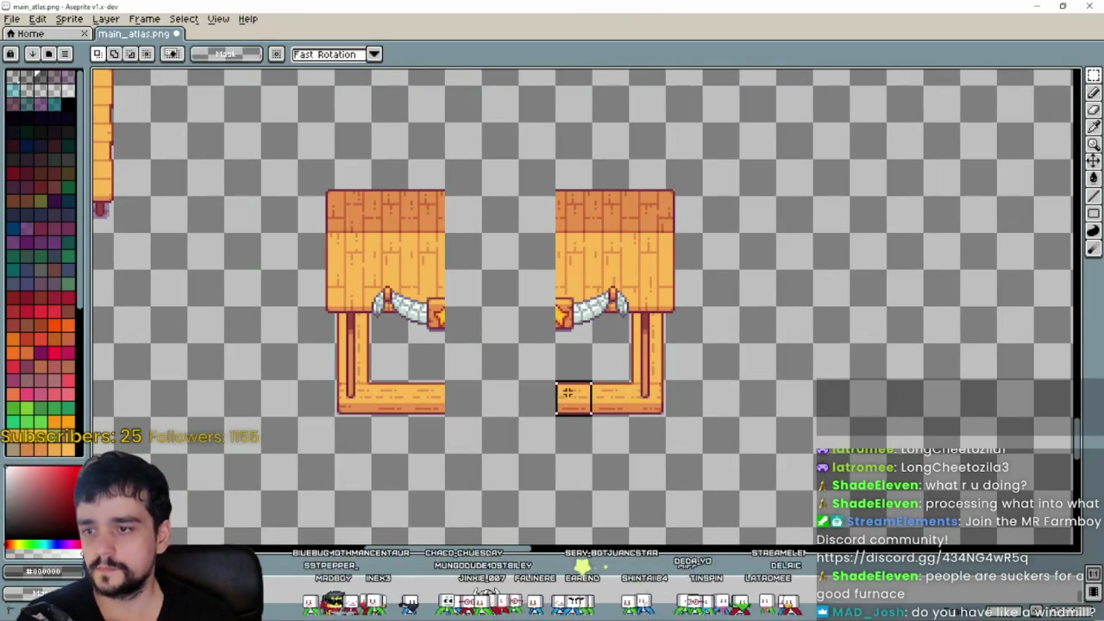
- Slide a 16x16 rail tile left into the bottom rail gap and commit it
left_click(574, 403)
mouse_move(539, 388)
left_mouse_down()
mouse_move(558, 394)
mouse_move(458, 407)
left_mouse_up()
scroll(458, 408, "down", 2)
scroll(691, 351, "up", 2)
mouse_move(739, 296)
left_mouse_down()
mouse_move(778, 340)
mouse_move(1006, 365)
left_mouse_up()
key("Return")
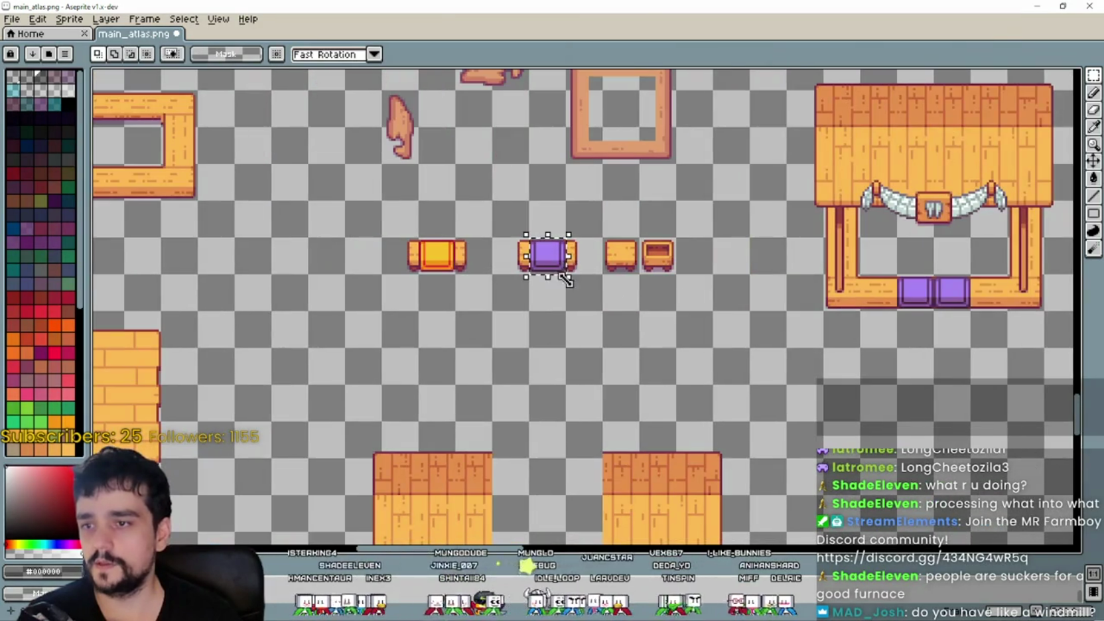
- Paste the purple chair onto the stall's bottom rail, nudge it left, then discard it
scroll(611, 349, "up", 1)
scroll(547, 234, "down", 1)
left_click_drag(548, 234, 597, 362)
scroll(569, 307, "down", 2)
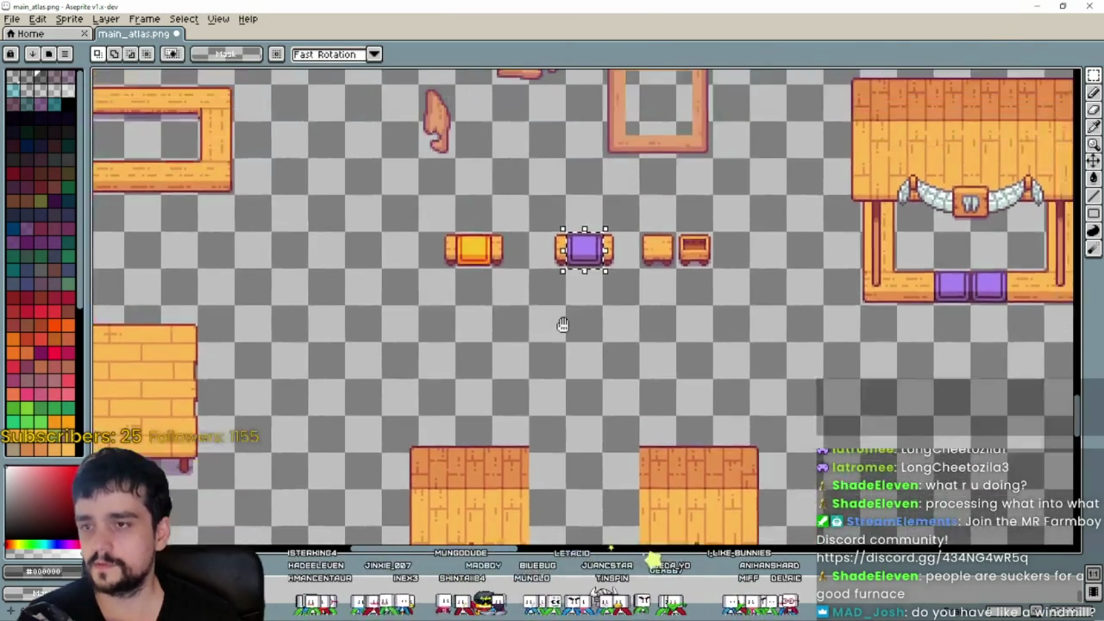
scroll(583, 361, "up", 3)
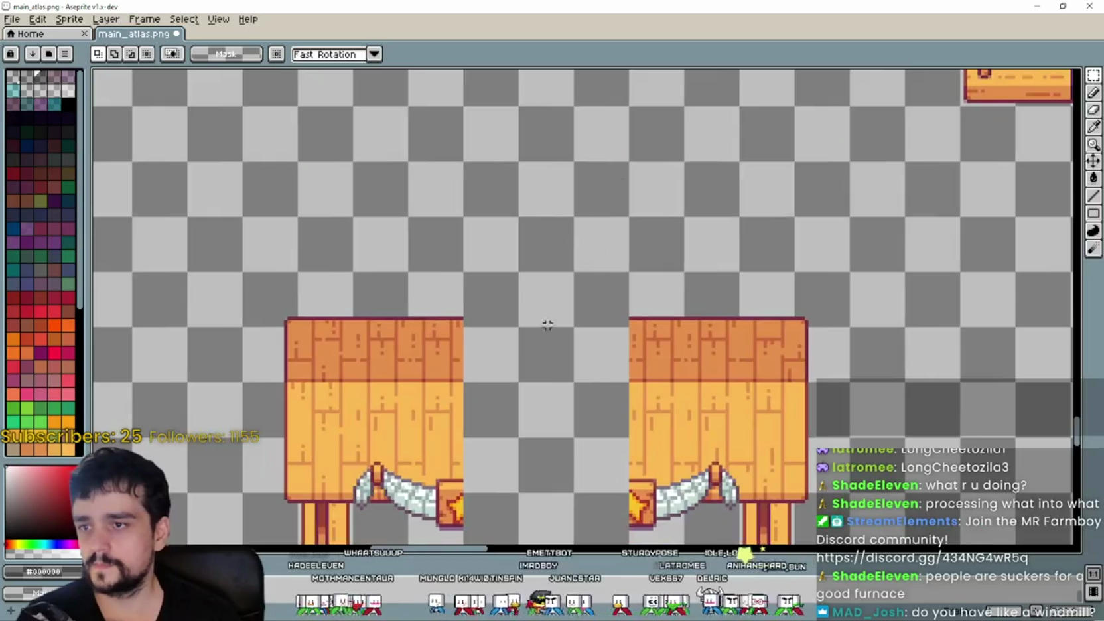
left_click_drag(546, 319, 492, 240)
scroll(492, 240, "down", 1)
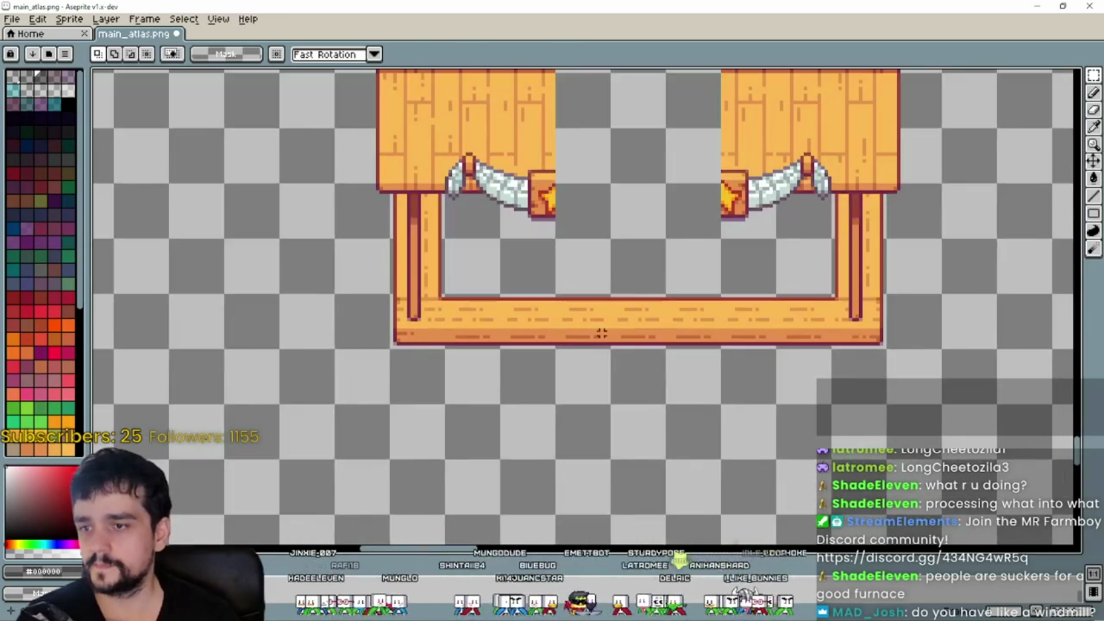
key("ctrl+v")
scroll(636, 308, "up", 2)
mouse_move(636, 308)
left_mouse_down()
mouse_move(589, 335)
mouse_move(489, 336)
left_mouse_up()
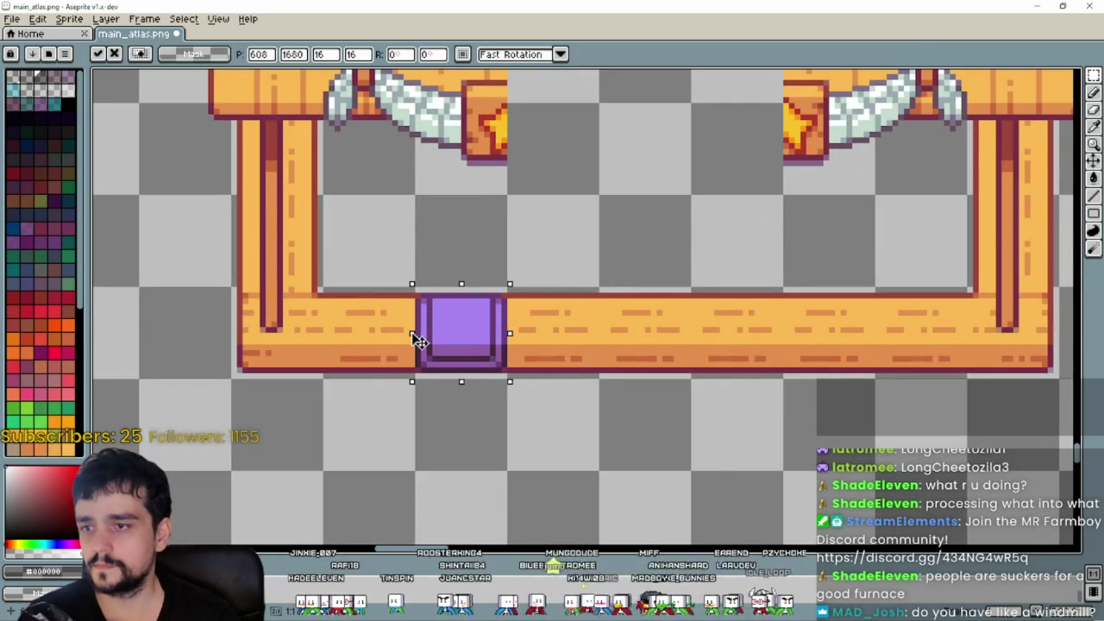
left_click_drag(417, 340, 369, 338)
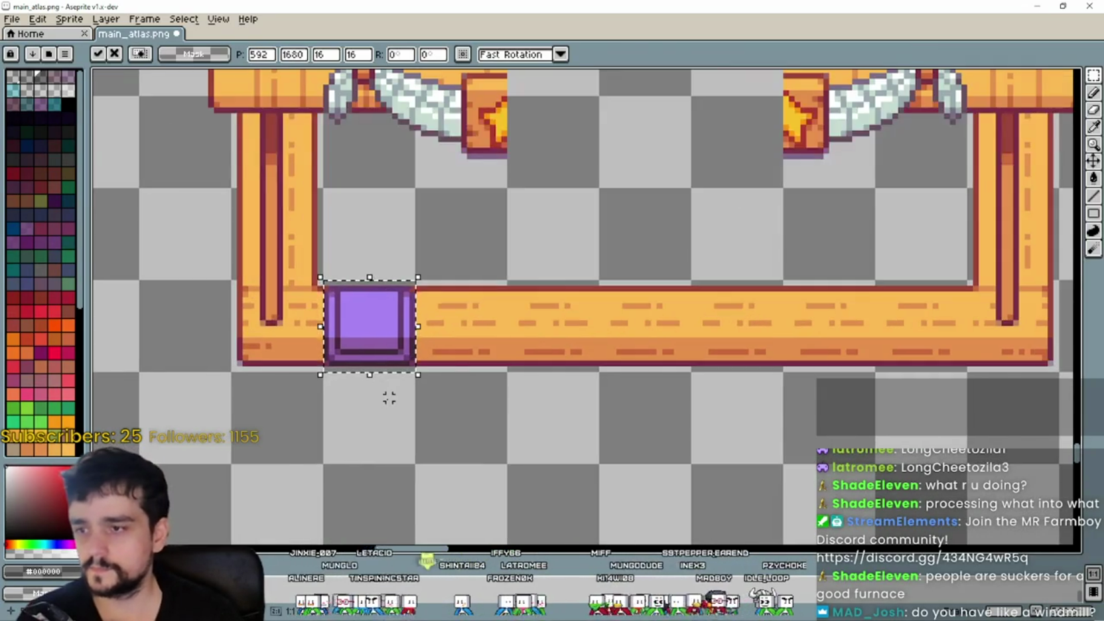
scroll(389, 398, "down", 1)
scroll(626, 300, "down", 2)
key("Escape")
scroll(525, 300, "down", 1)
- Paste the purple chair again and drop it below the stall's rail
key("ctrl+v")
left_click_drag(589, 311, 425, 309)
scroll(477, 359, "up", 1)
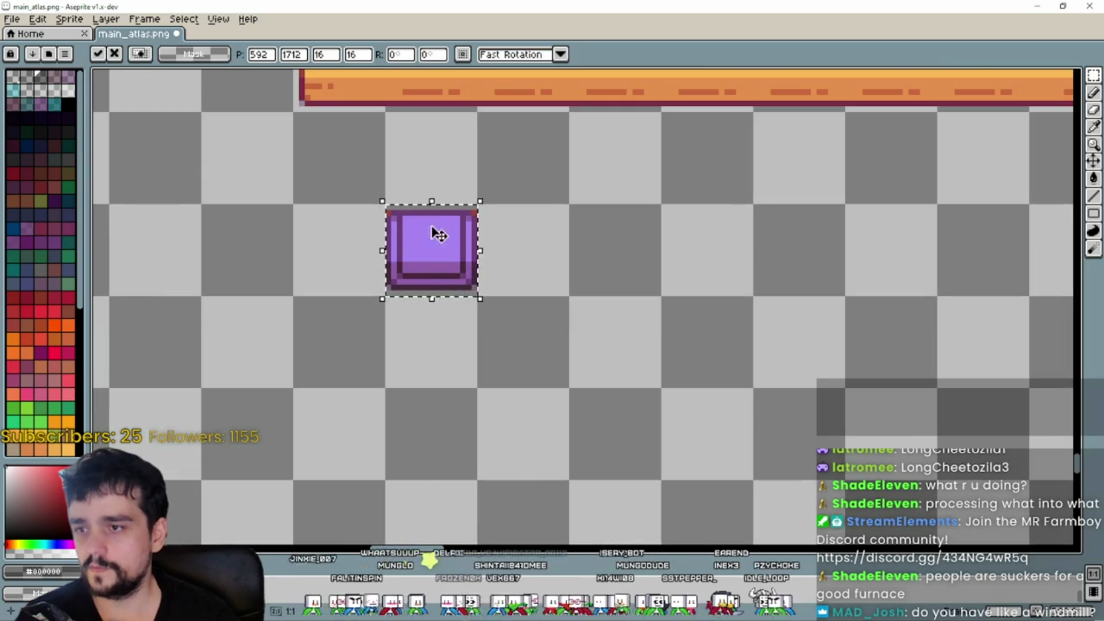
left_click(669, 281)
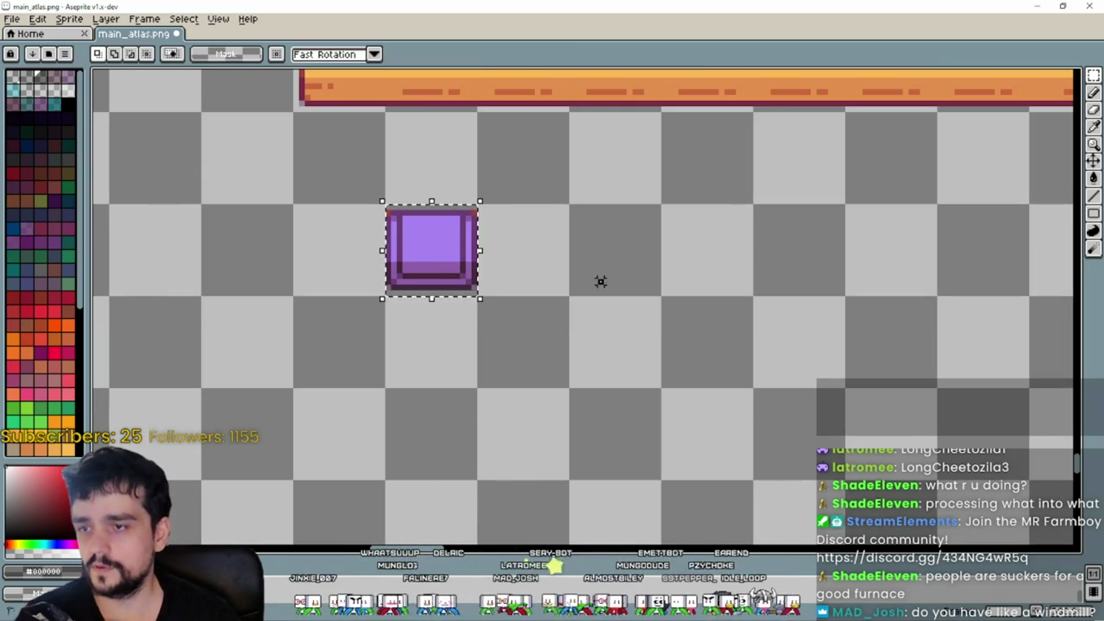
scroll(424, 232, "up", 1)
scroll(464, 239, "down", 1)
left_click_drag(464, 239, 514, 266)
scroll(514, 259, "up", 1)
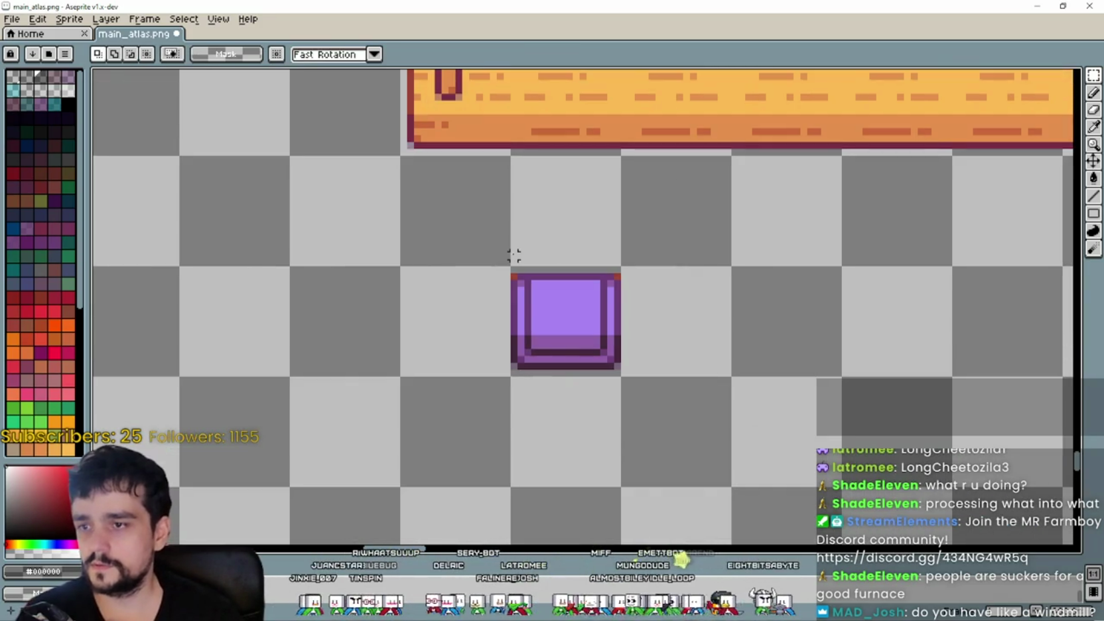
- Widen the purple chair by shifting its left strips left and its right part right
left_click_drag(520, 316, 532, 383)
scroll(524, 371, "up", 2)
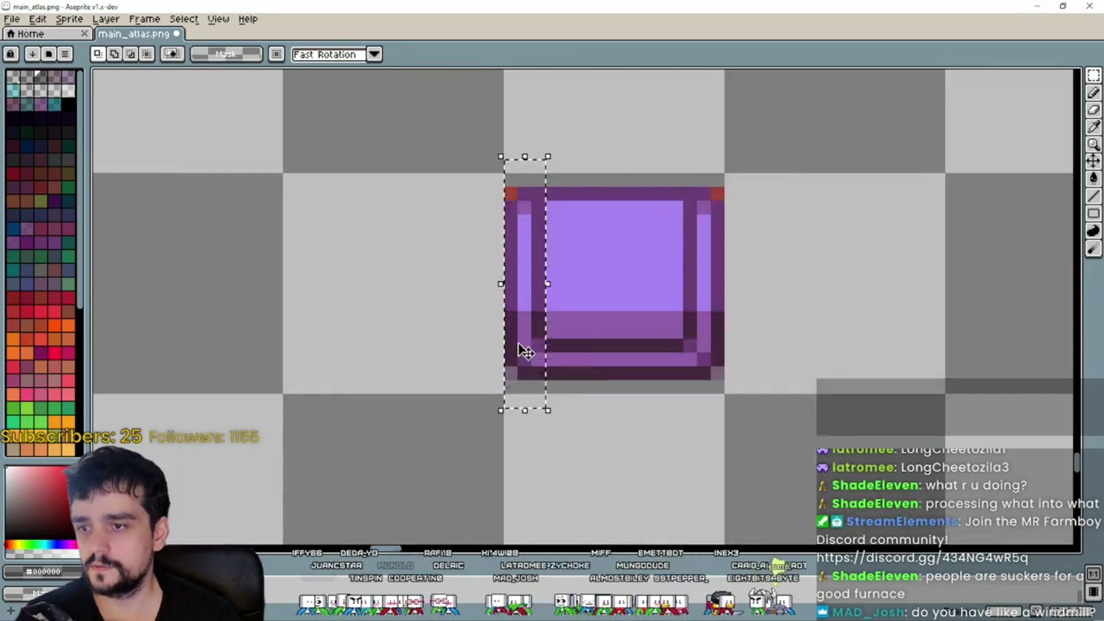
left_click_drag(536, 327, 492, 327)
key("ctrl+d")
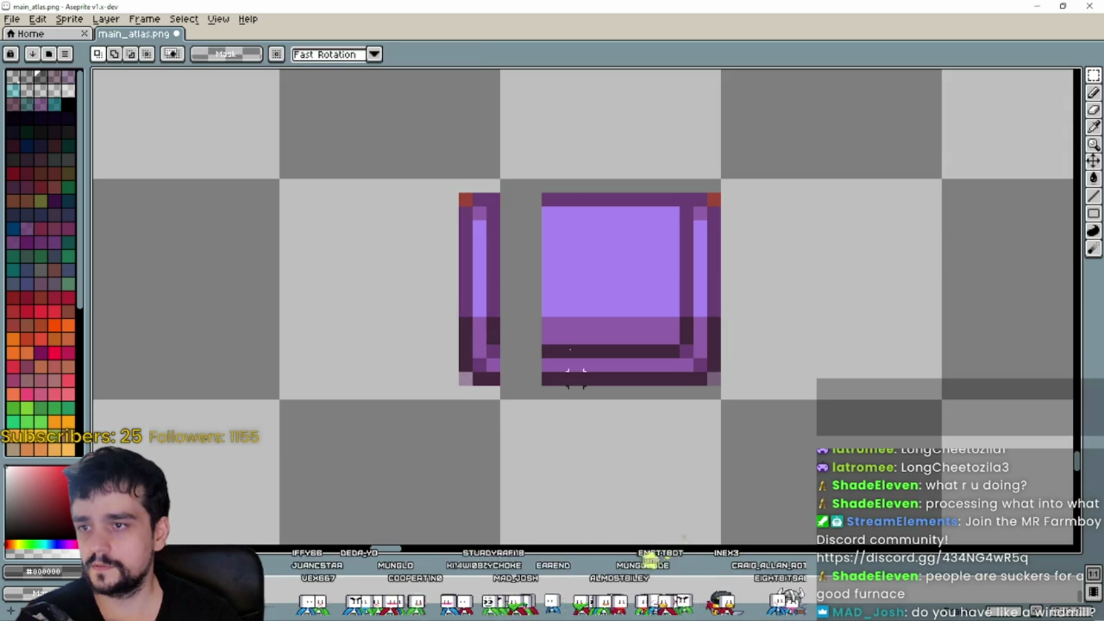
left_click_drag(548, 198, 556, 375)
left_click_drag(534, 292, 493, 293)
key("ctrl+d")
left_click_drag(631, 198, 722, 415)
left_click_drag(690, 302, 730, 300)
key("Return")
key("ctrl+d")
- Erase the stray pixel column beside the widened purple piece and deselect
mouse_move(689, 392)
left_mouse_down()
mouse_move(659, 391)
mouse_move(694, 178)
left_mouse_up()
key("Delete")
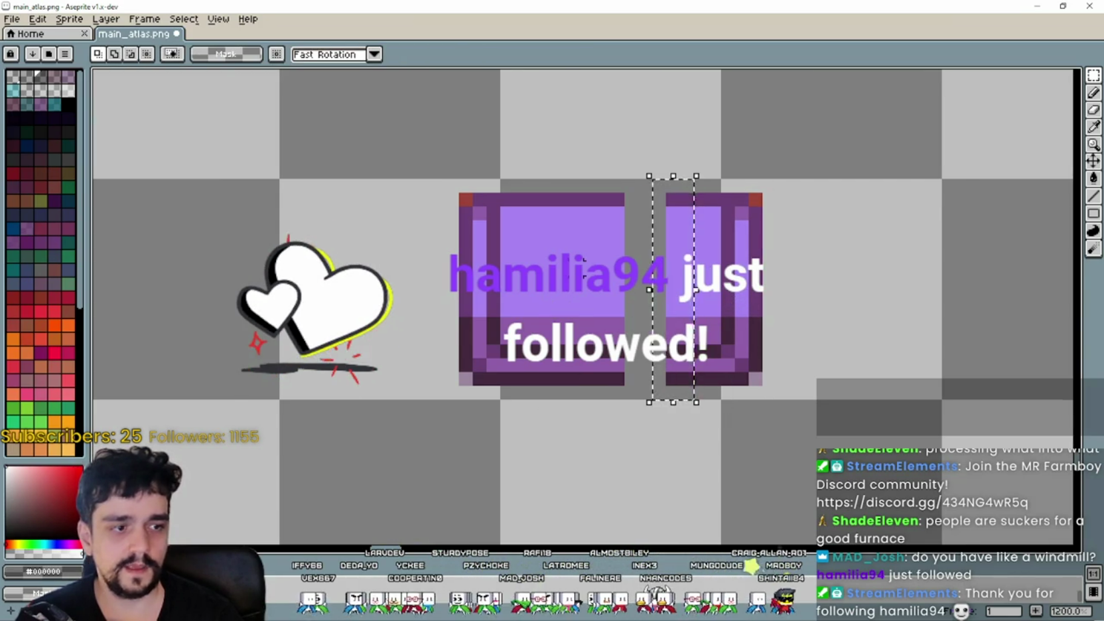
scroll(578, 274, "down", 1)
key("ctrl+d")
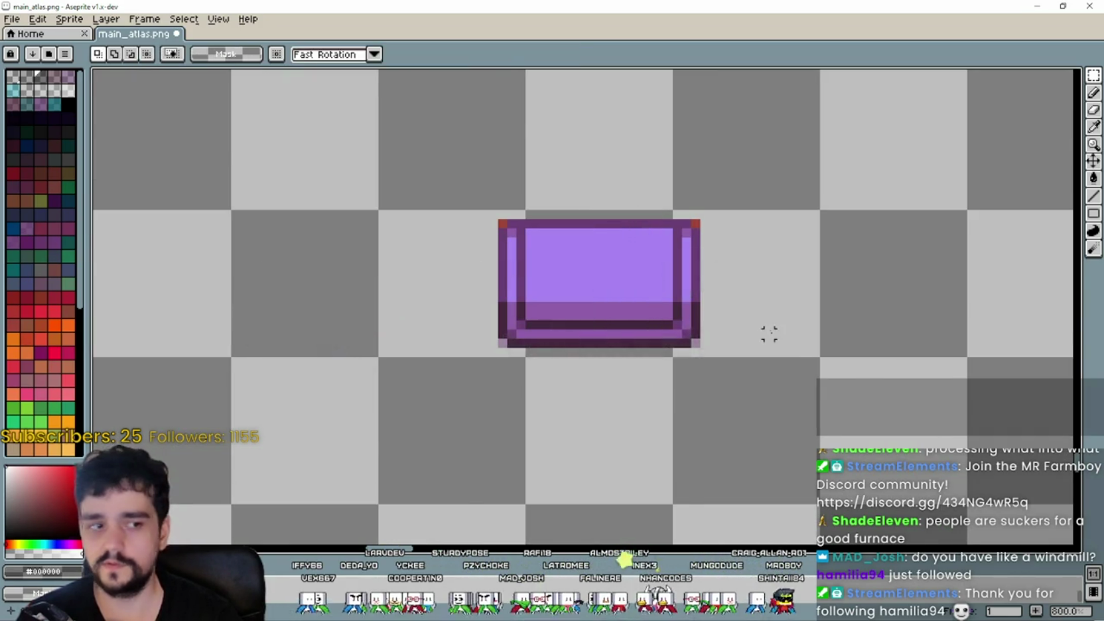
scroll(755, 318, "down", 1)
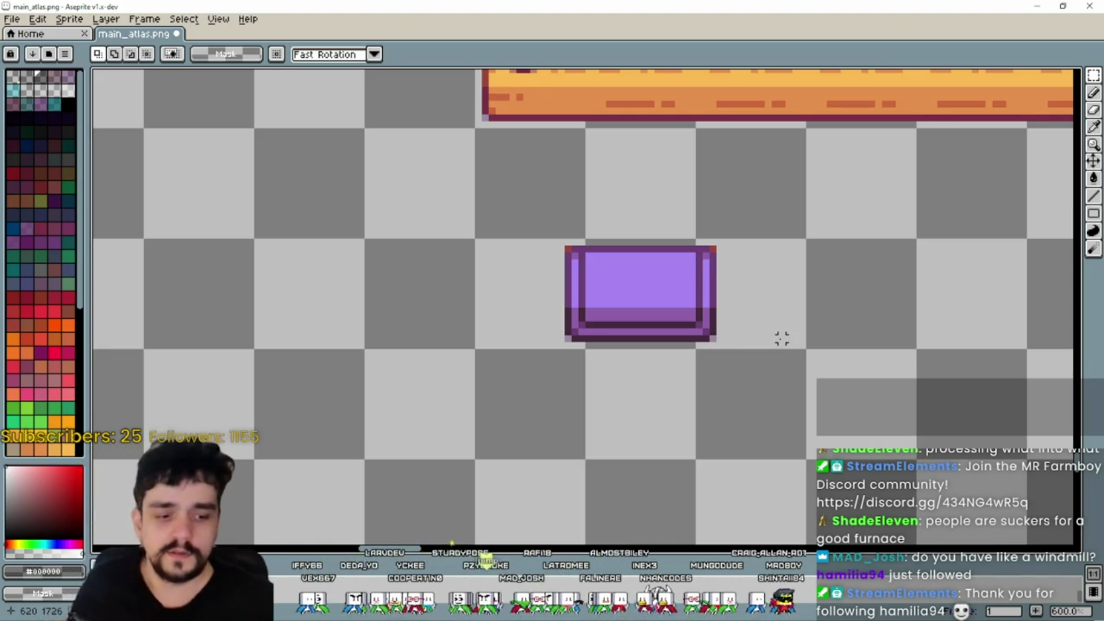
scroll(730, 298, "down", 2)
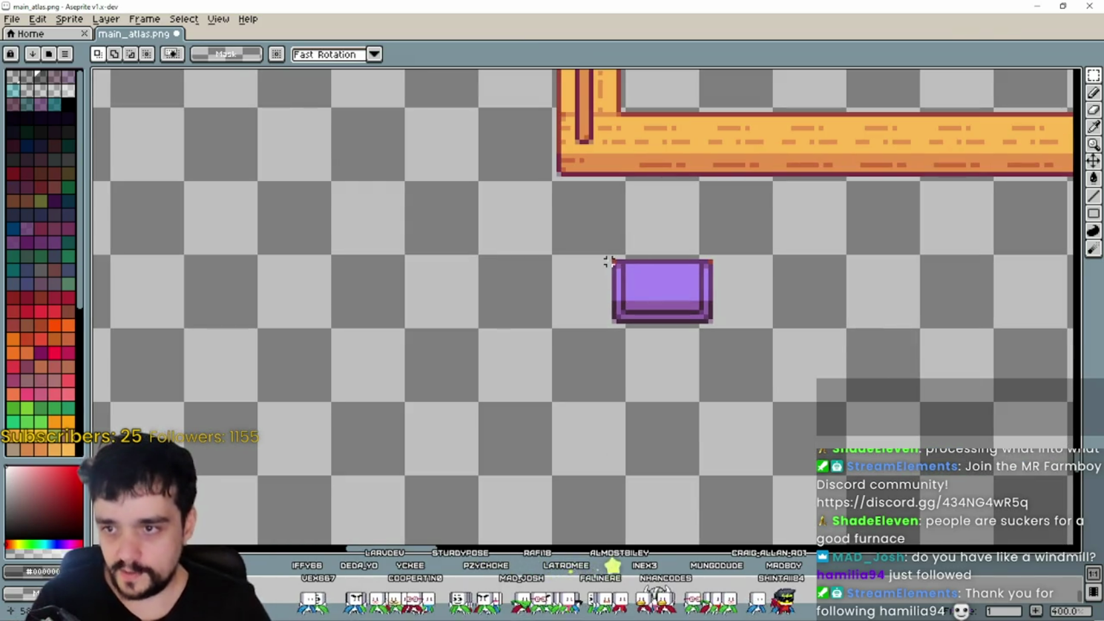
- Select the widened purple block snapped to the grid, try moving it right, then undo
mouse_move(564, 265)
left_mouse_down()
mouse_move(599, 290)
mouse_move(727, 293)
mouse_move(733, 307)
mouse_move(584, 285)
left_mouse_up()
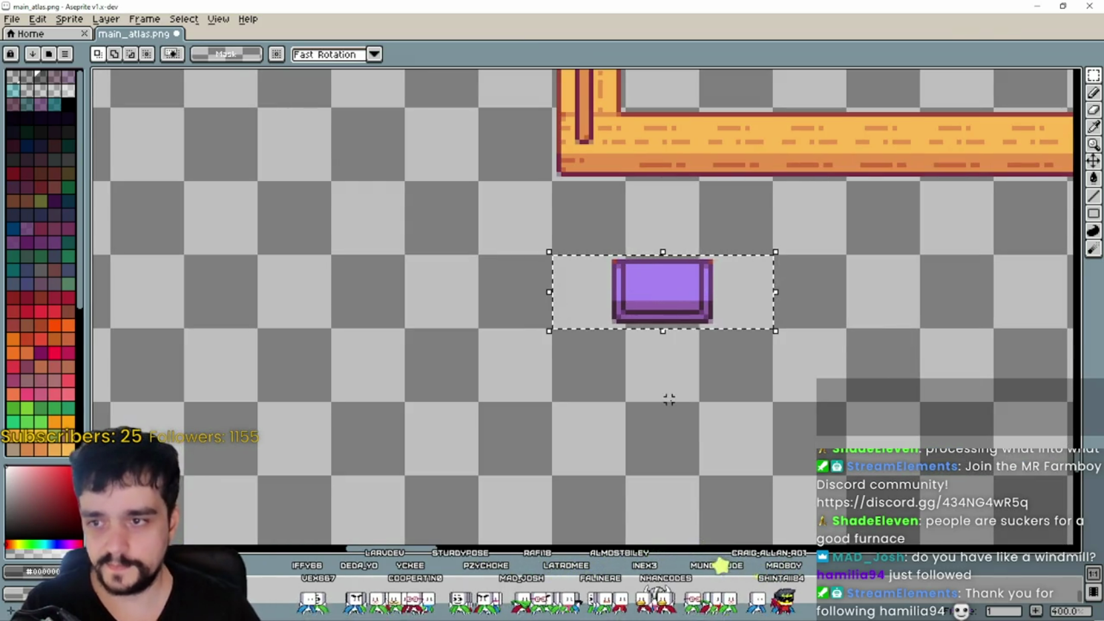
left_click_drag(668, 365, 660, 388)
left_click_drag(665, 328, 687, 337)
scroll(692, 341, "up", 1)
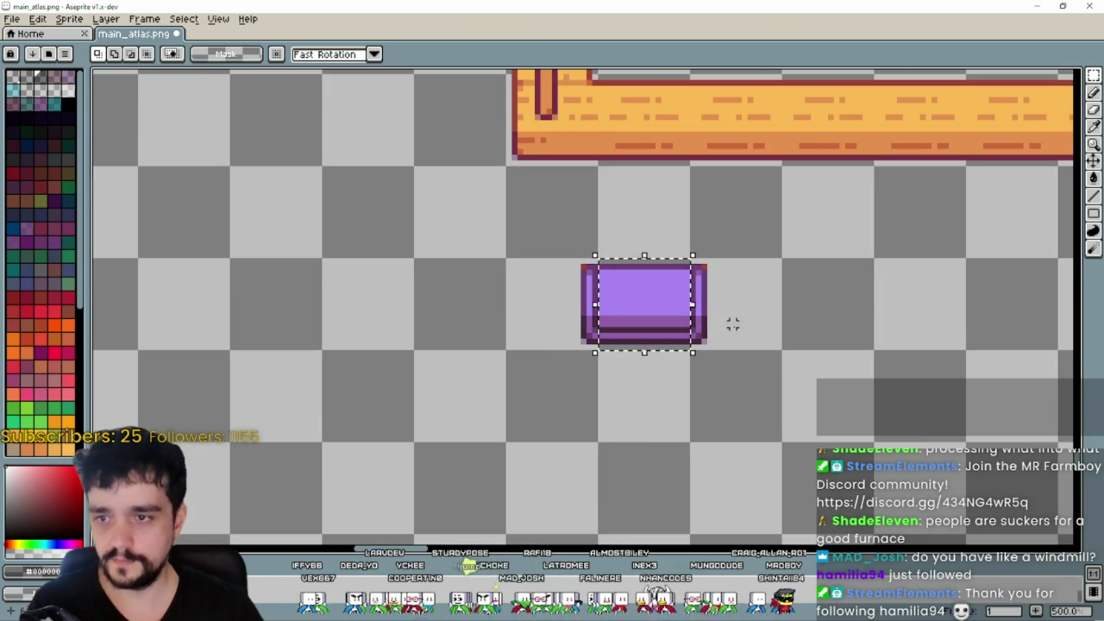
scroll(713, 323, "down", 1)
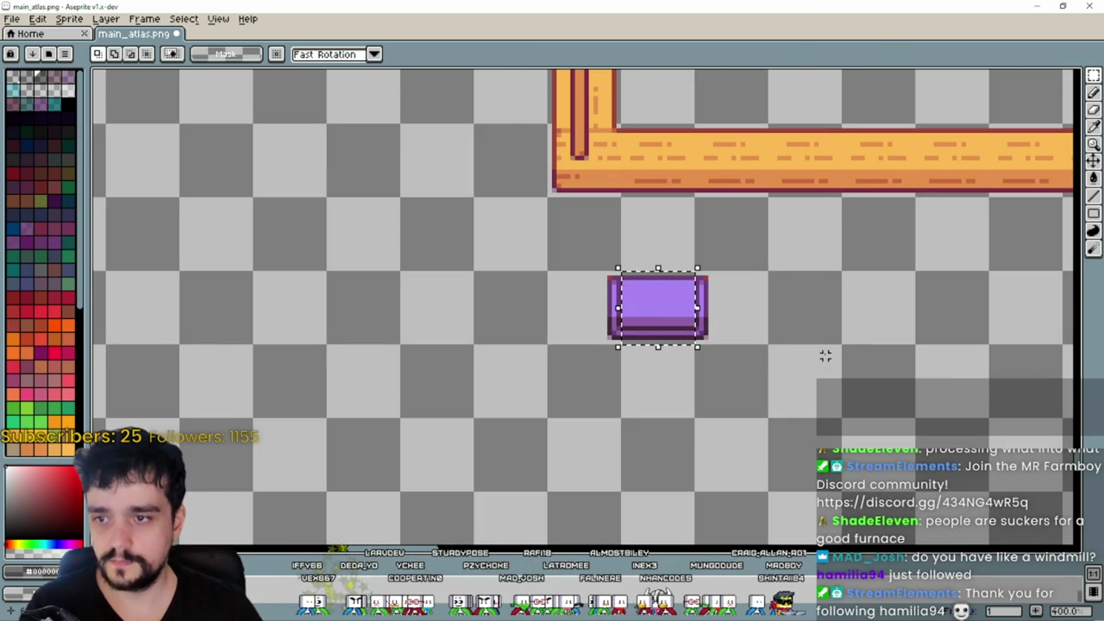
scroll(742, 333, "up", 2)
mouse_move(660, 301)
left_mouse_down()
mouse_move(635, 296)
mouse_move(912, 305)
mouse_move(829, 286)
mouse_move(892, 293)
mouse_move(715, 296)
mouse_move(746, 308)
mouse_move(878, 305)
mouse_move(732, 328)
left_mouse_up()
scroll(690, 295, "down", 1)
scroll(908, 301, "down", 1)
left_click(840, 311)
key("ctrl+z")
- Move the purple piece left to close the gap and nudge the bar under the stall
left_click(700, 375)
scroll(703, 378, "down", 1)
left_click_drag(707, 382, 533, 370)
mouse_move(489, 290)
left_mouse_down()
mouse_move(545, 329)
mouse_move(730, 335)
mouse_move(491, 310)
mouse_move(438, 283)
left_mouse_up()
left_click(776, 358)
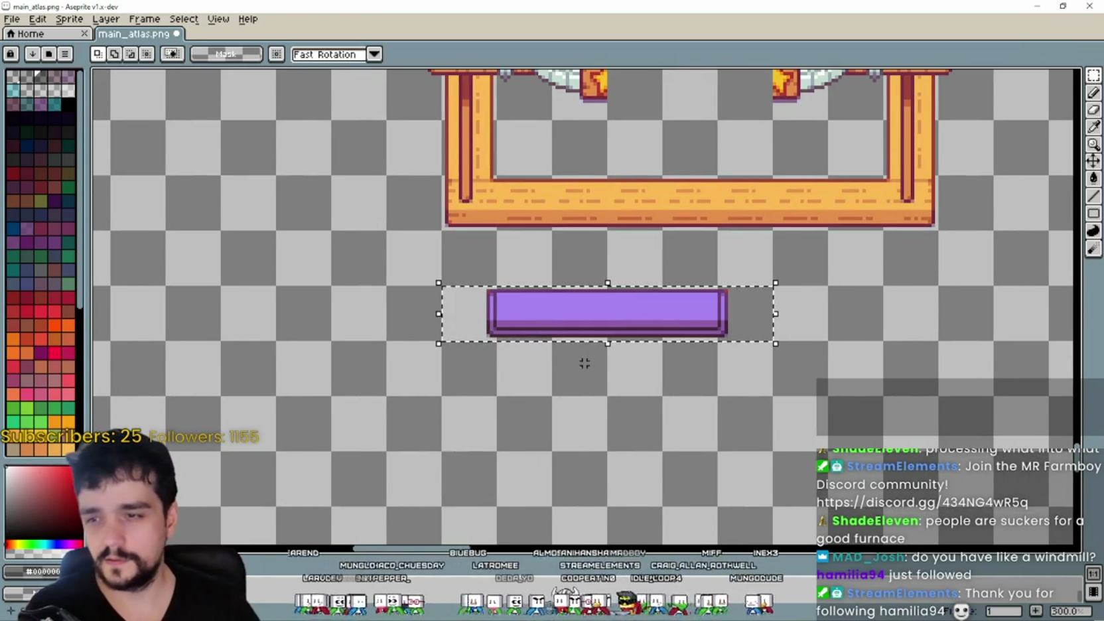
scroll(591, 325, "down", 1)
scroll(596, 330, "up", 1)
mouse_move(597, 330)
left_mouse_down()
mouse_move(597, 310)
mouse_move(599, 339)
left_mouse_up()
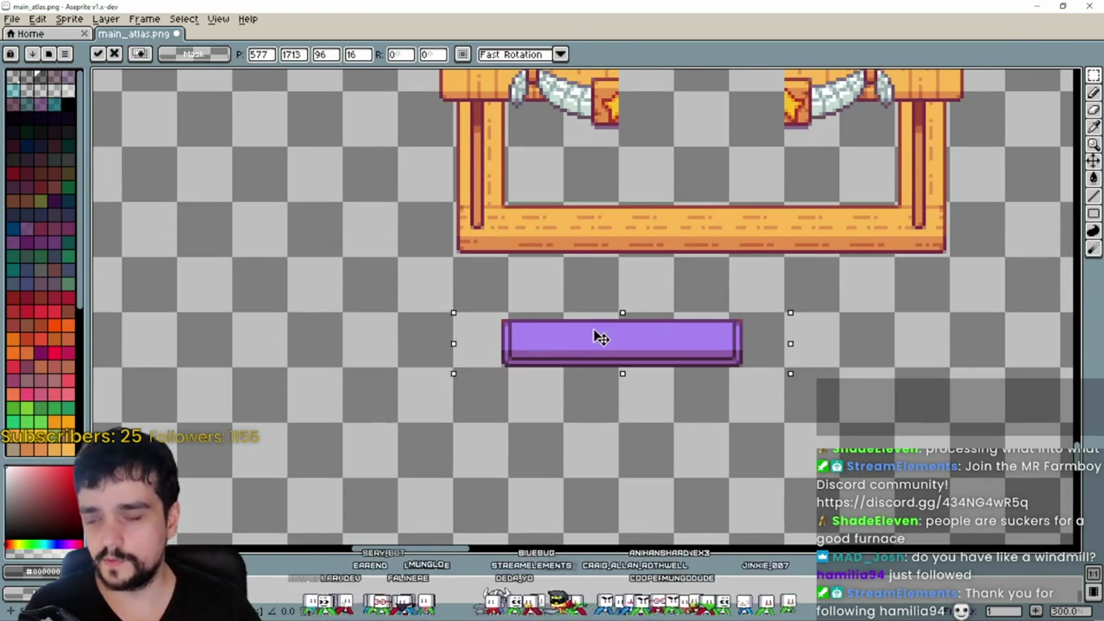
key("alt+Tab")
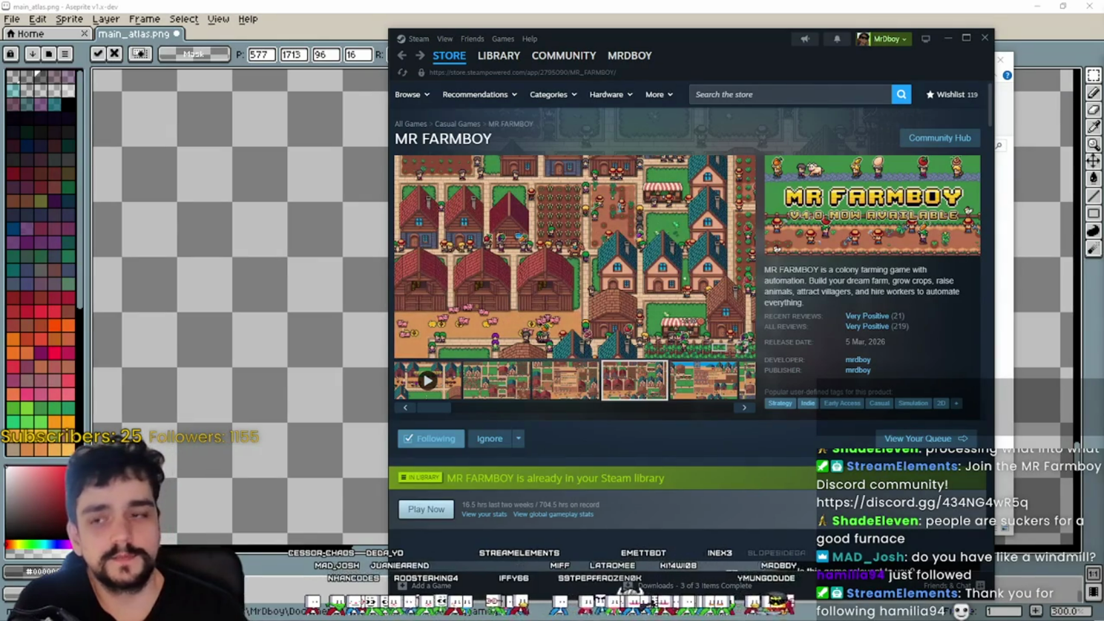
- Bring the Aseprite sprite sheet forward, zoom in on the purple bar, then switch to Notepad
left_click(590, 6)
scroll(748, 186, "up", 1)
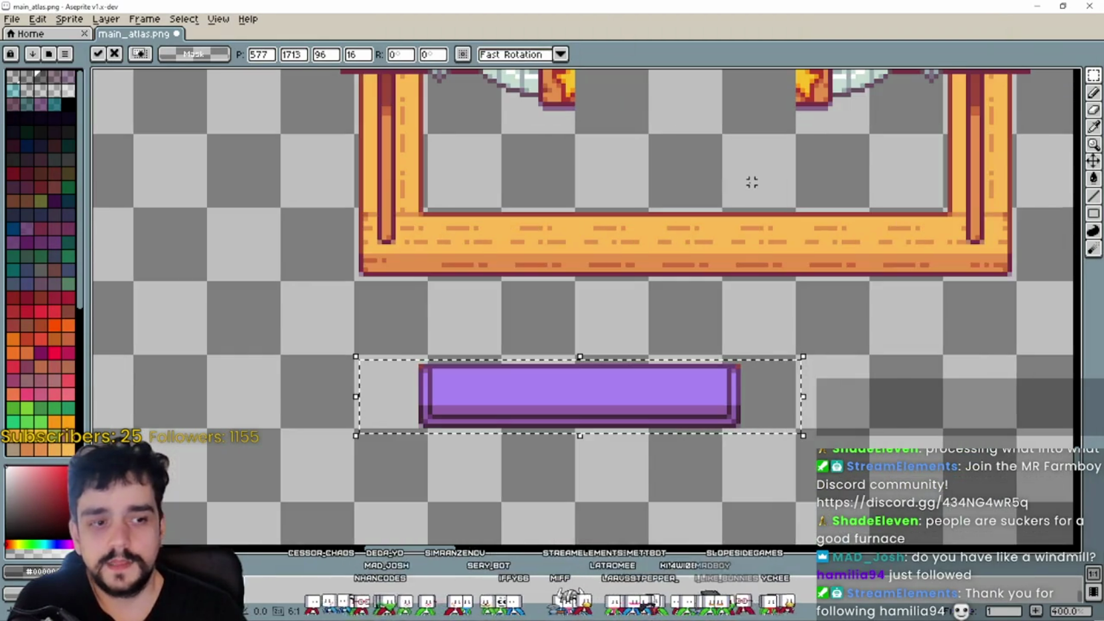
scroll(749, 177, "up", 1)
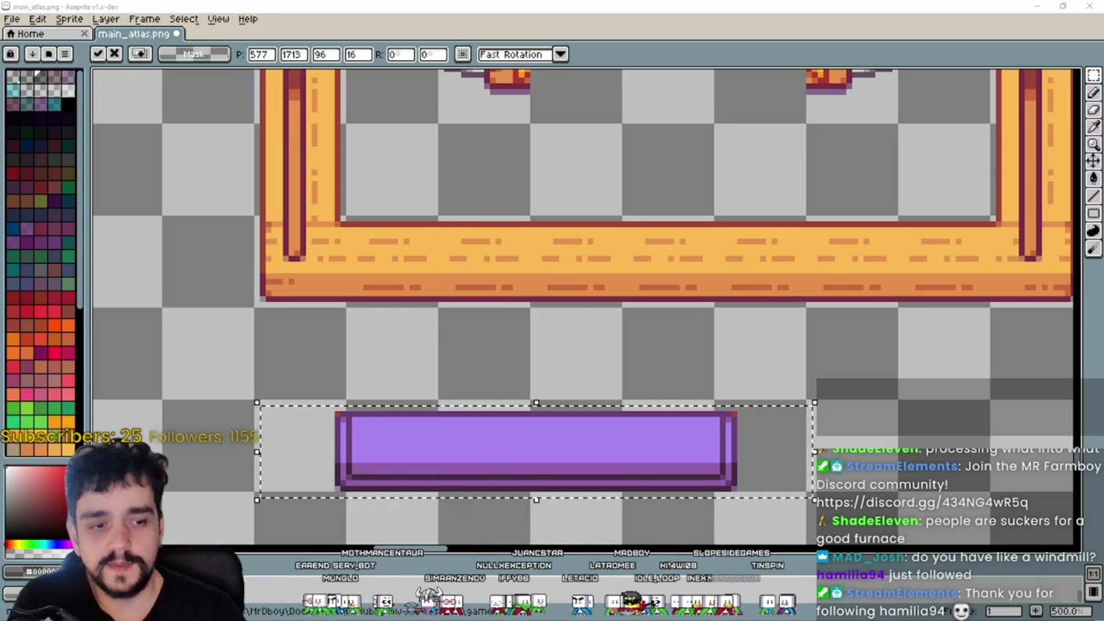
key("alt+Tab")
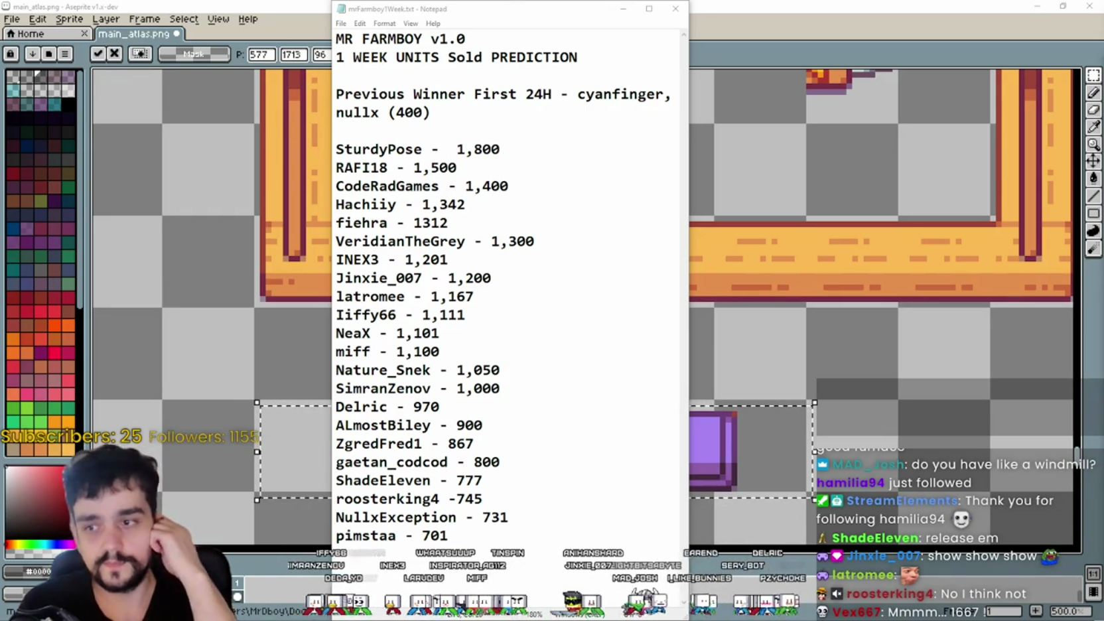
- Type a viewer's 1,667 guess on a new line under the 1,800 entry, then minimize Aseprite
left_click(528, 149)
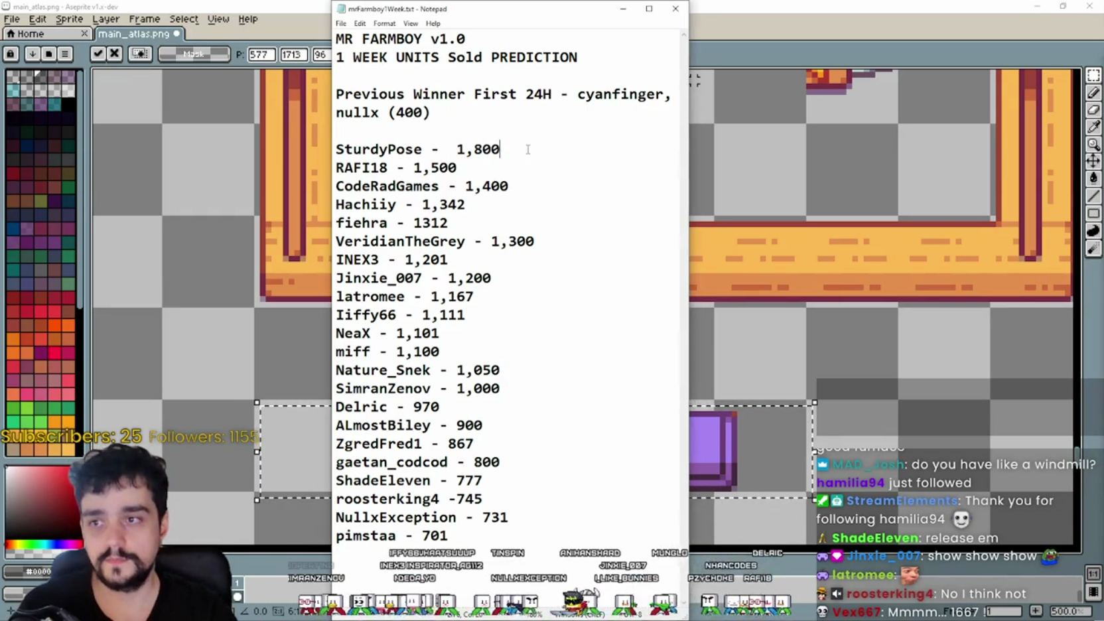
key("Return")
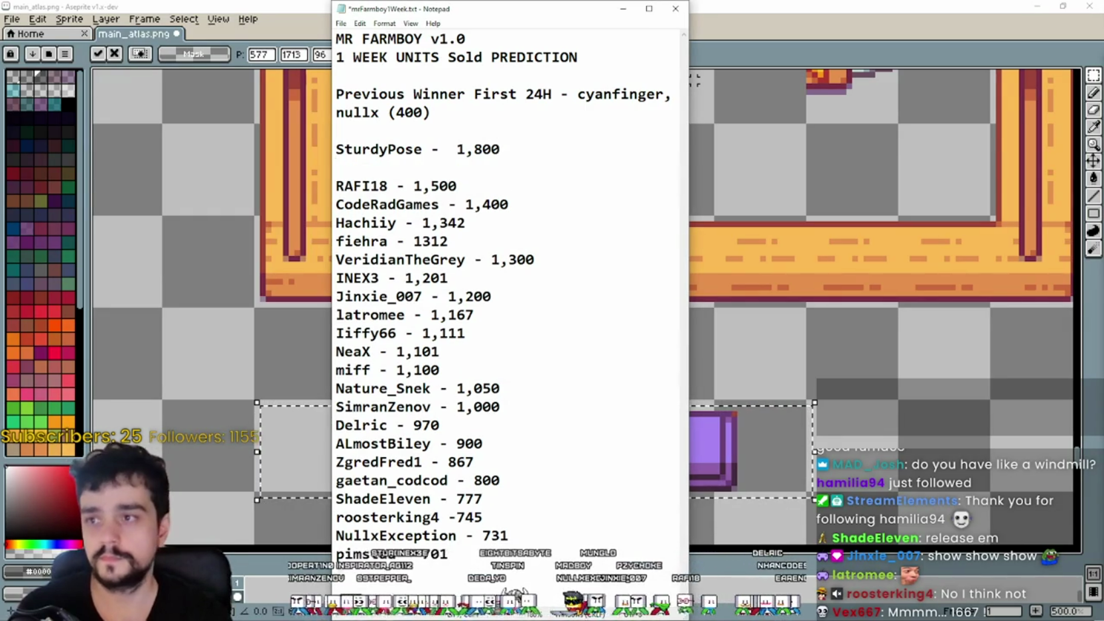
type("Vex6")
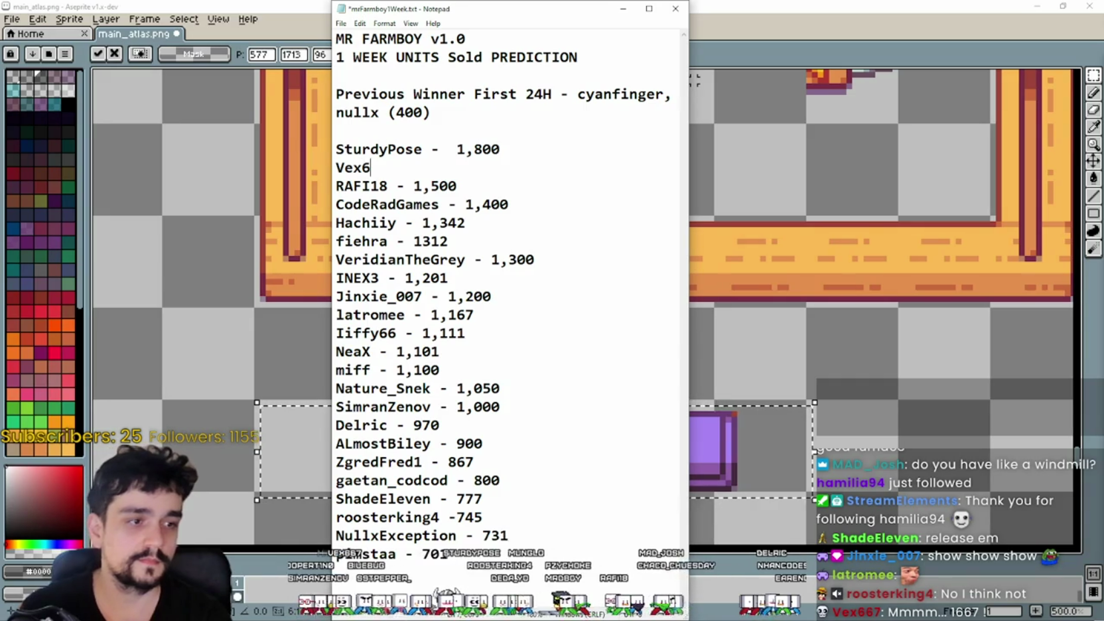
type("67 - ")
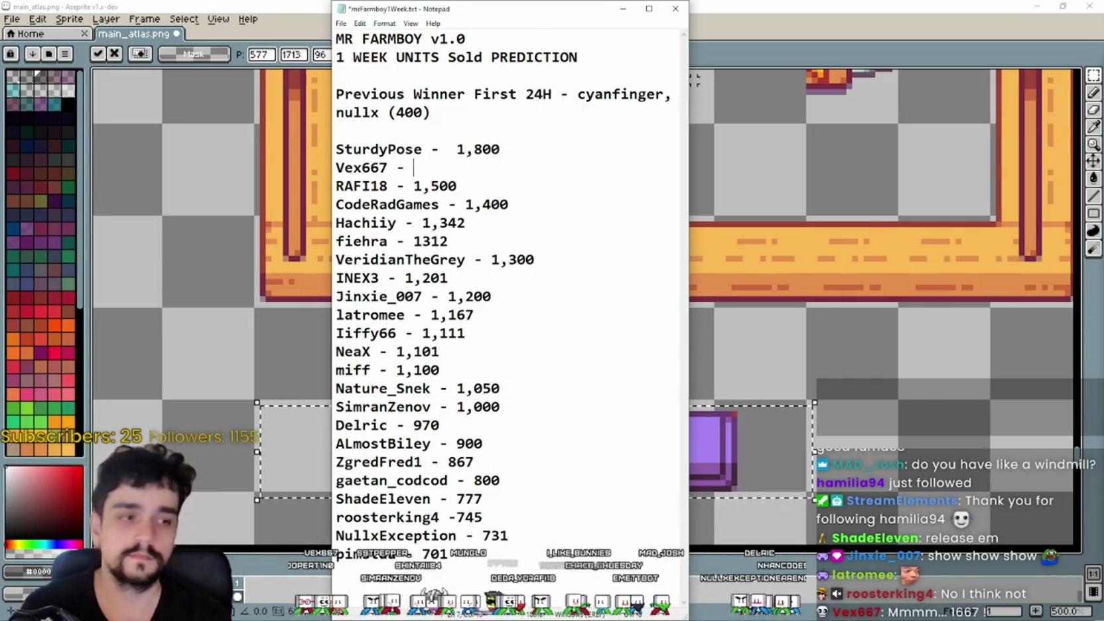
type("1,66")
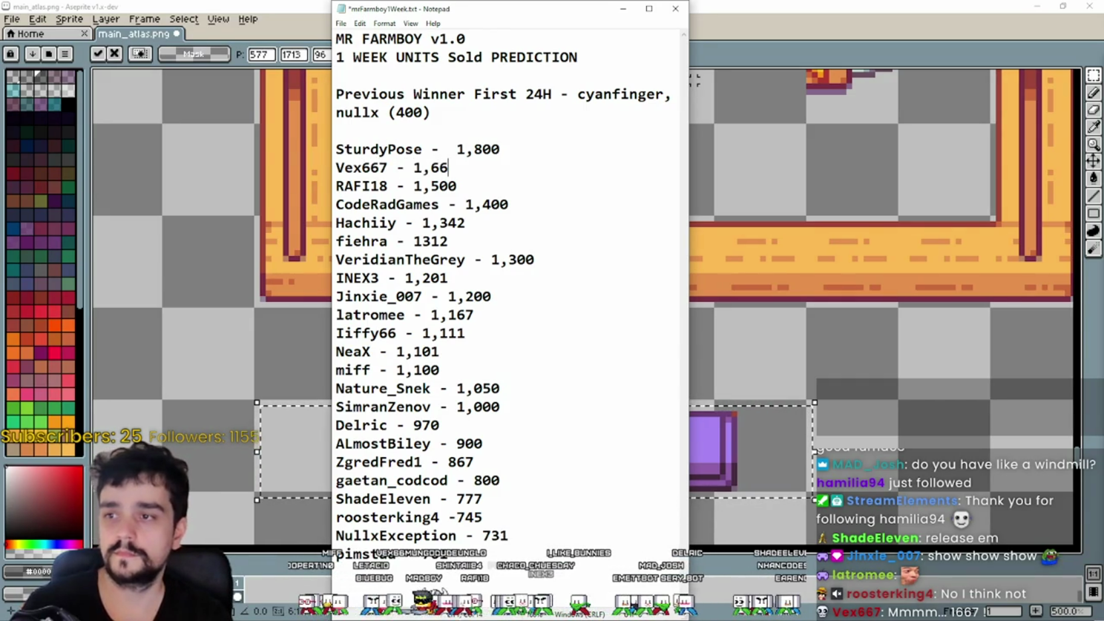
type("7")
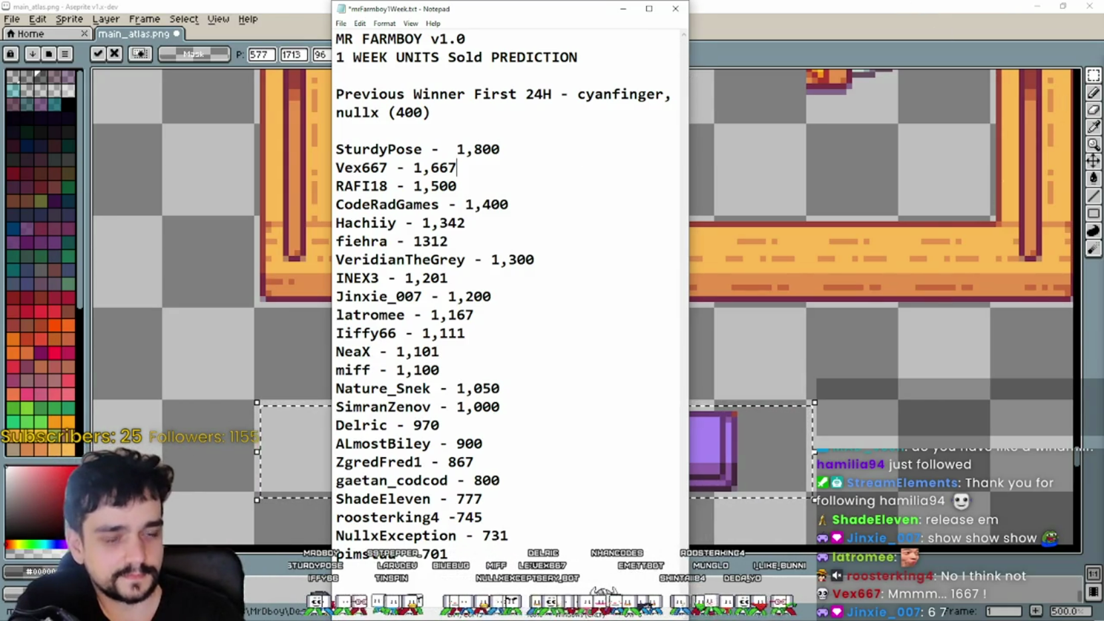
left_click(1036, 6)
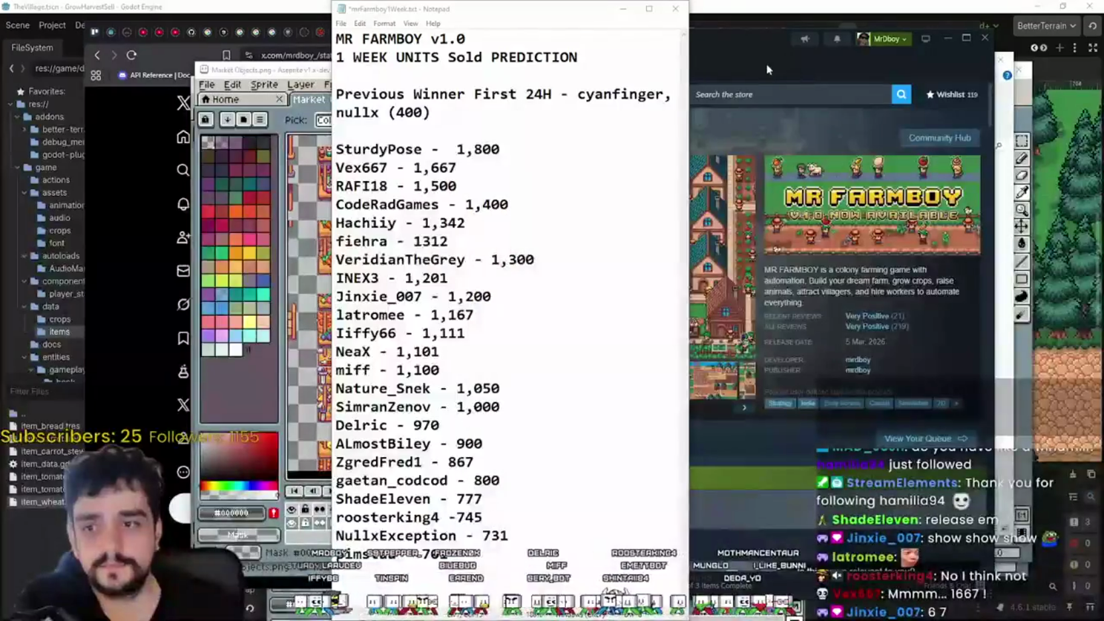
- Shift the Steam store window right and reload the MR FARMBOY page
left_click_drag(747, 54, 801, 55)
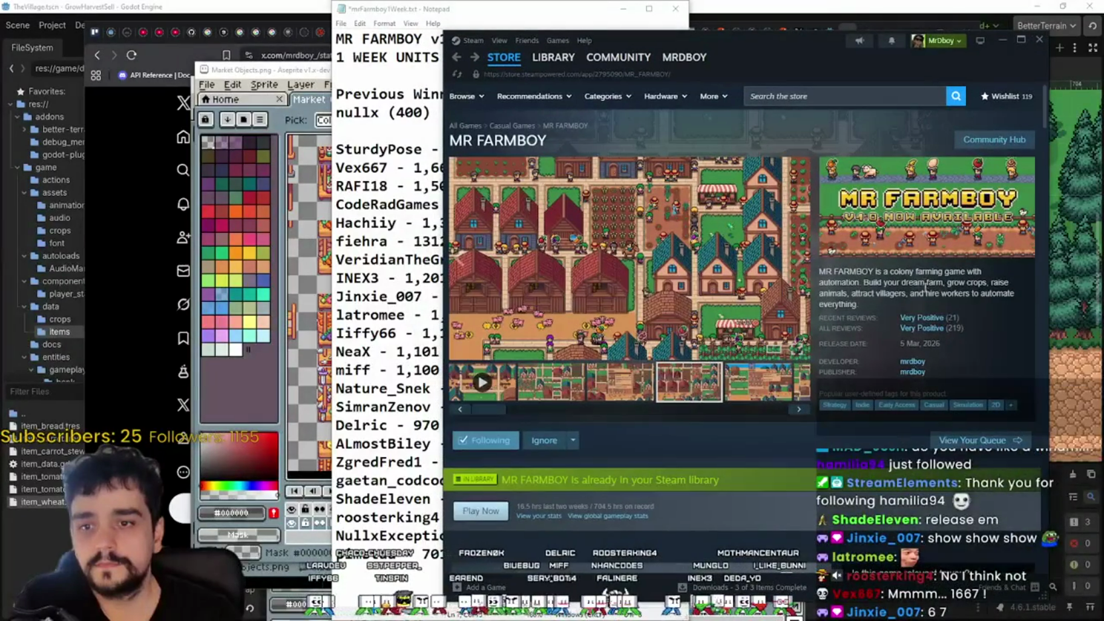
right_click(928, 286)
left_click(937, 332)
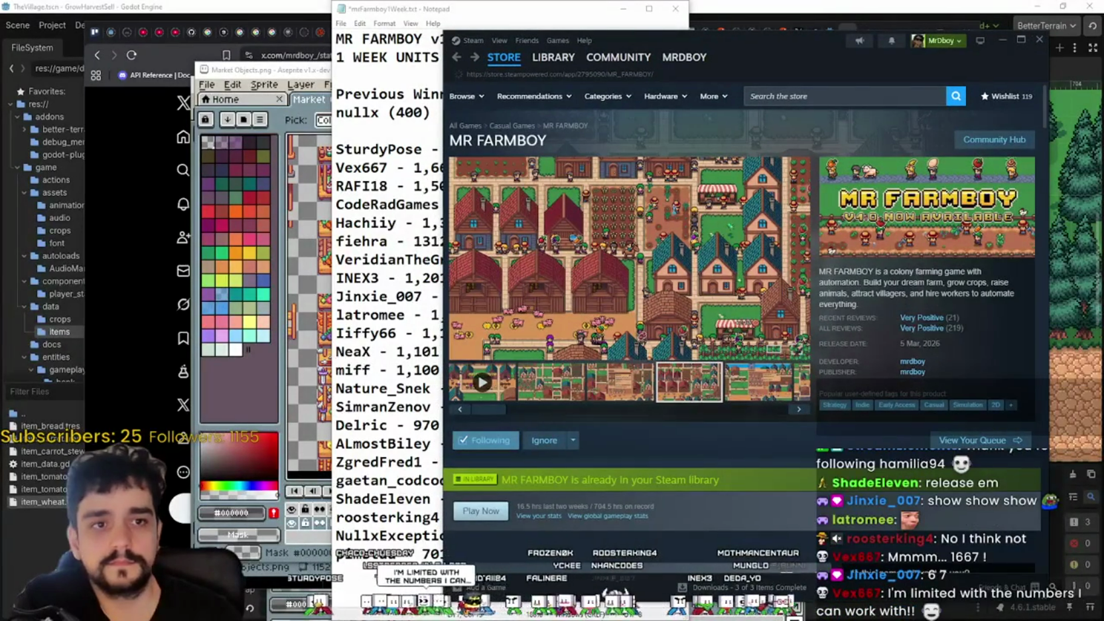
- Minimize the Notepad predictions and the Aseprite sprite windows
left_click(620, 11)
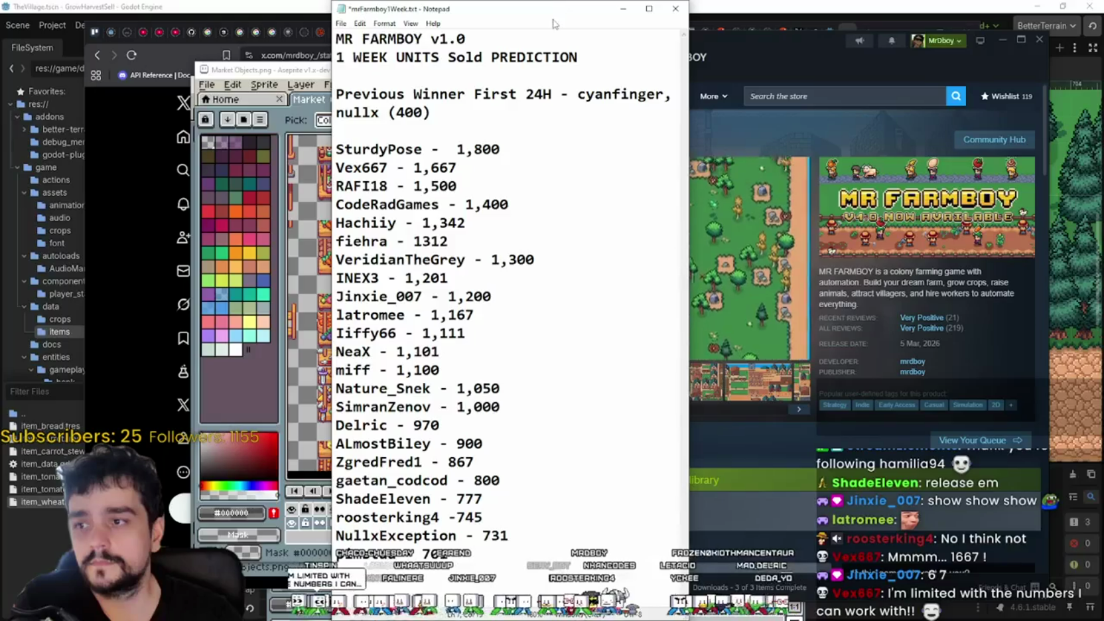
left_click(623, 12)
left_click(236, 91)
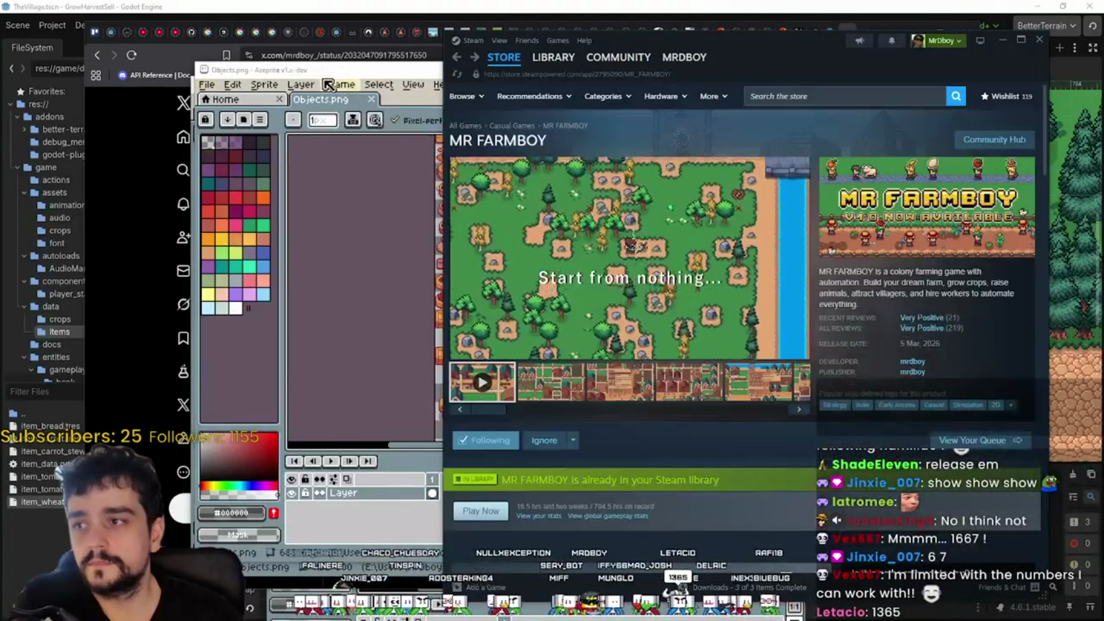
left_click(339, 84)
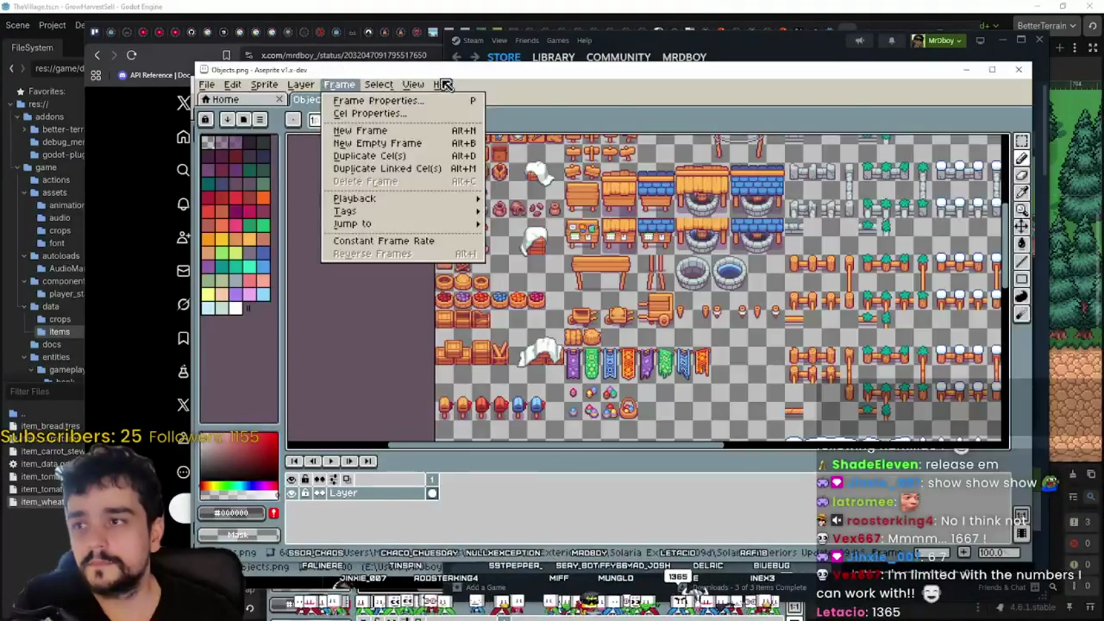
left_click(955, 76)
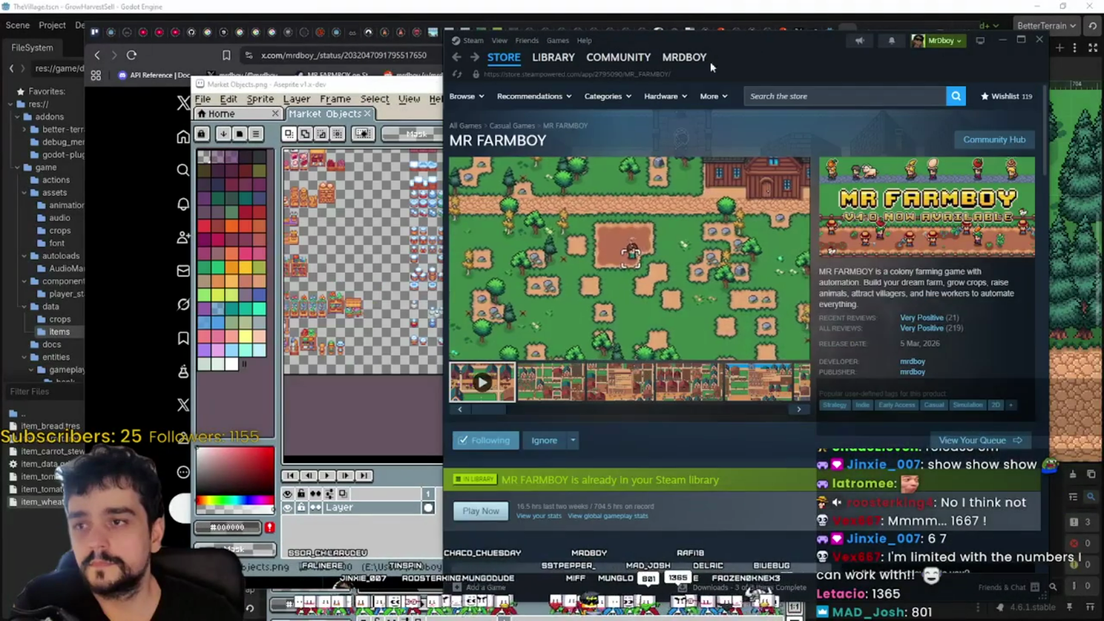
key("alt+Tab")
left_click(962, 85)
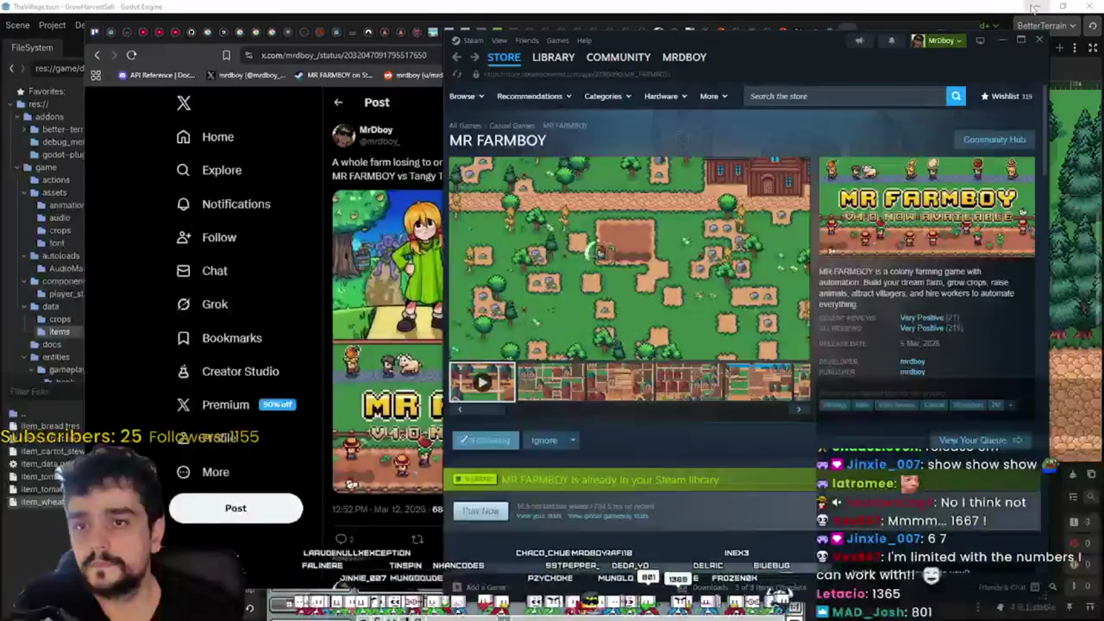
- Minimize the Godot editor and reload the MR FARMBOY vs Tangy TD post
left_click(1036, 6)
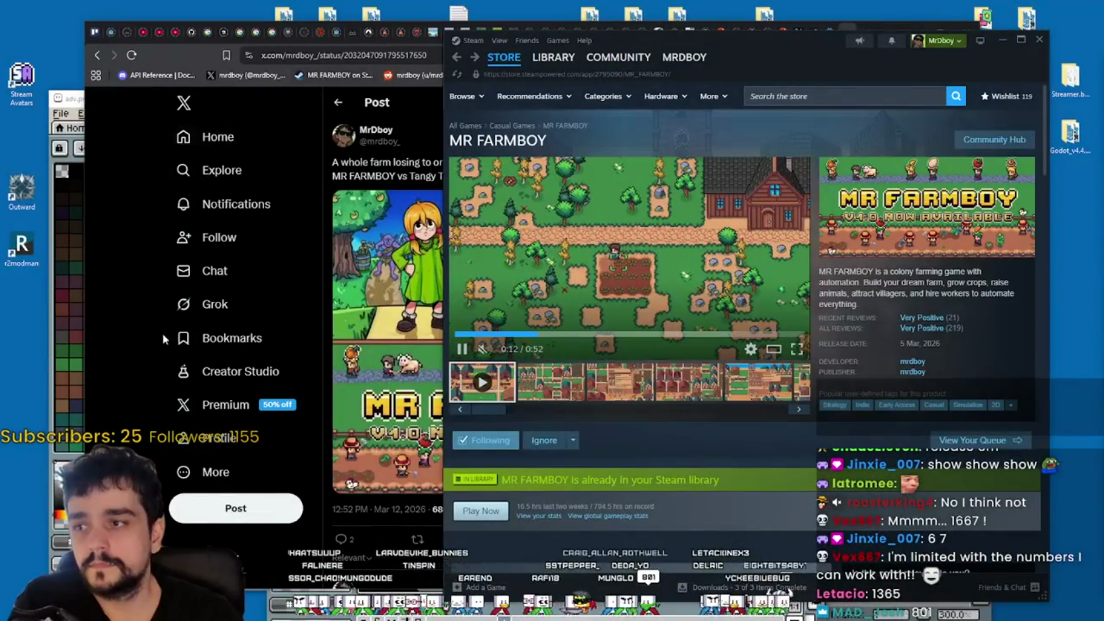
right_click(150, 375)
left_click(158, 421)
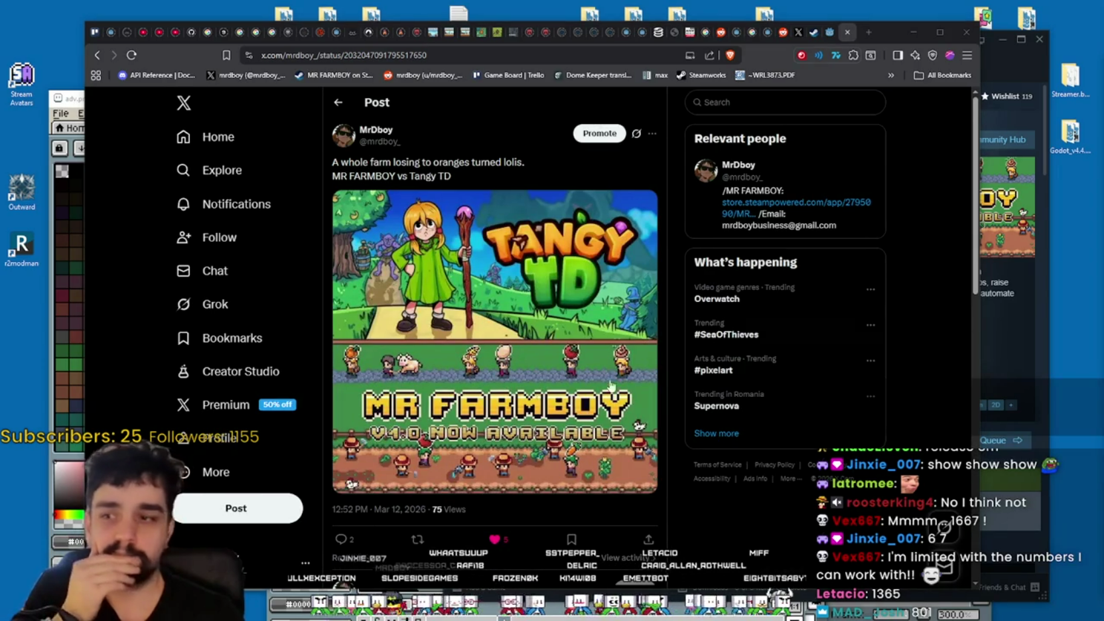
scroll(534, 411, "down", 2)
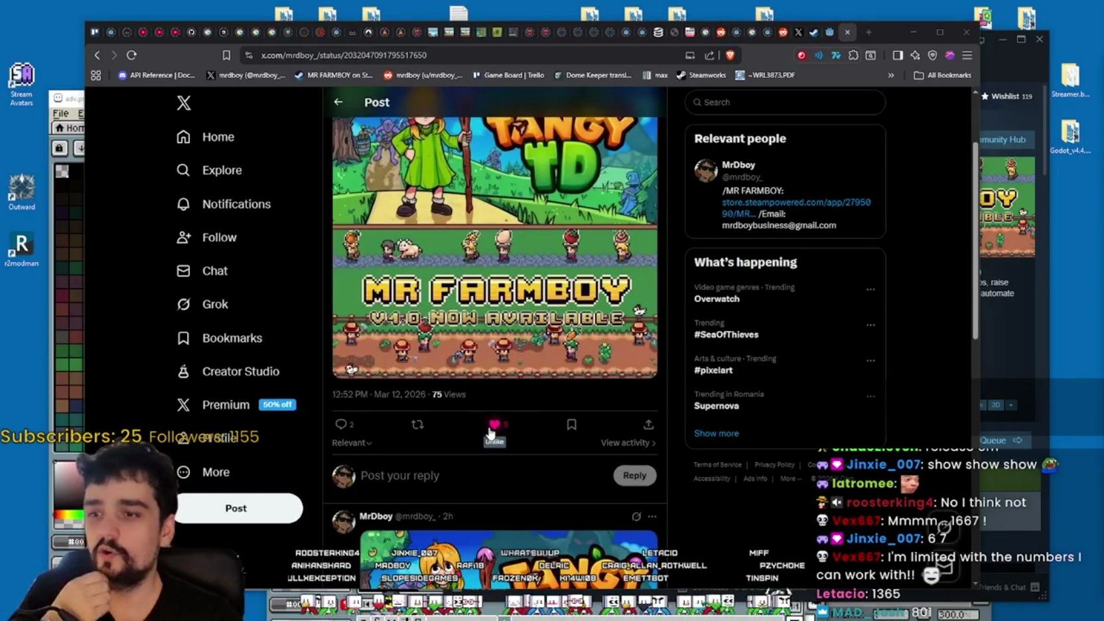
scroll(500, 423, "up", 2)
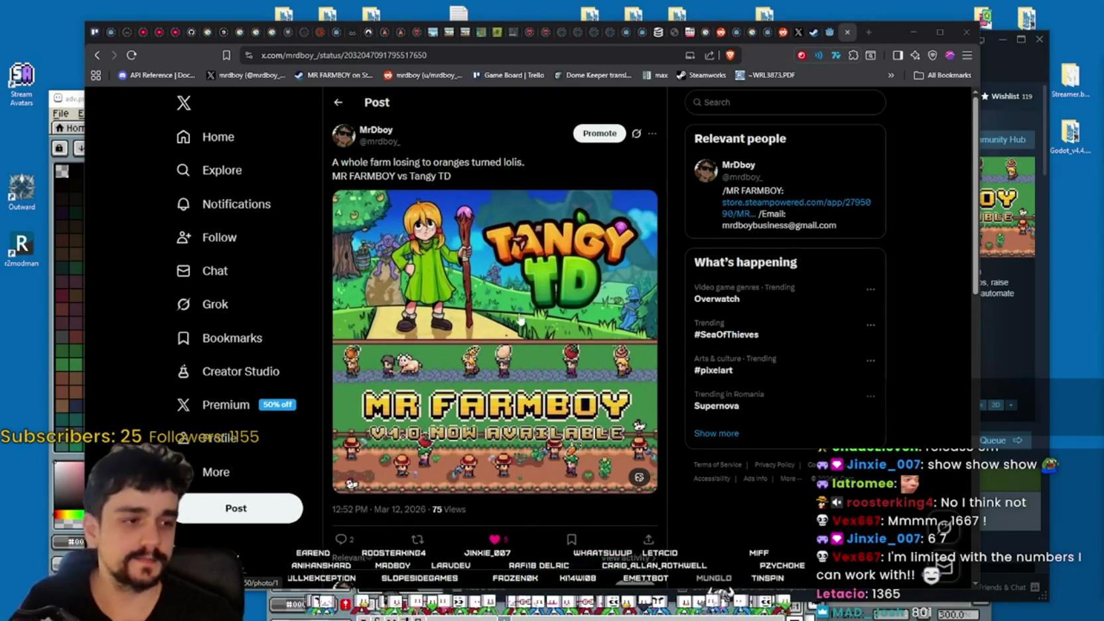
- Copy the post's URL, glance at the Godot article, then open the author's profile
left_click(409, 58)
key("alt+Tab")
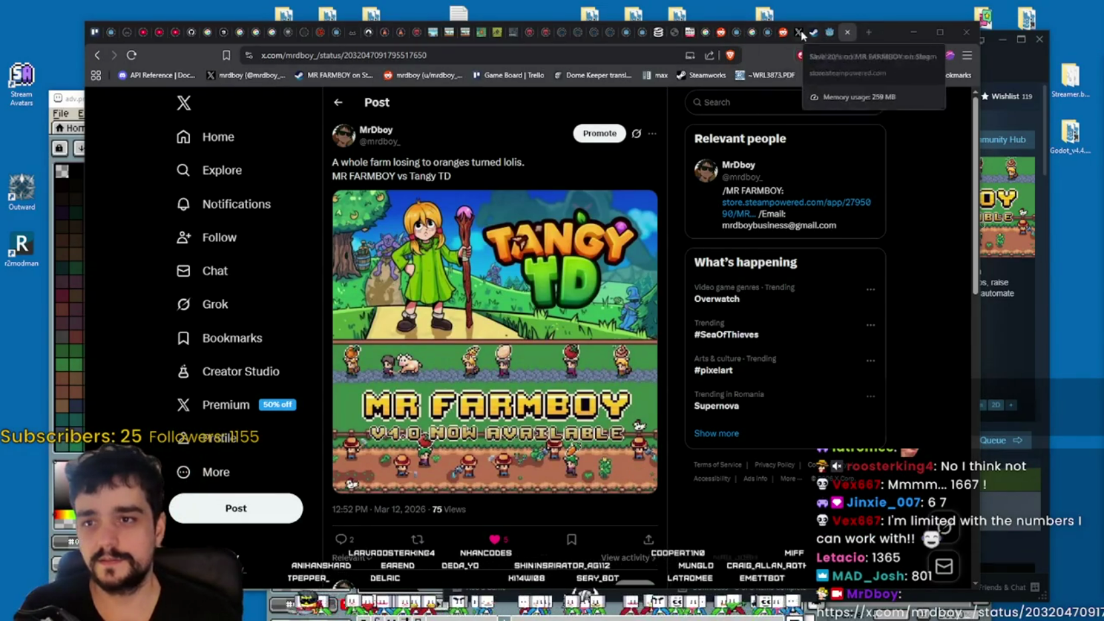
left_click(829, 38)
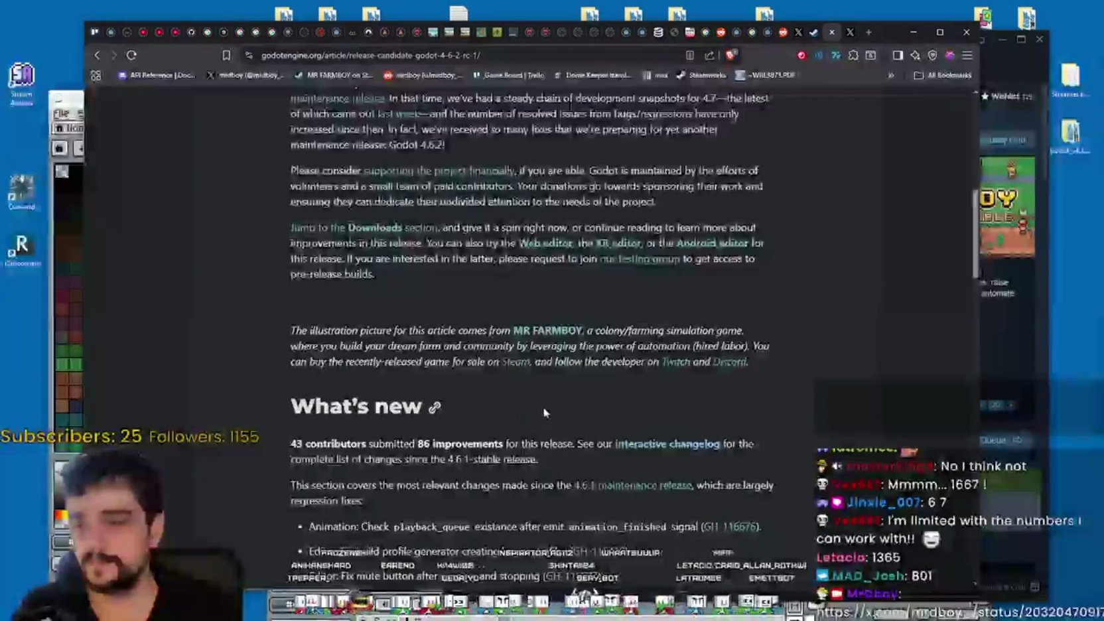
left_click(849, 33)
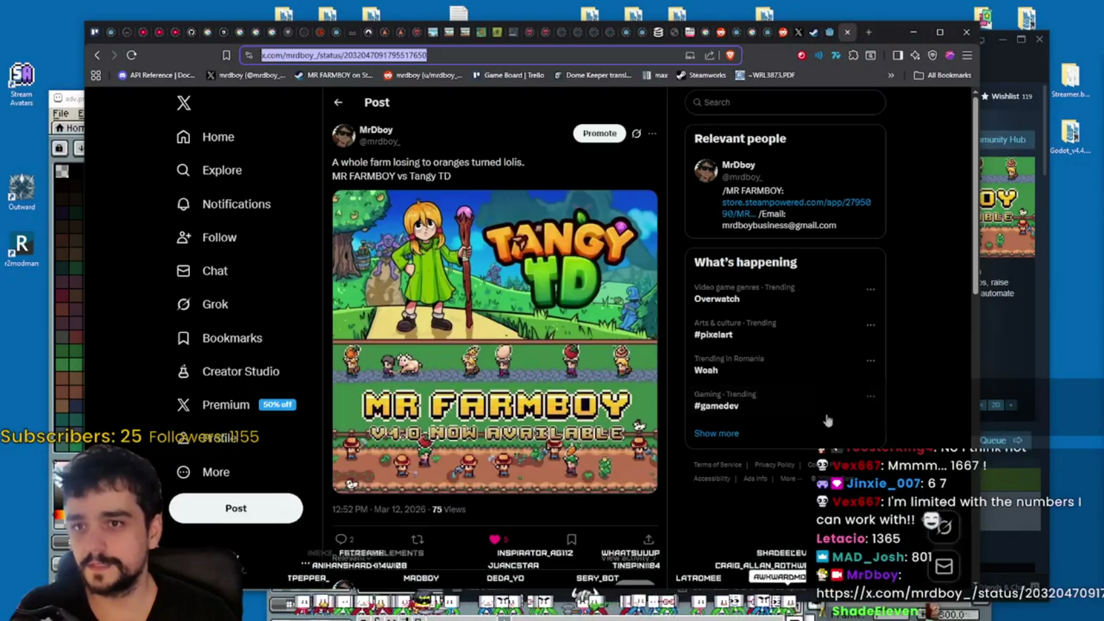
left_click(226, 439)
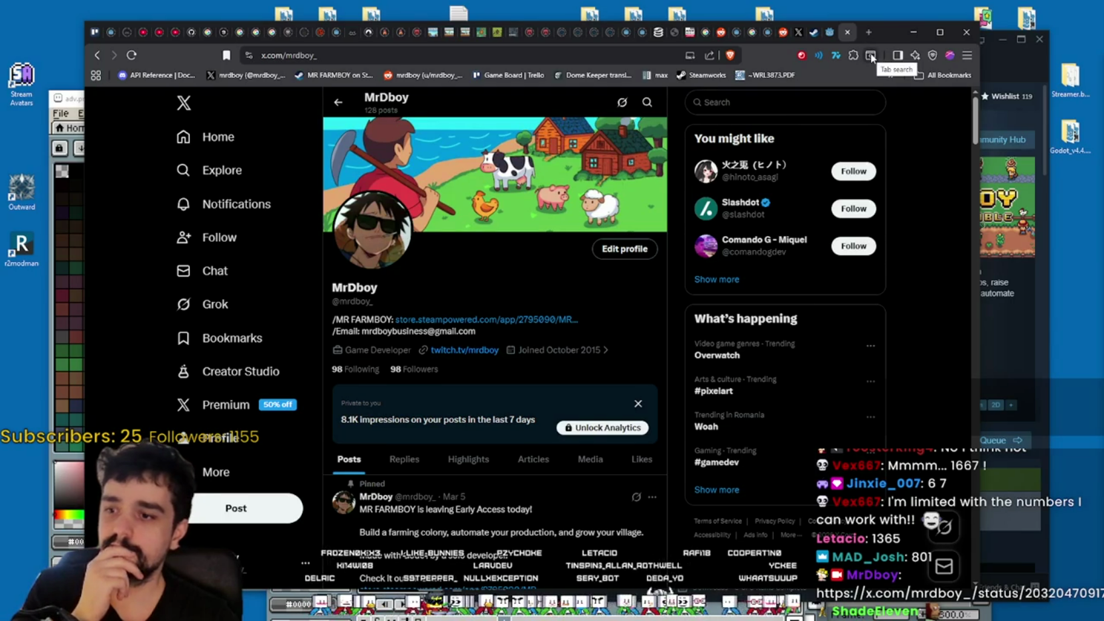
- Bring the Steam MR FARMBOY store page in front of the X profile
left_click(1002, 60)
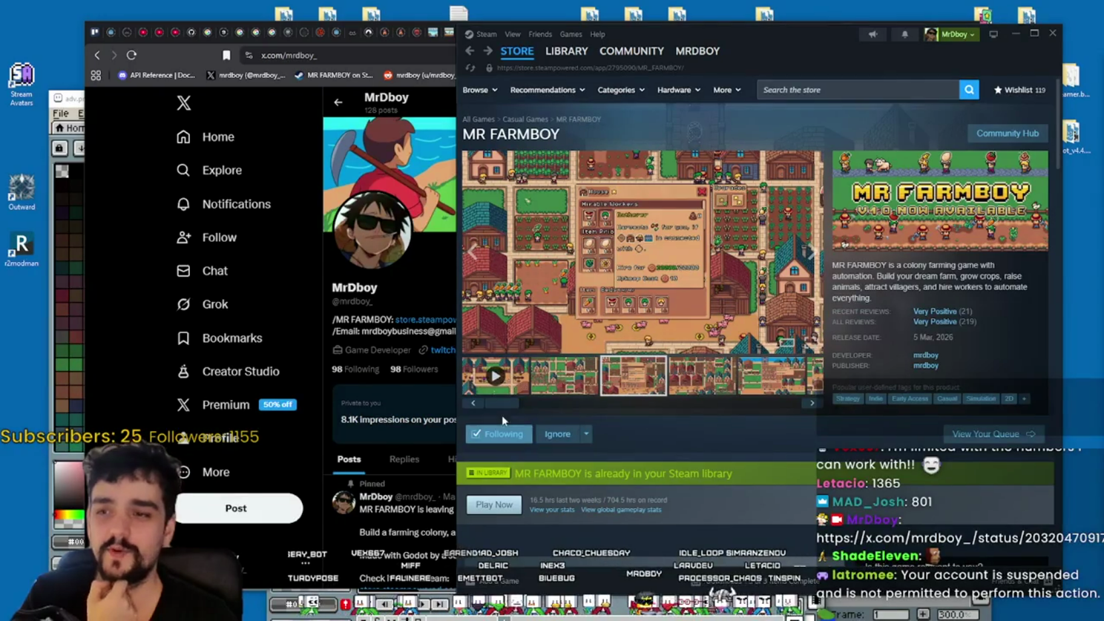
- View the second screenshot, play the MR FARMBOY trailer, then switch to the prediction list
left_click(557, 377)
left_click(519, 377)
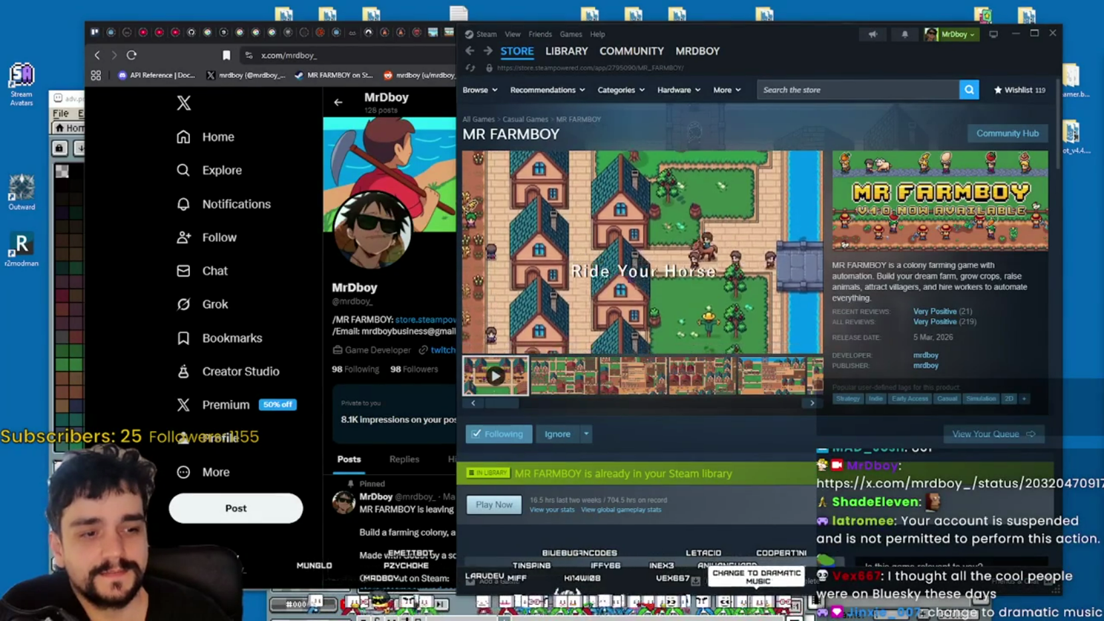
key("alt+Tab")
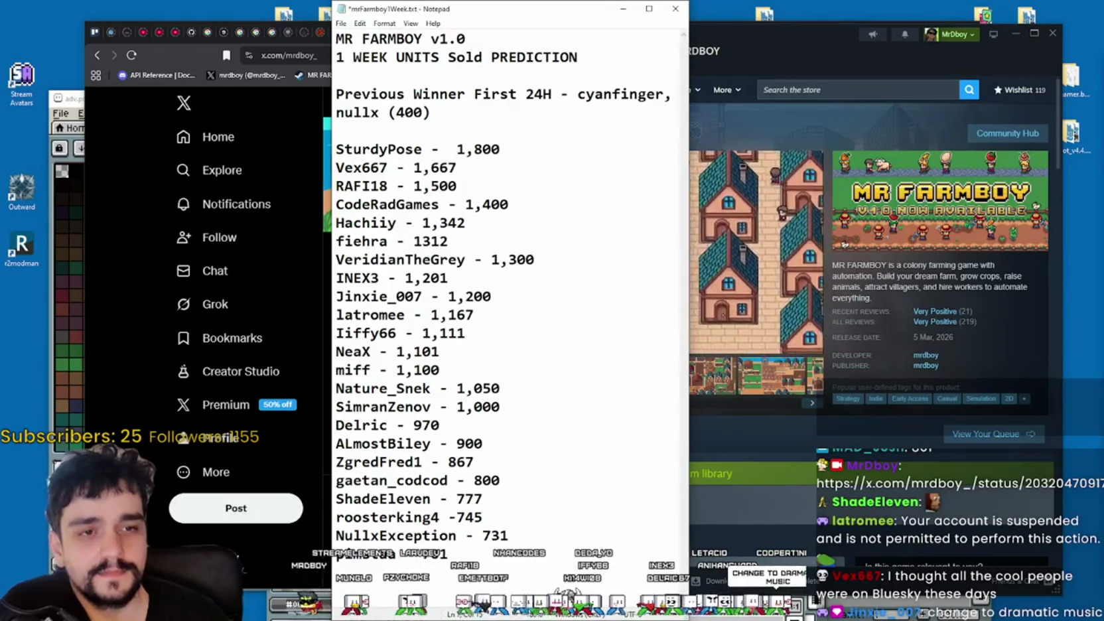
left_click(538, 460)
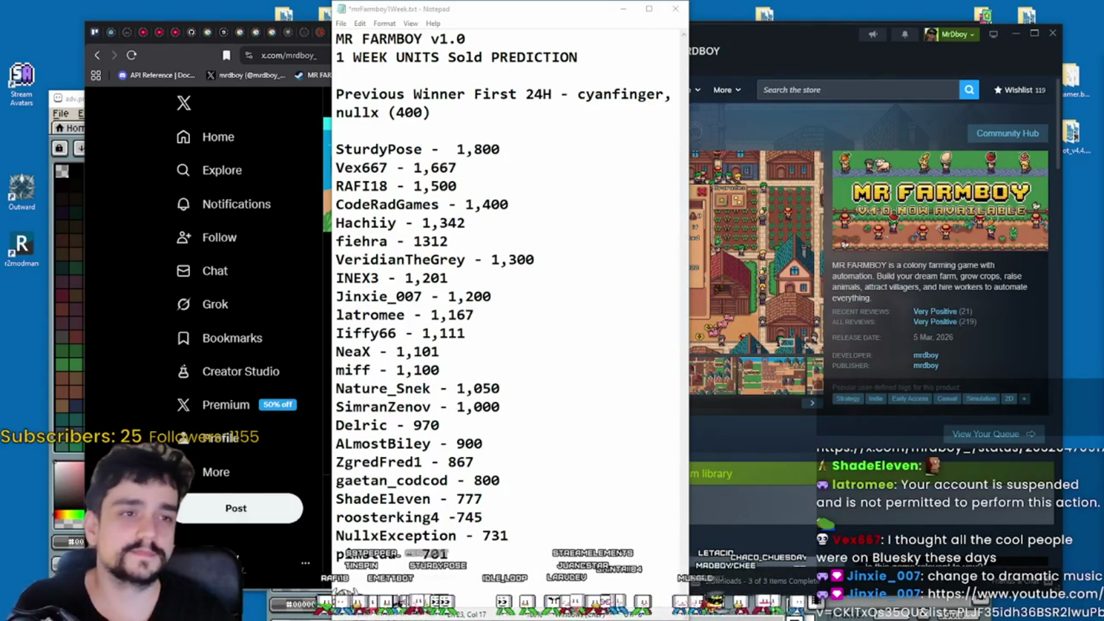
- Move Notepad to the left screen edge and reposition the Steam store window beside it
mouse_move(486, 12)
left_mouse_down()
mouse_move(159, 30)
mouse_move(154, 44)
left_mouse_up()
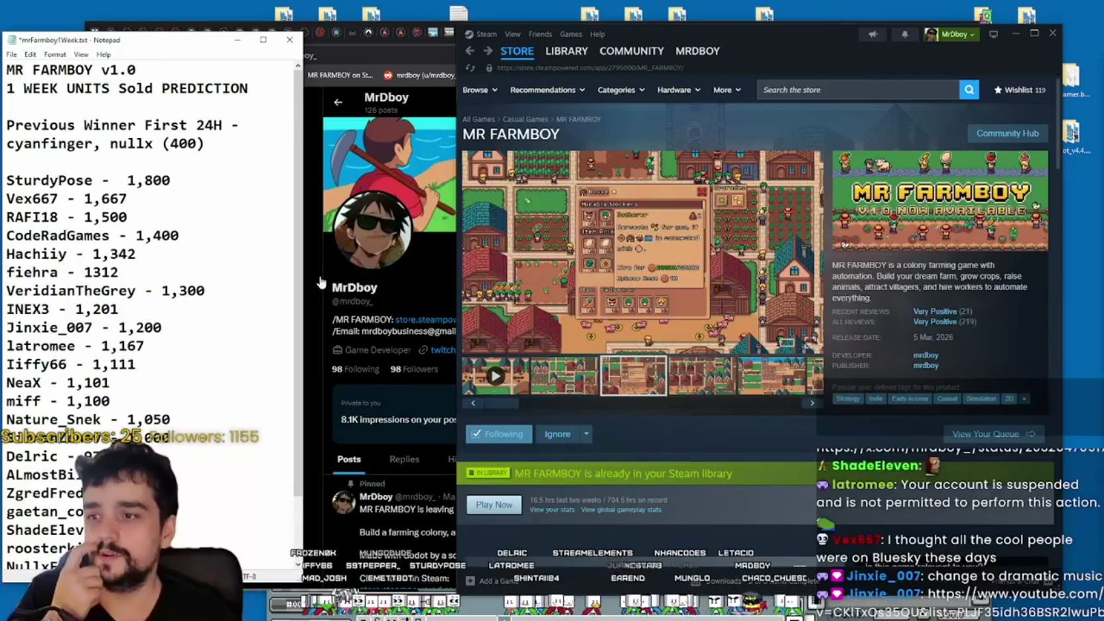
mouse_move(747, 53)
left_mouse_down()
mouse_move(829, 46)
mouse_move(806, 49)
left_mouse_up()
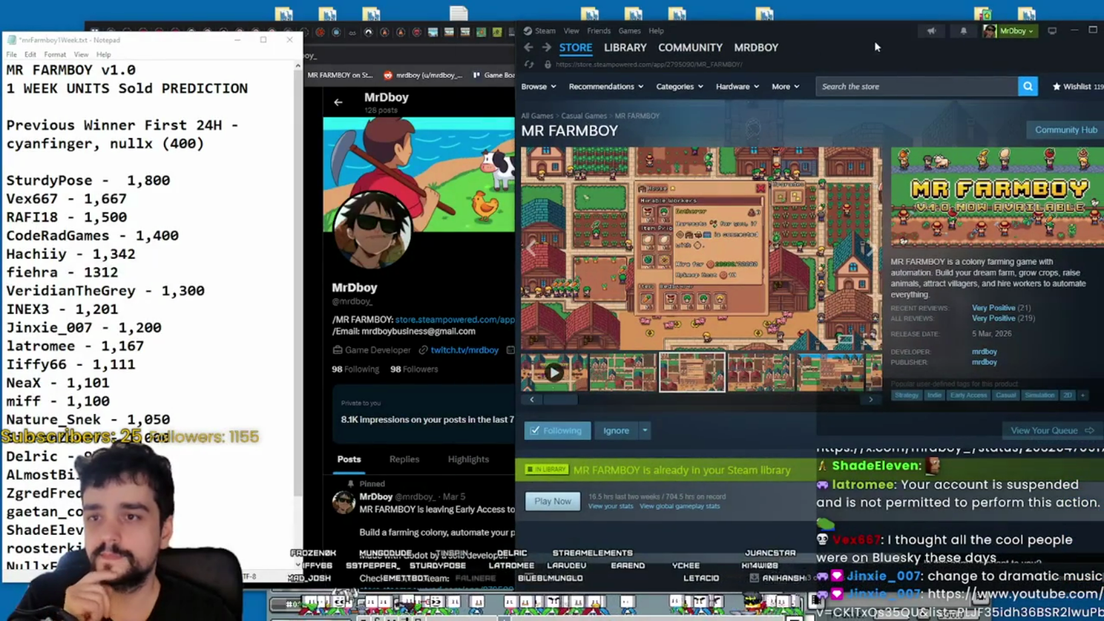
left_click_drag(874, 38, 853, 33)
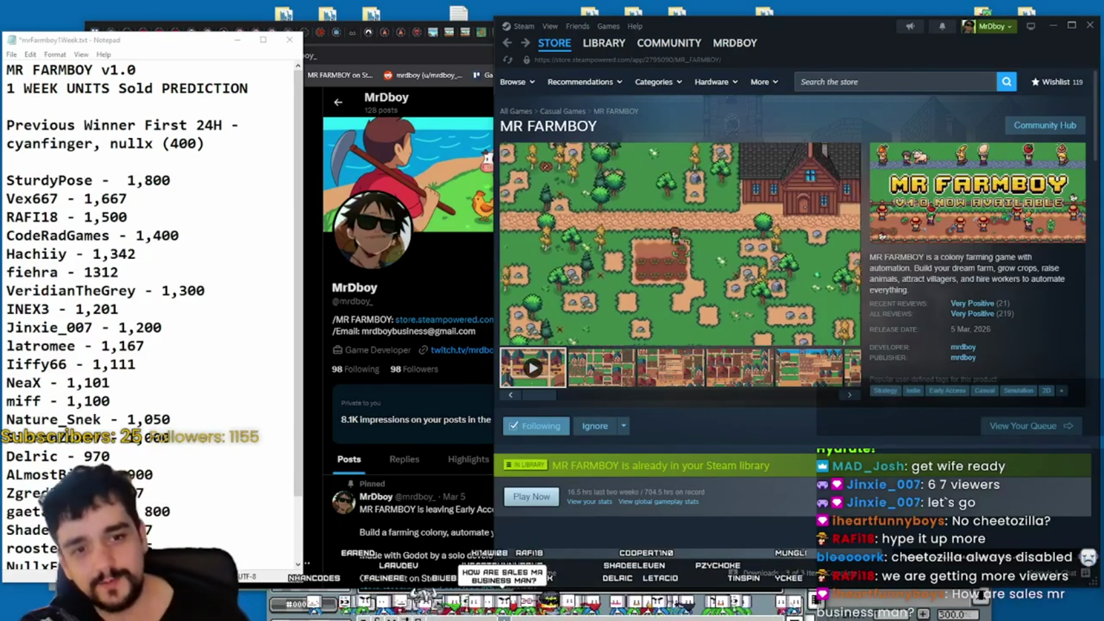
left_click_drag(199, 47, 424, 28)
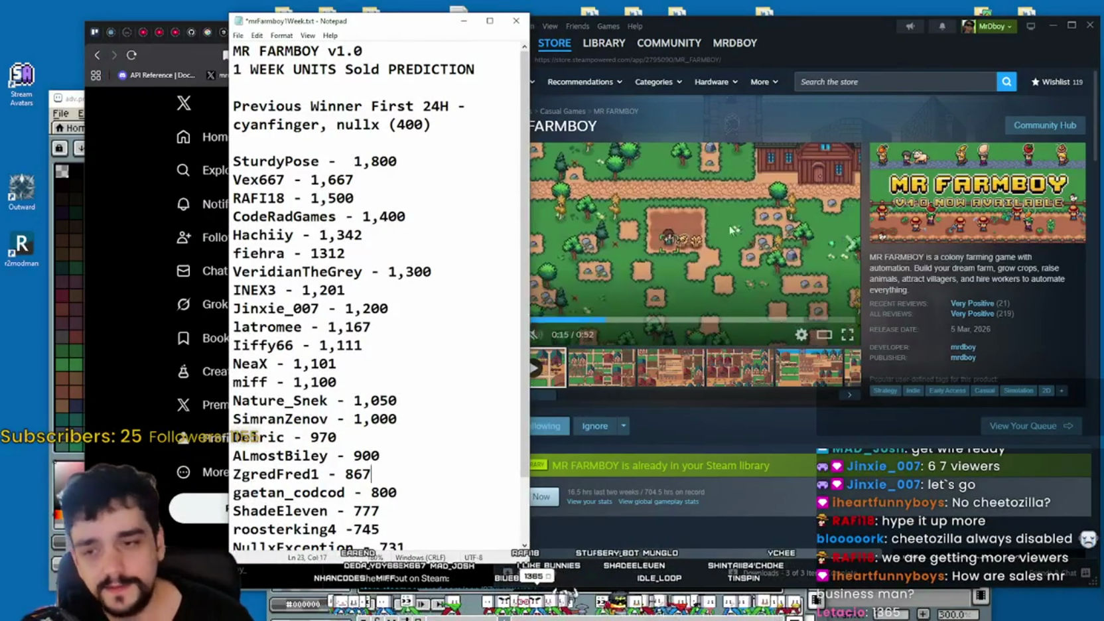
- Insert a viewer's 1,365 guess on a new line below the 1,400 entry
scroll(398, 464, "down", 2)
left_click(380, 501)
scroll(401, 432, "up", 1)
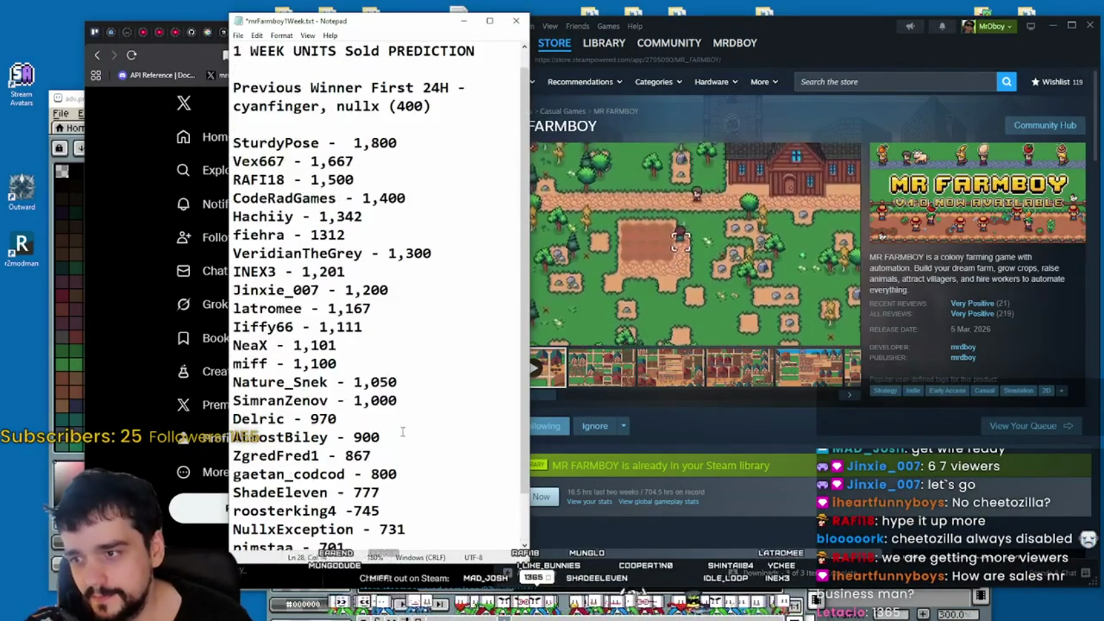
scroll(401, 433, "up", 1)
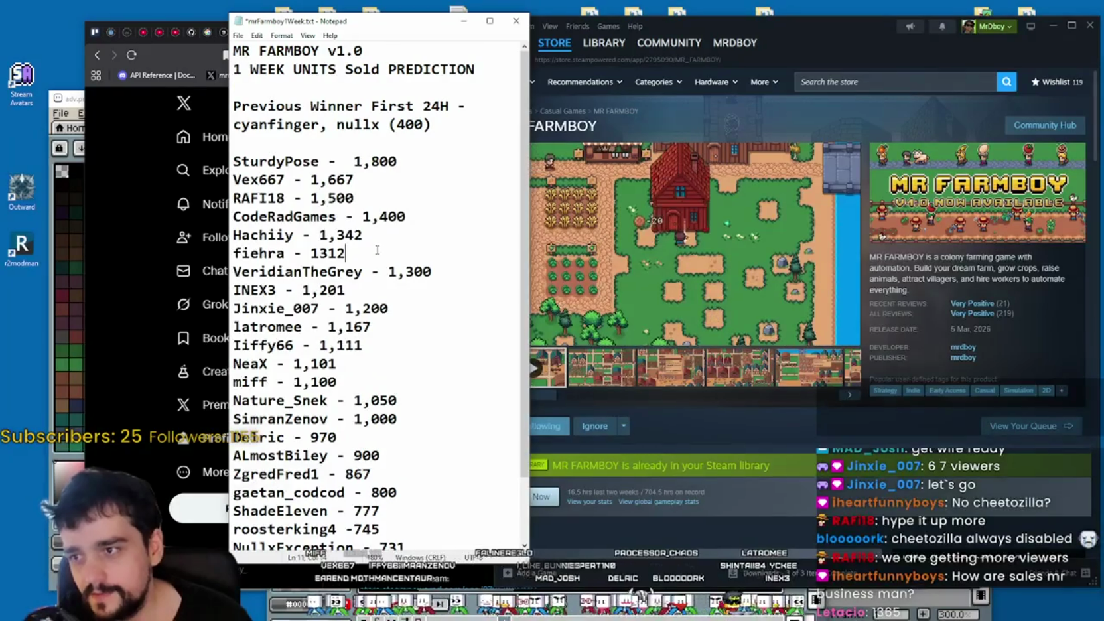
left_click(384, 237)
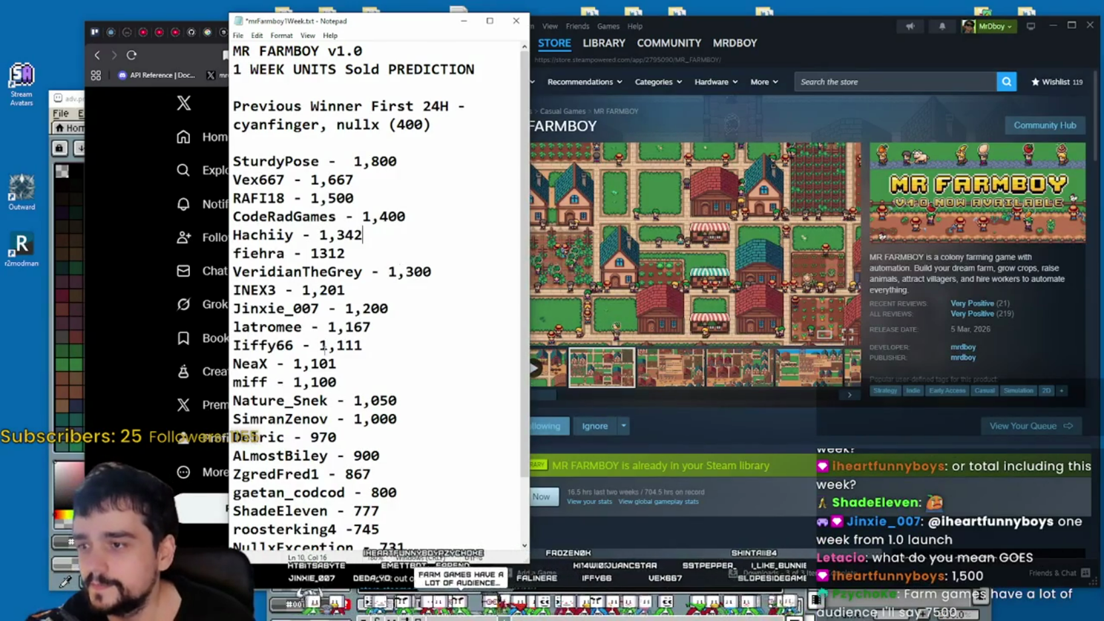
scroll(249, 331, "down", 1)
scroll(249, 331, "down", 1)
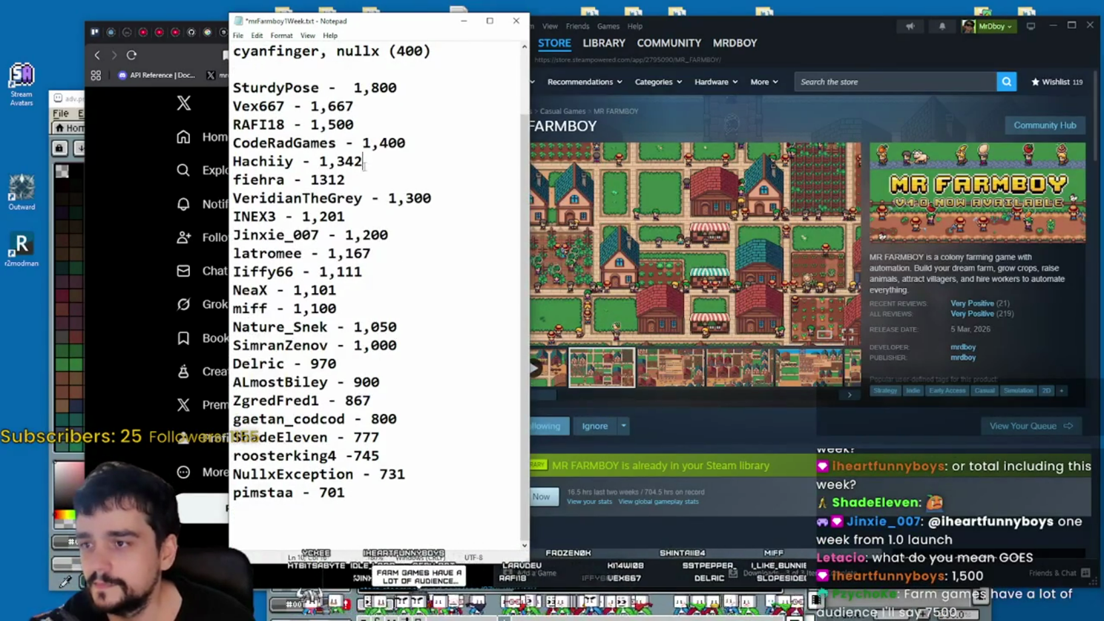
left_click(399, 133)
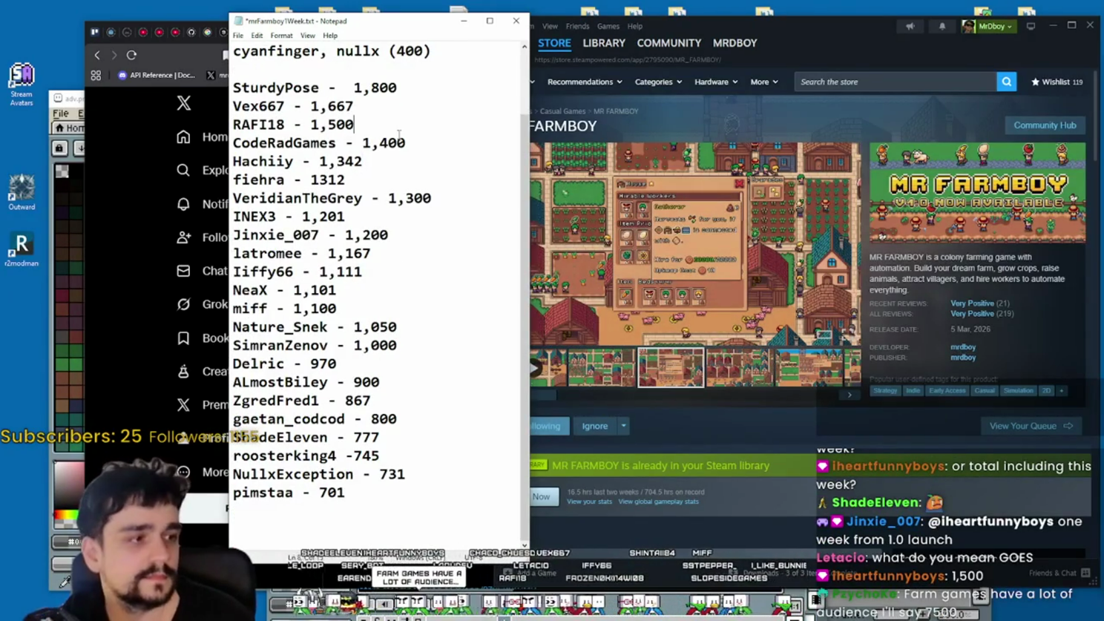
left_click(423, 147)
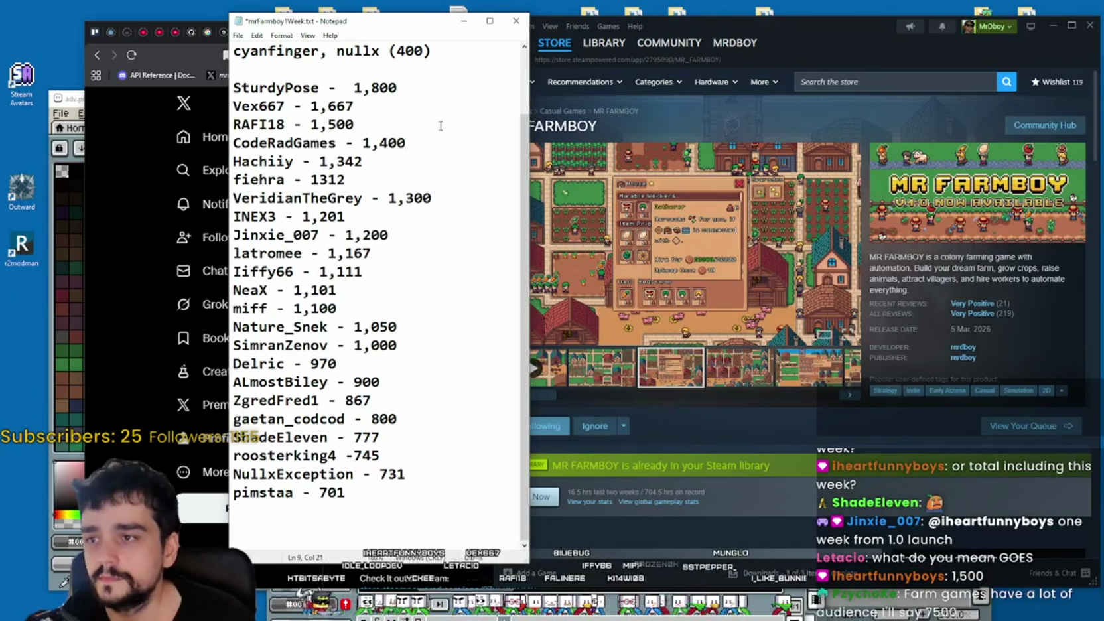
key("Return")
type("Let")
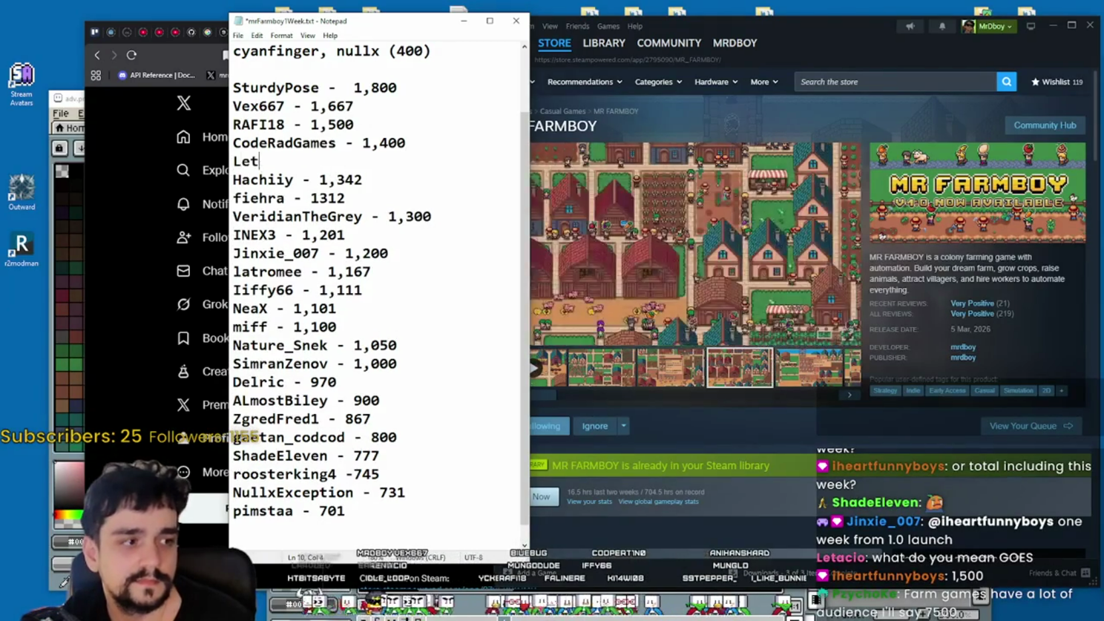
type("acio - 1,365")
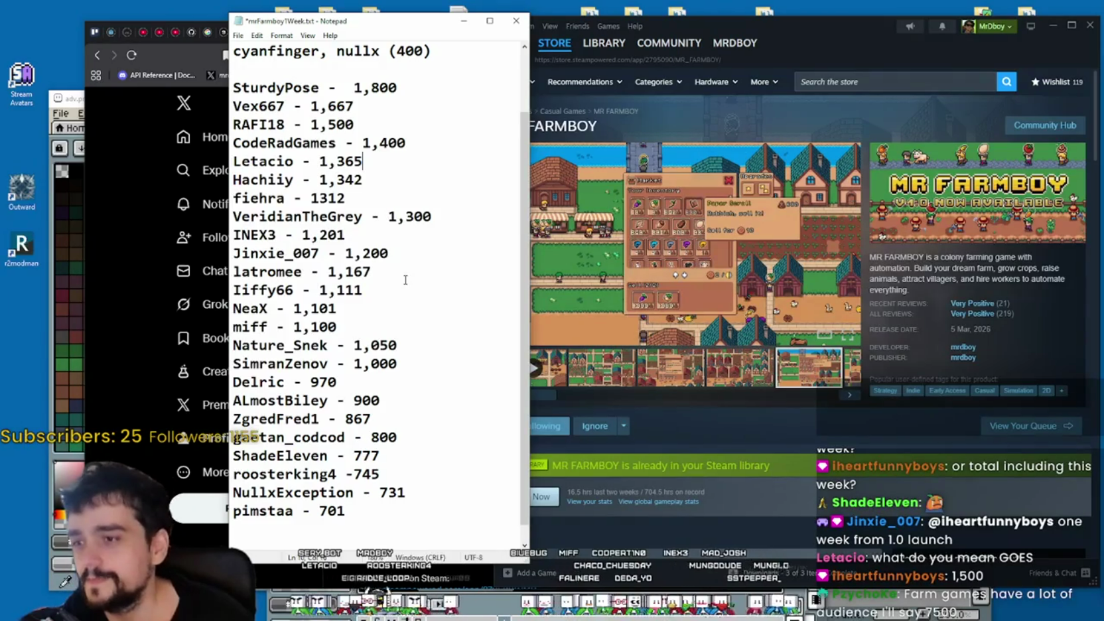
- Insert a viewer's 1,501 guess on a new line below the 1,667 entry
scroll(396, 272, "down", 1)
scroll(391, 259, "up", 2)
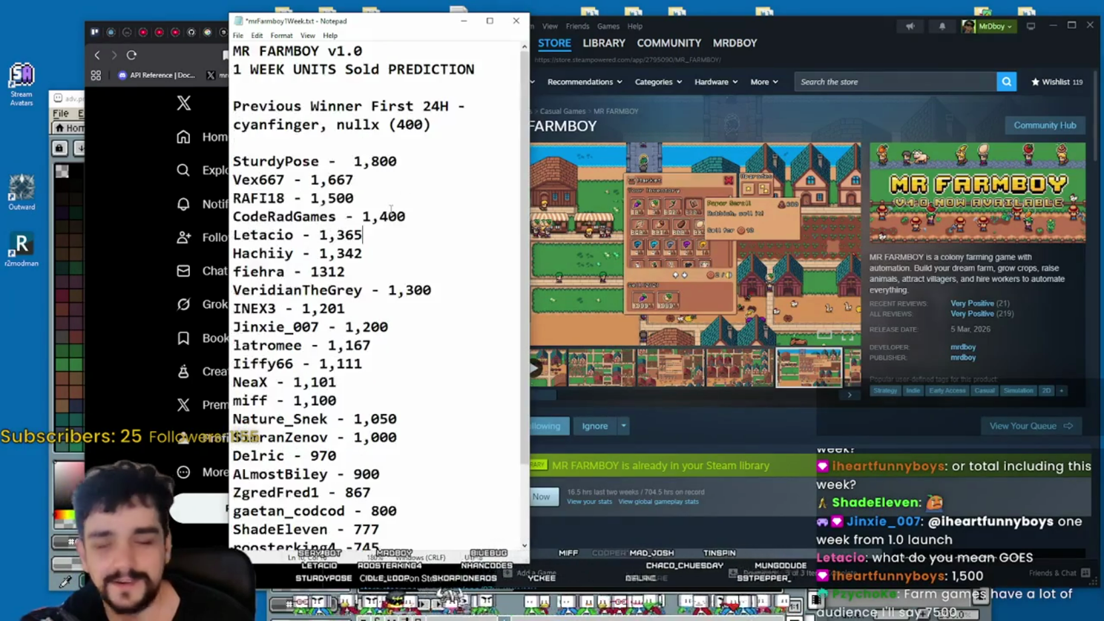
left_click(390, 198)
left_click(373, 171)
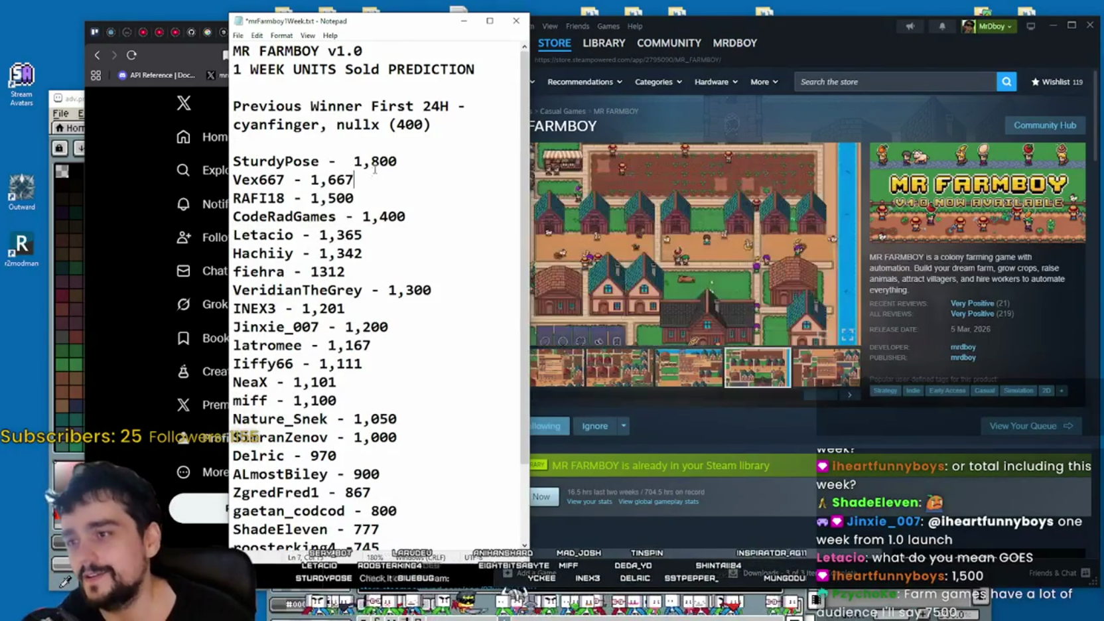
key("Return")
type("Ihea")
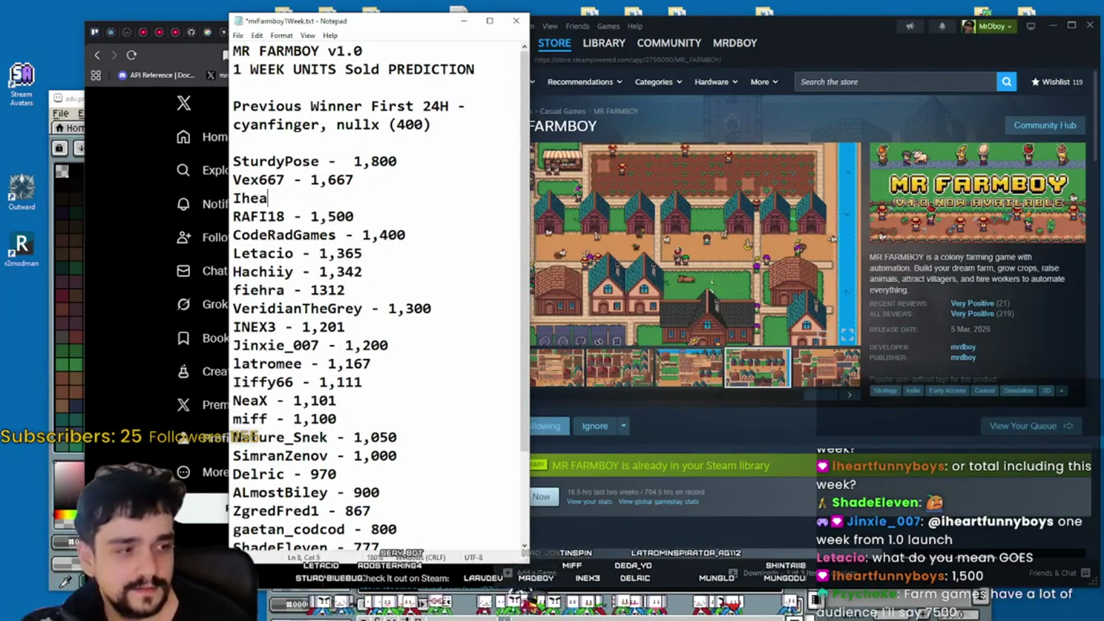
type("rtfu")
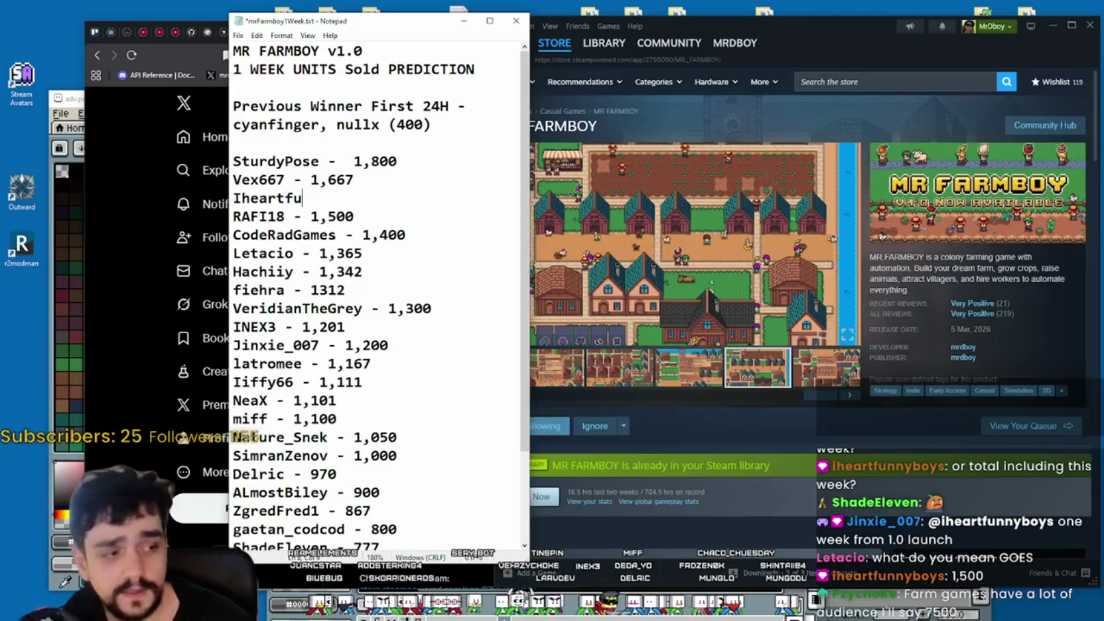
type("nnyboys - 1,501")
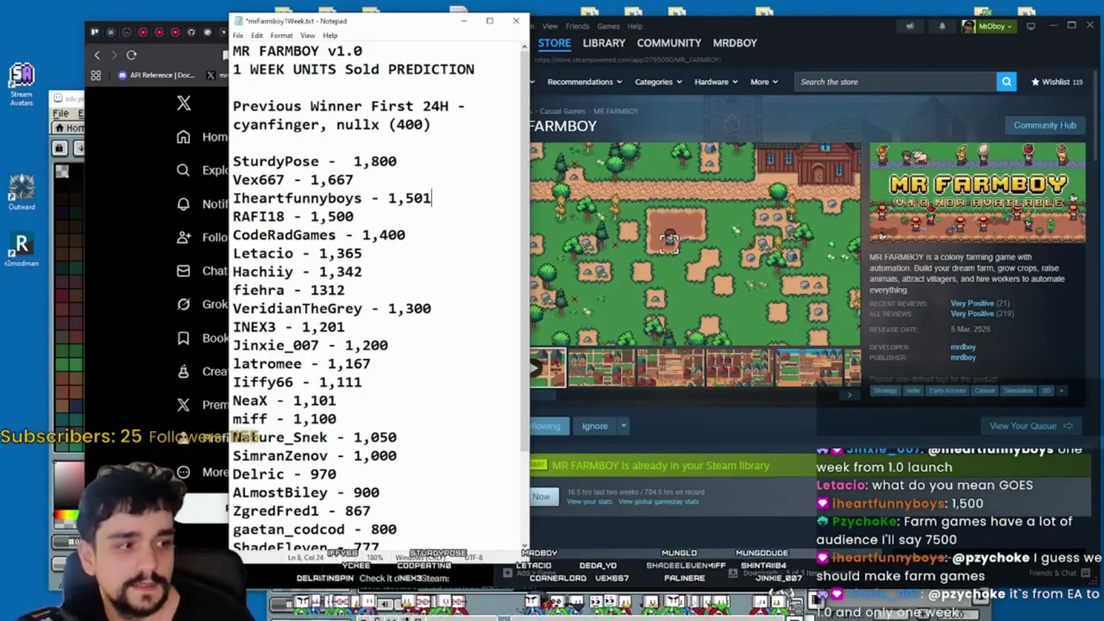
left_click(315, 142)
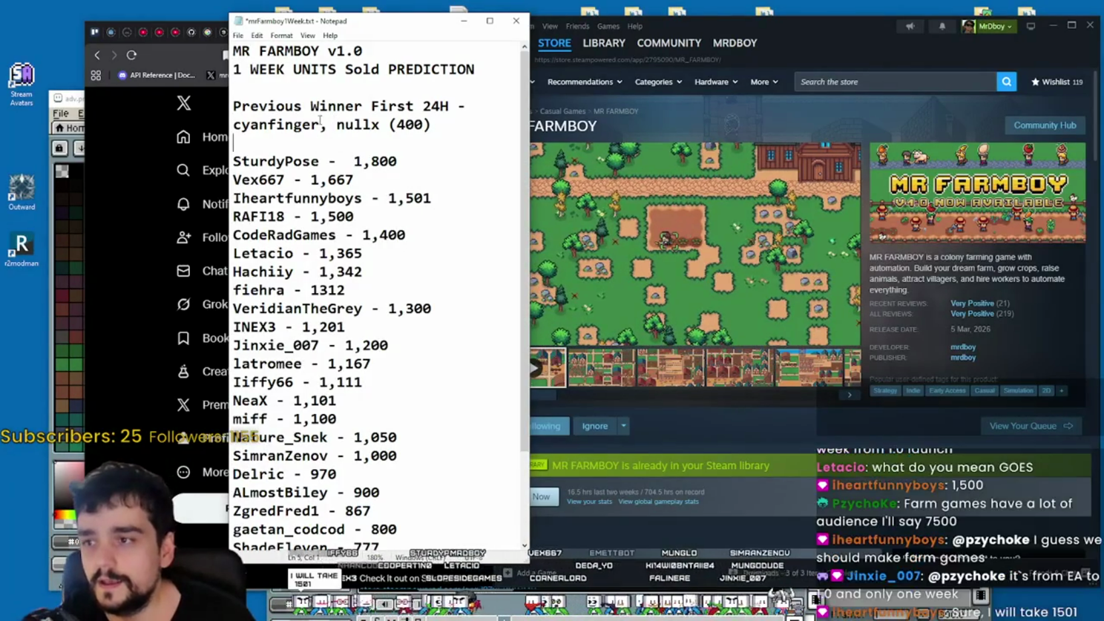
- Add a new top line to the prediction list with a viewer's 7,500 guess
key("Return")
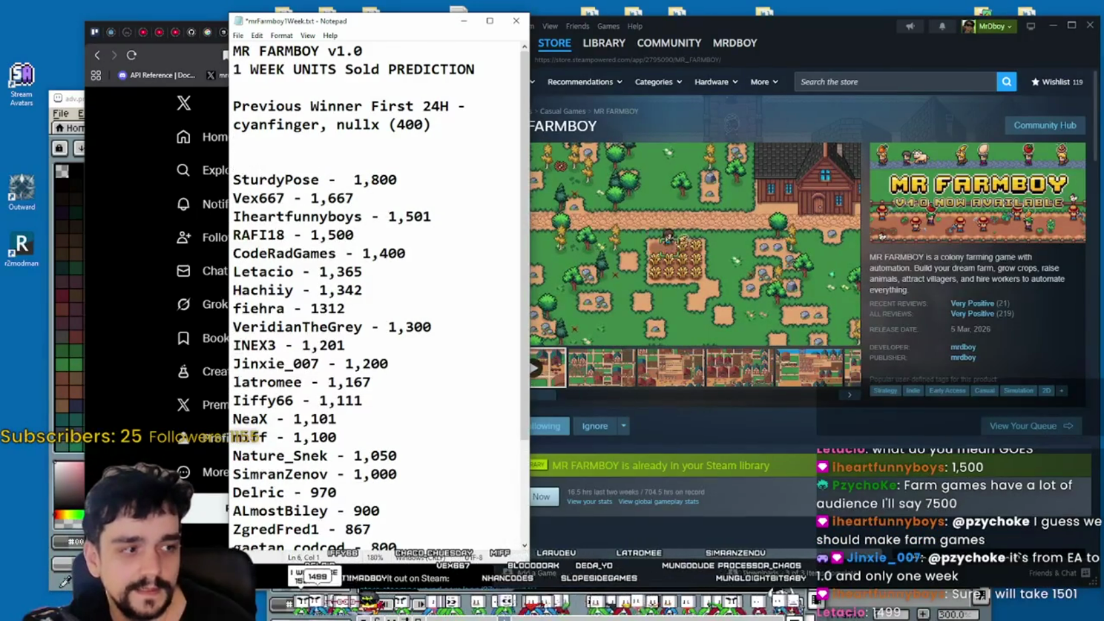
type("P")
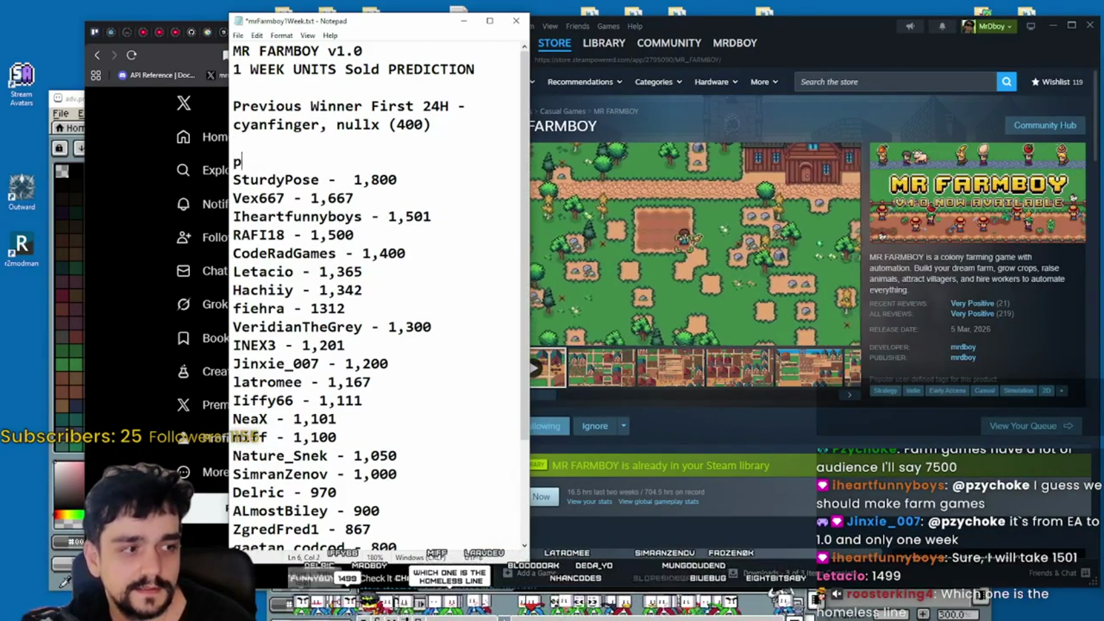
type("zycho")
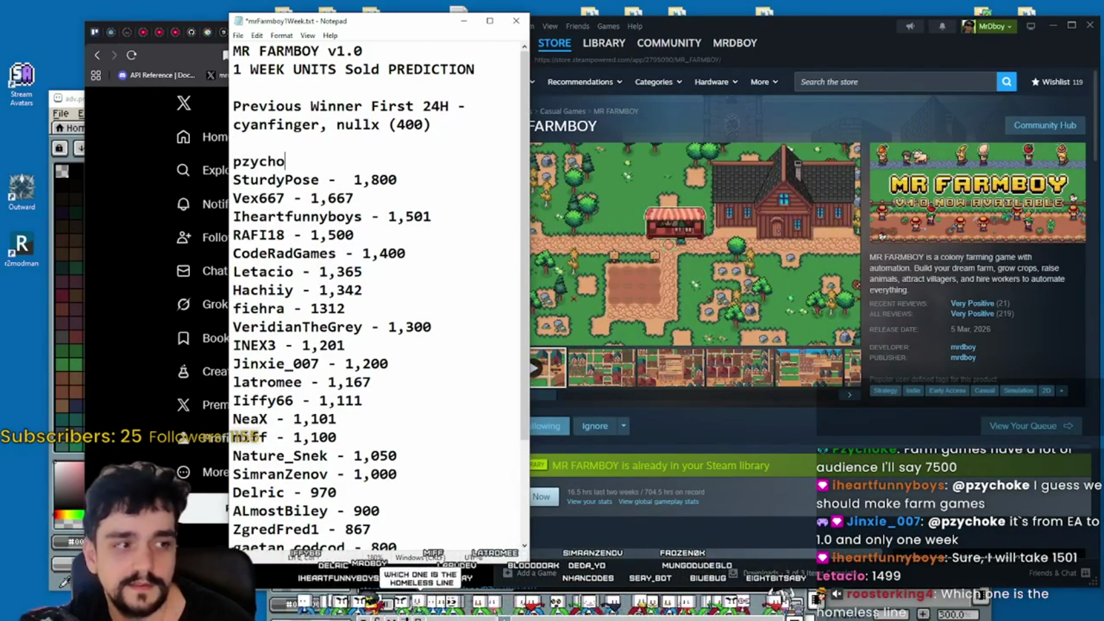
key("BackSpace")
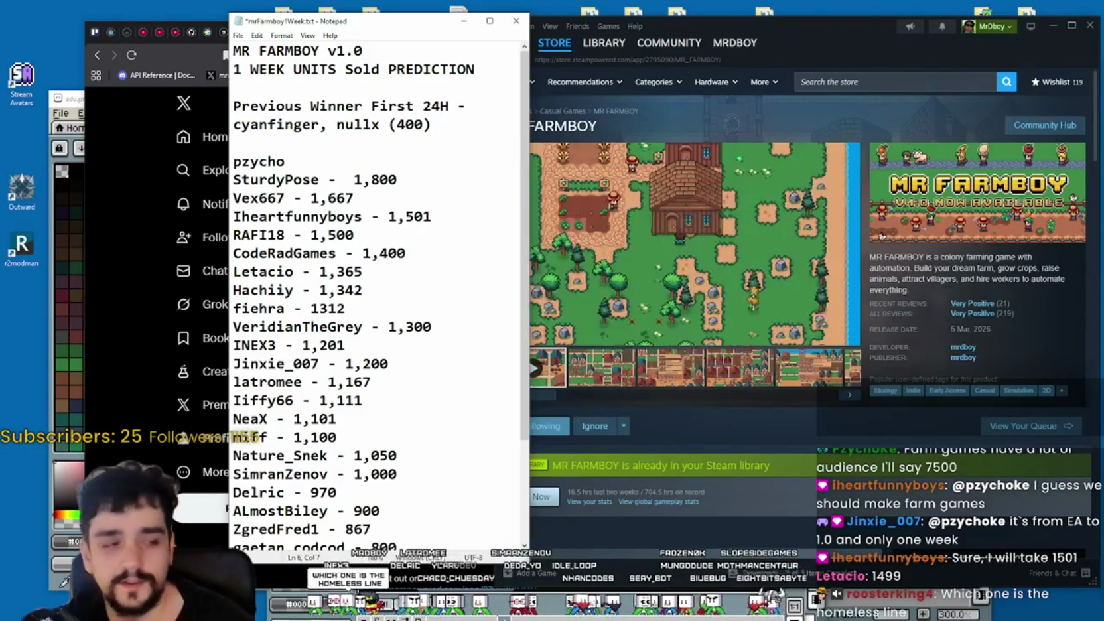
type("Ke")
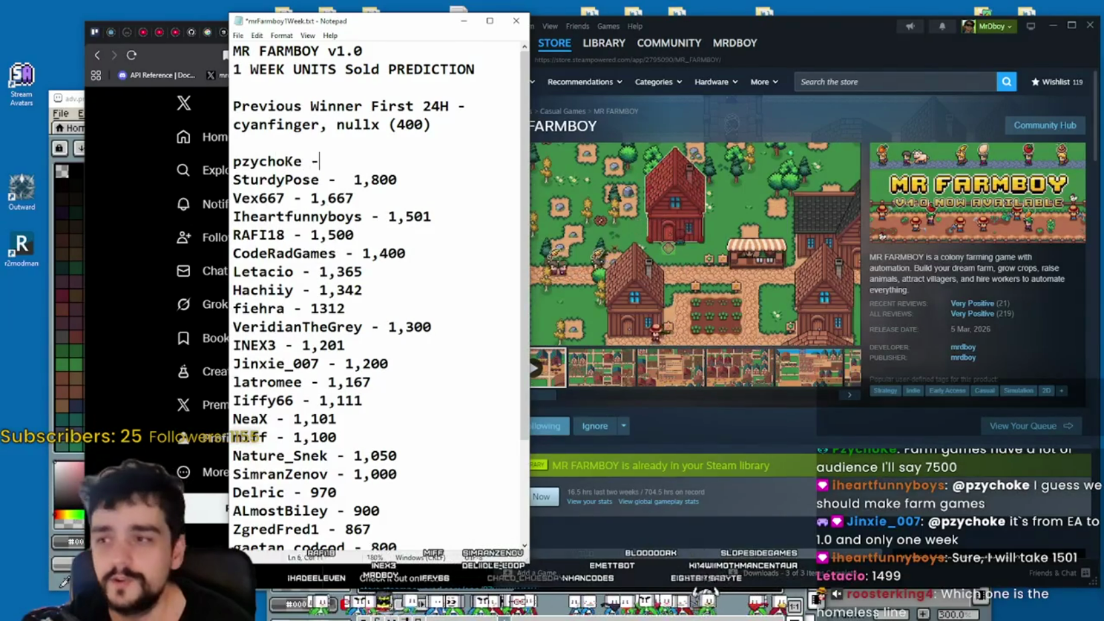
type(" - 7,500")
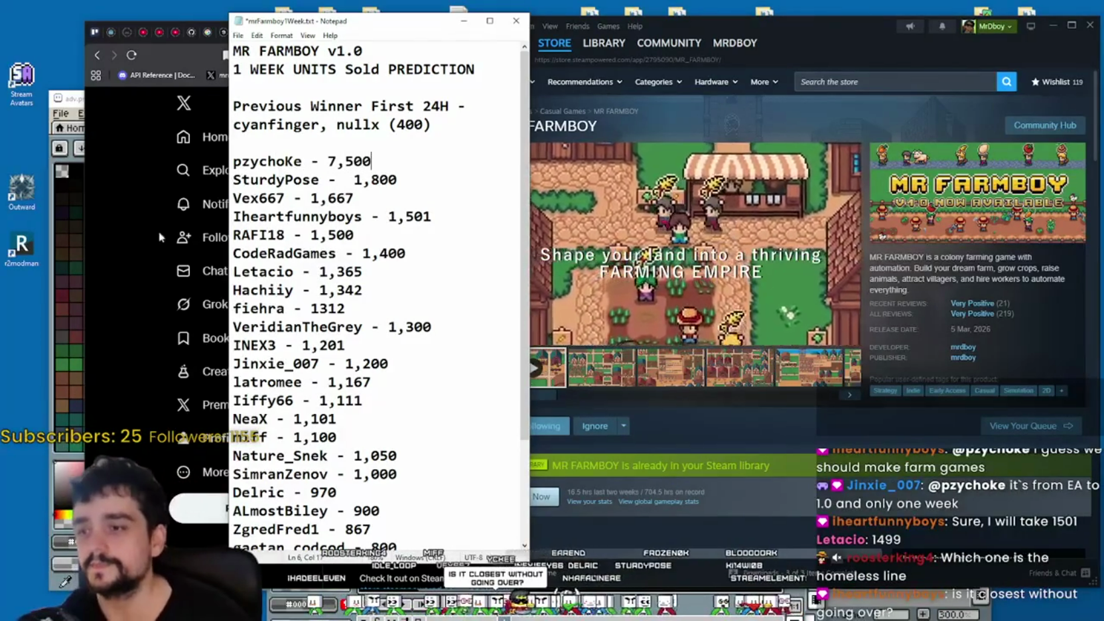
- Stretch Notepad to full height, save mrFarmboy1Week.txt, and widen the window
key("super+shift+Up")
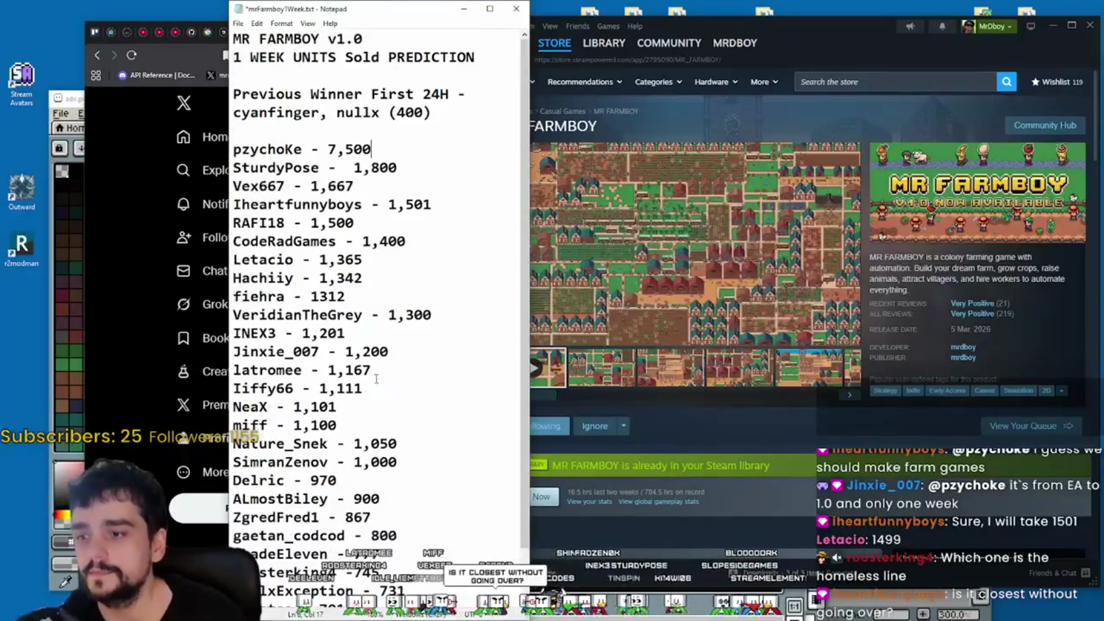
key("ctrl+s")
scroll(388, 383, "down", 1)
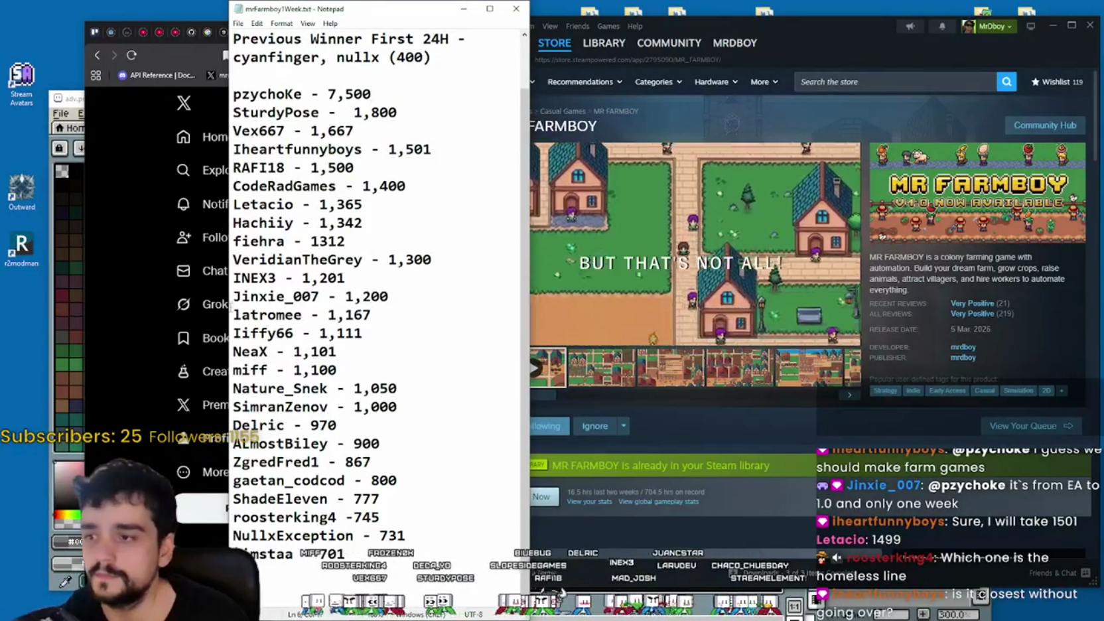
mouse_move(228, 305)
left_mouse_down()
mouse_move(119, 298)
mouse_move(180, 321)
mouse_move(264, 318)
left_mouse_up()
- Scroll back up to the top of the prediction list
scroll(380, 193, "up", 1)
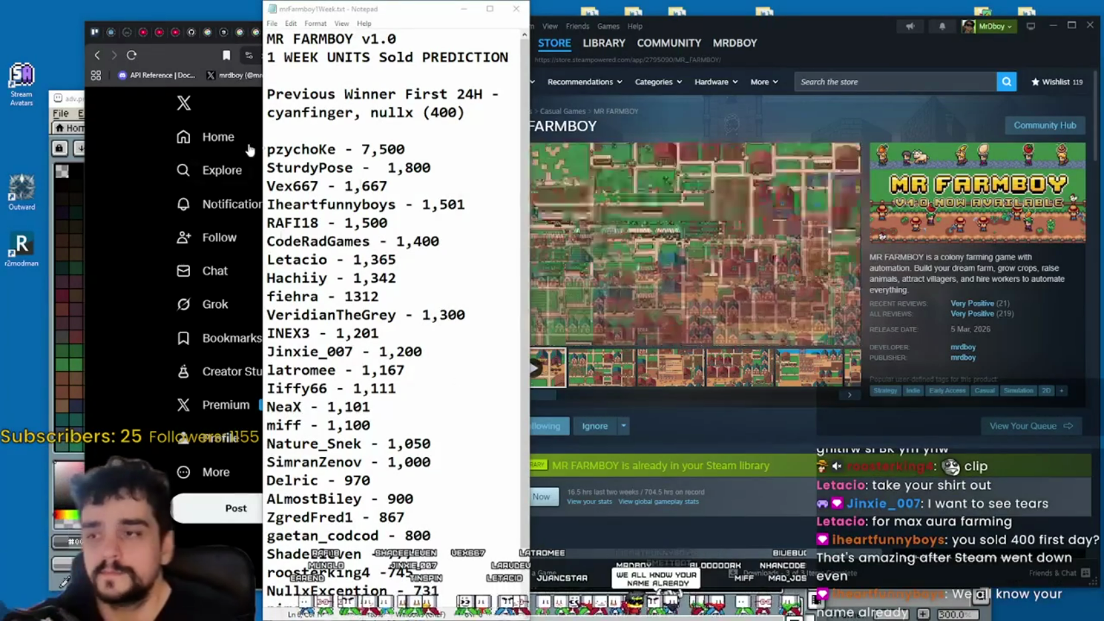
key("alt+Tab")
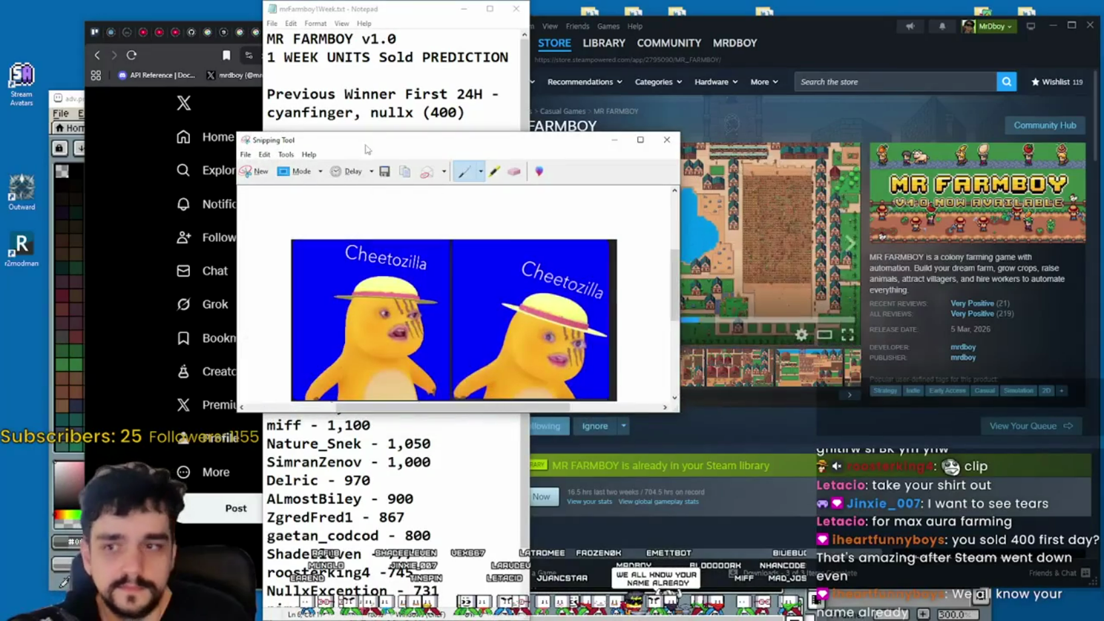
key("alt+F4")
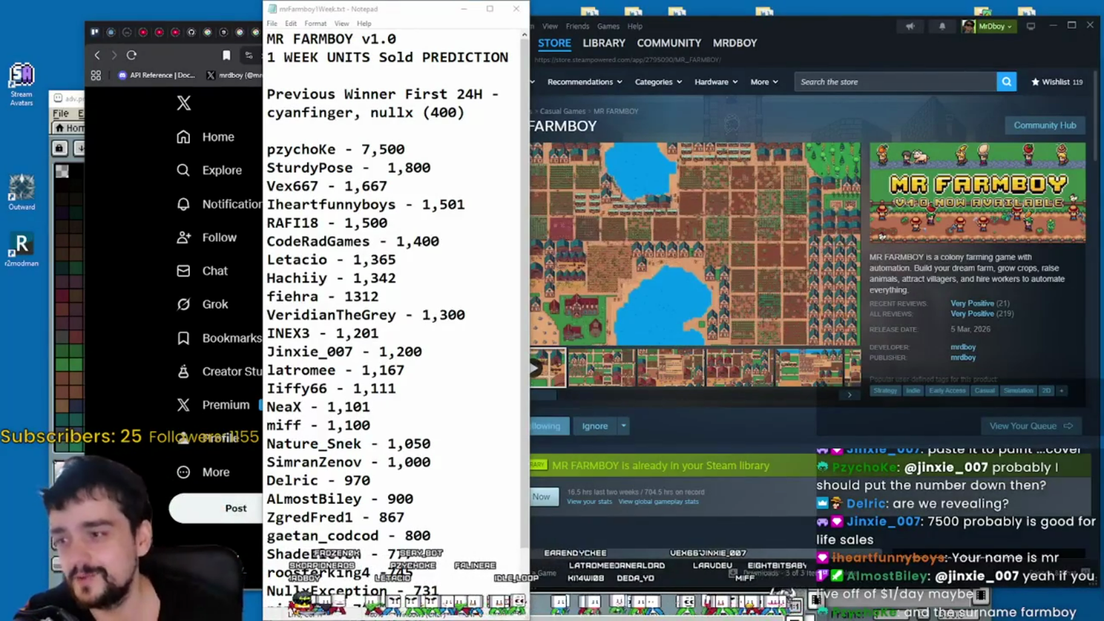
scroll(436, 431, "down", 1)
scroll(436, 431, "up", 1)
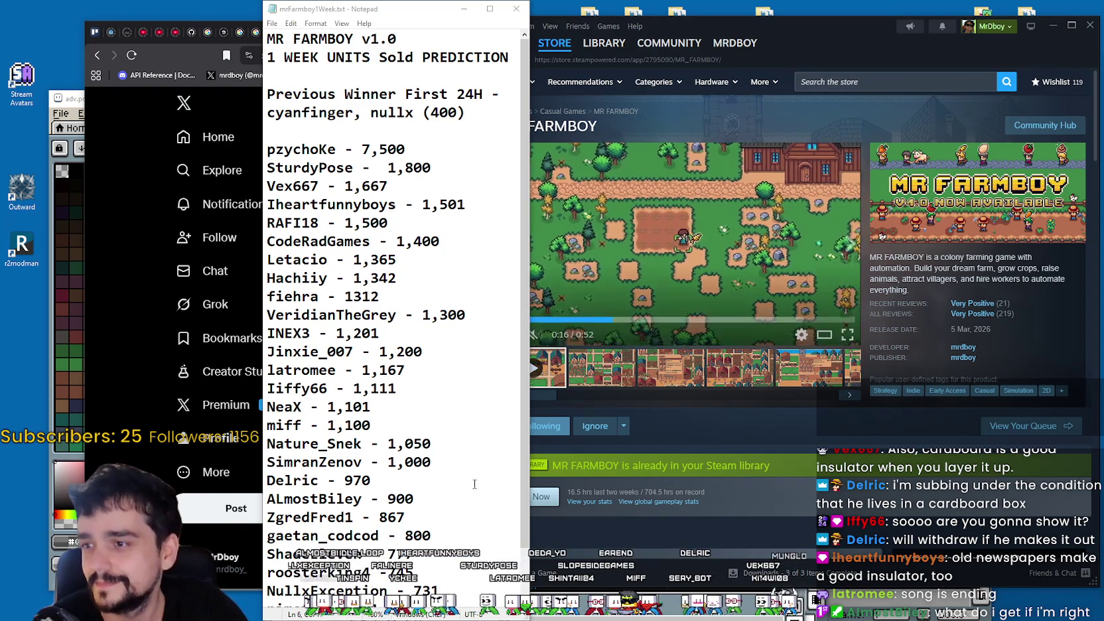
- Highlight the lower block of predictions, then clear the selection
scroll(326, 530, "down", 1)
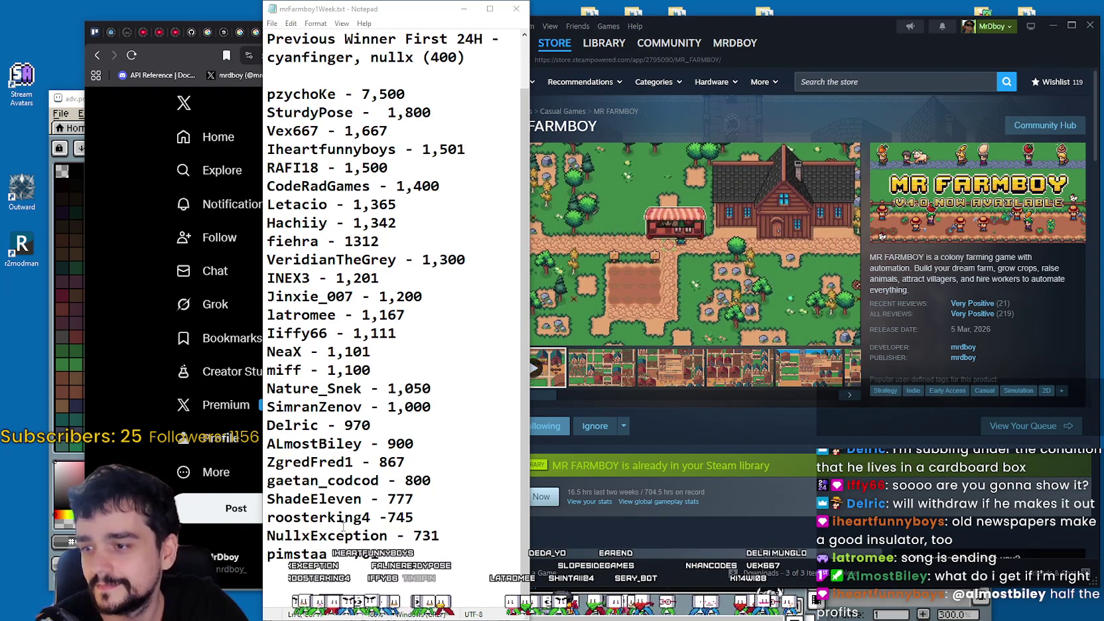
scroll(339, 528, "up", 1)
left_click_drag(347, 167, 368, 551)
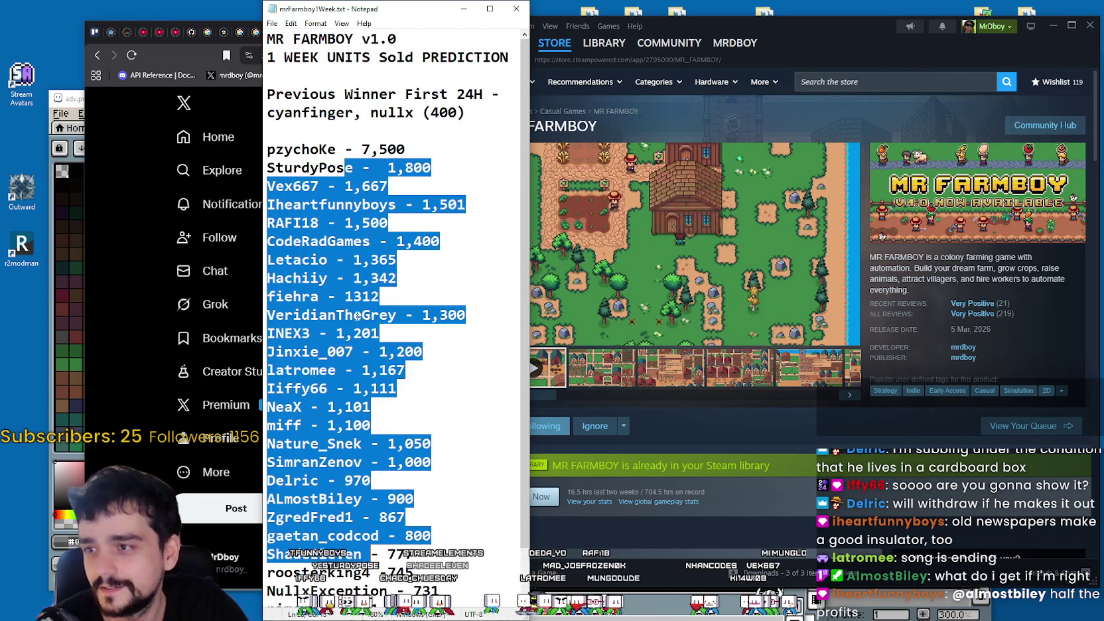
left_click(357, 315)
scroll(357, 315, "down", 1)
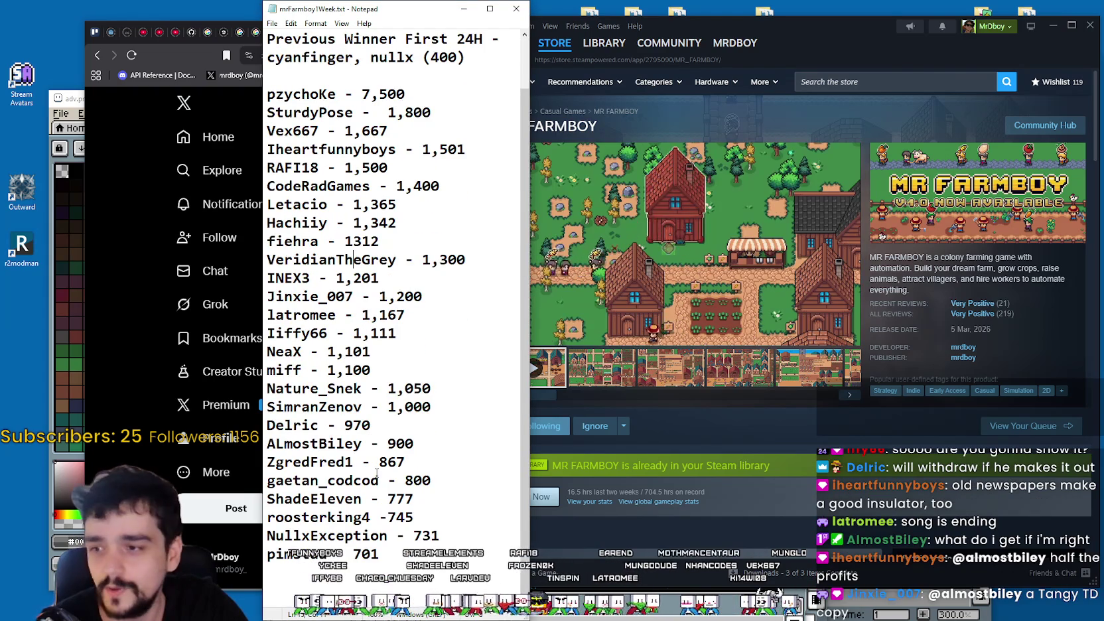
- Highlight the 900 prediction, deselect it, and zoom the text out to 150%
left_click_drag(439, 444, 284, 443)
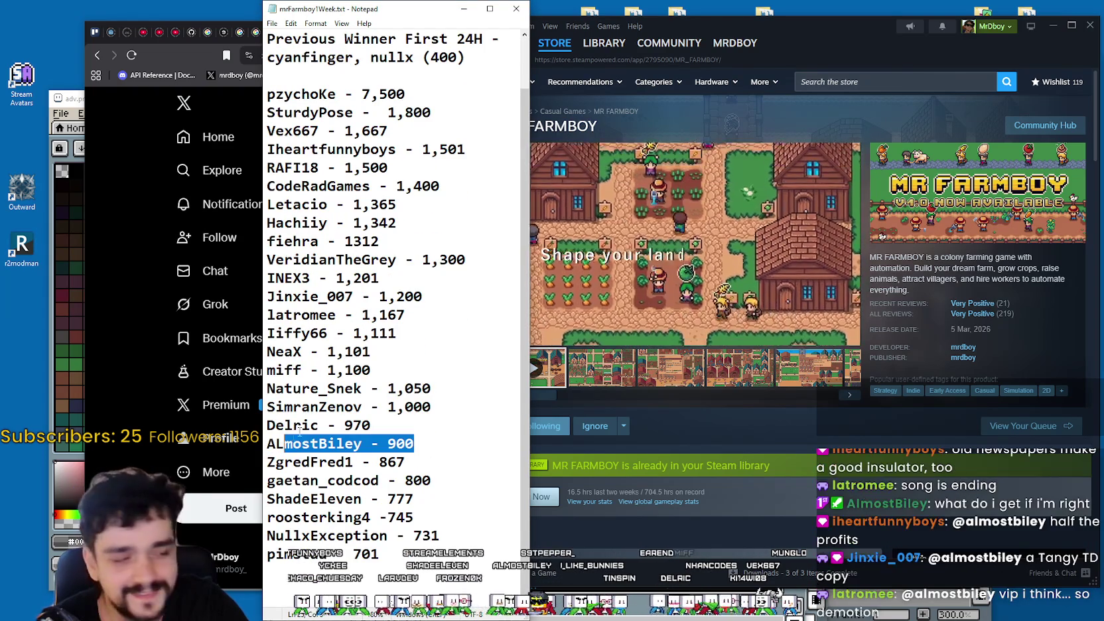
scroll(296, 434, "up", 1)
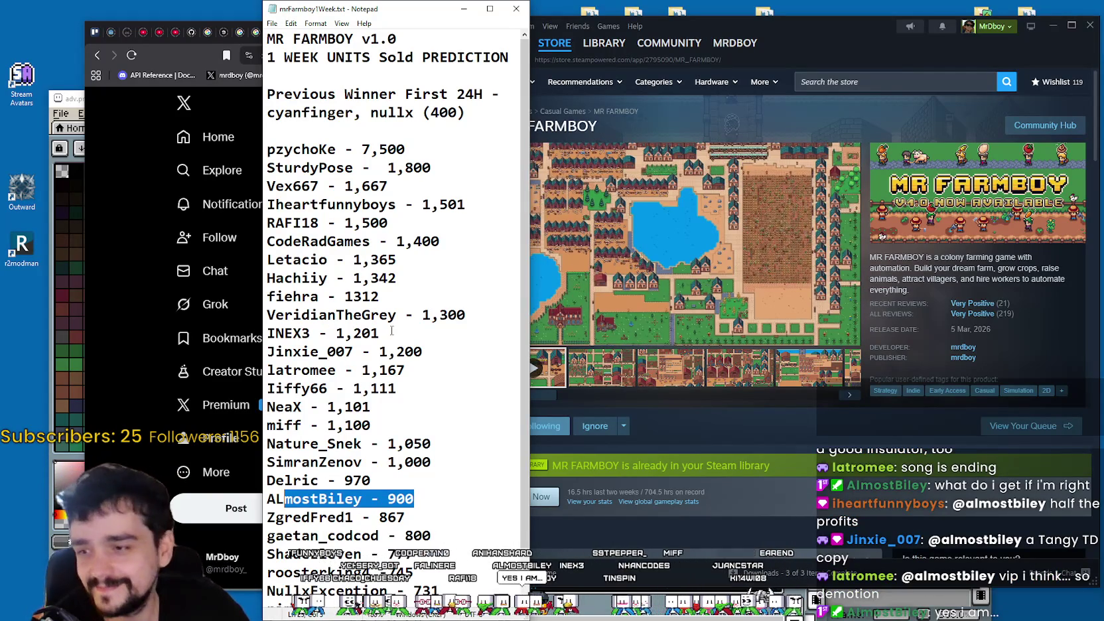
scroll(337, 442, "down", 1)
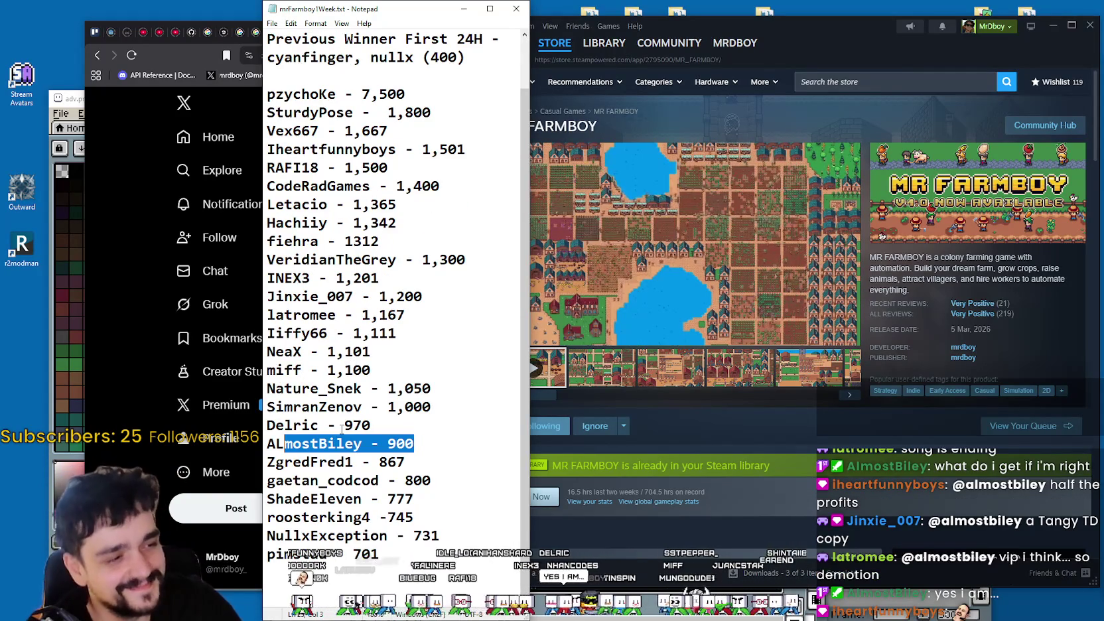
left_click(398, 515)
left_click(389, 461)
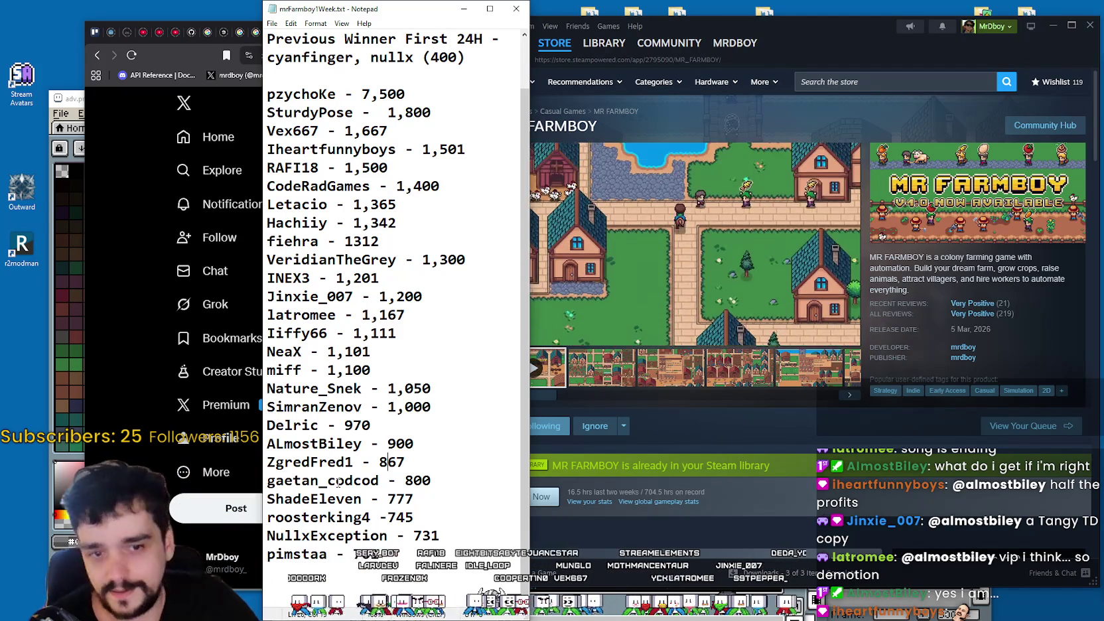
scroll(381, 432, "down", 2, "ctrl")
scroll(361, 441, "up", 1)
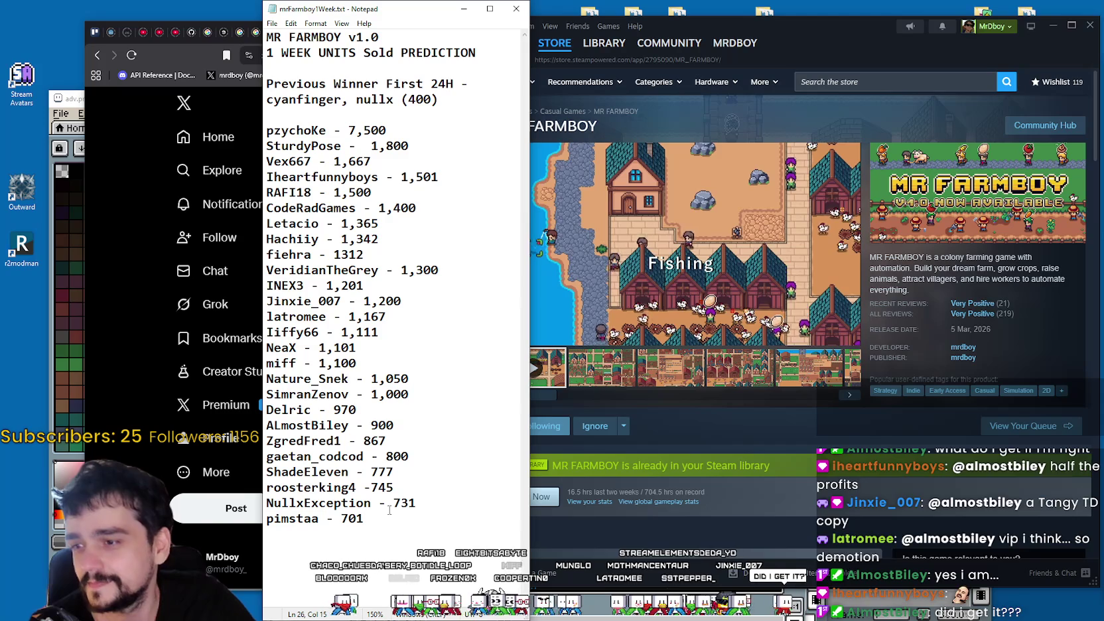
- Move Notepad to the left screen edge, zoom out, and resize it narrower and shorter
left_click_drag(413, 8, 152, 7)
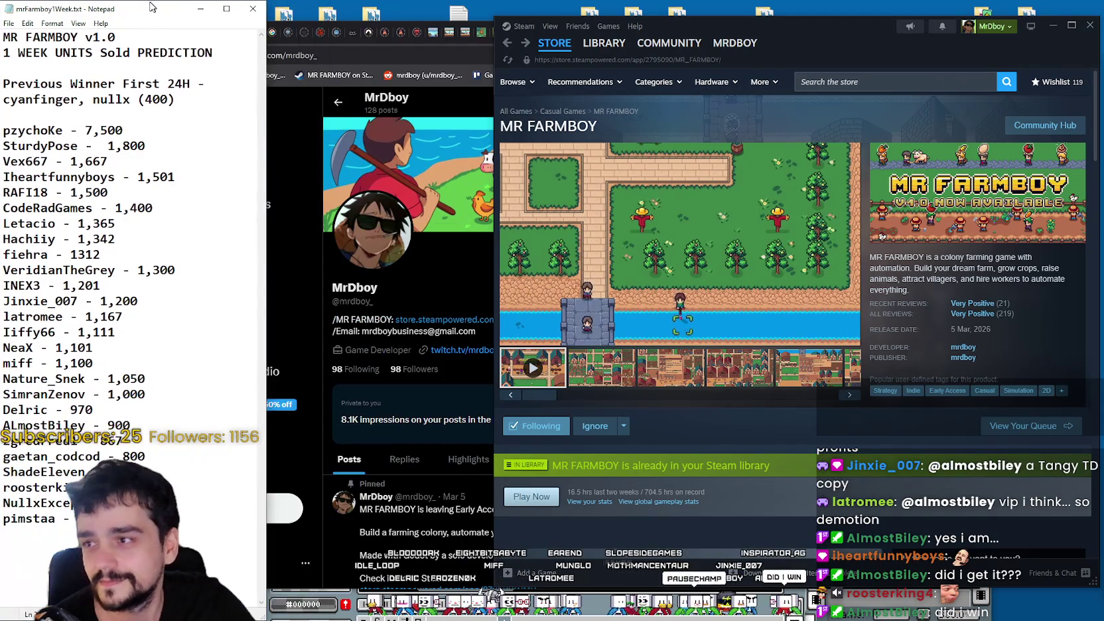
scroll(149, 271, "down", 1, "ctrl")
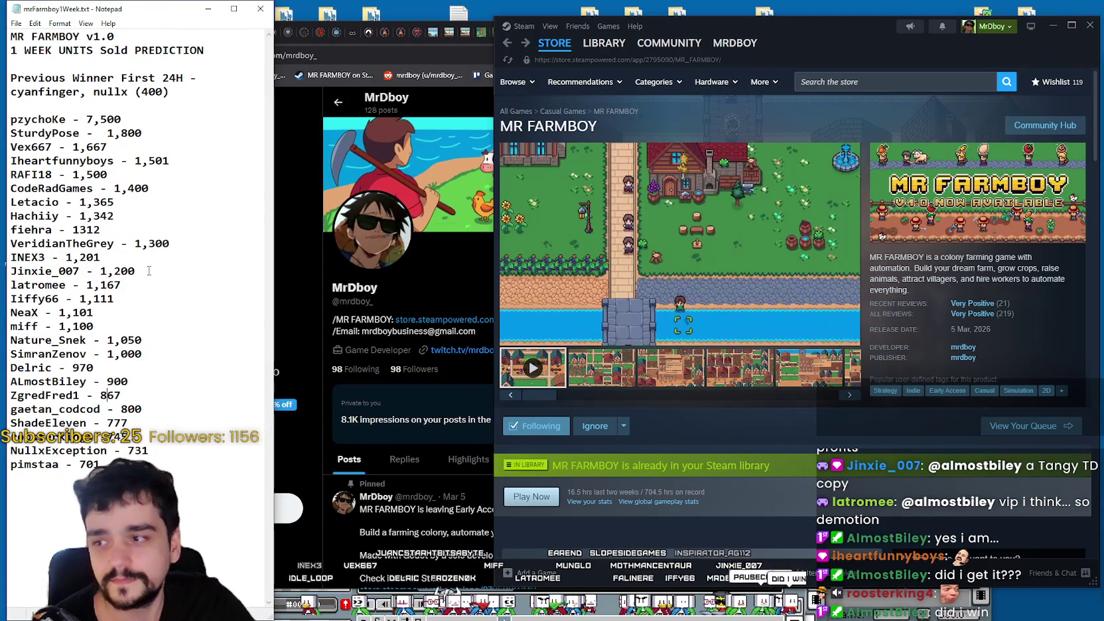
scroll(148, 268, "down", 1, "ctrl")
scroll(142, 261, "down", 1, "ctrl")
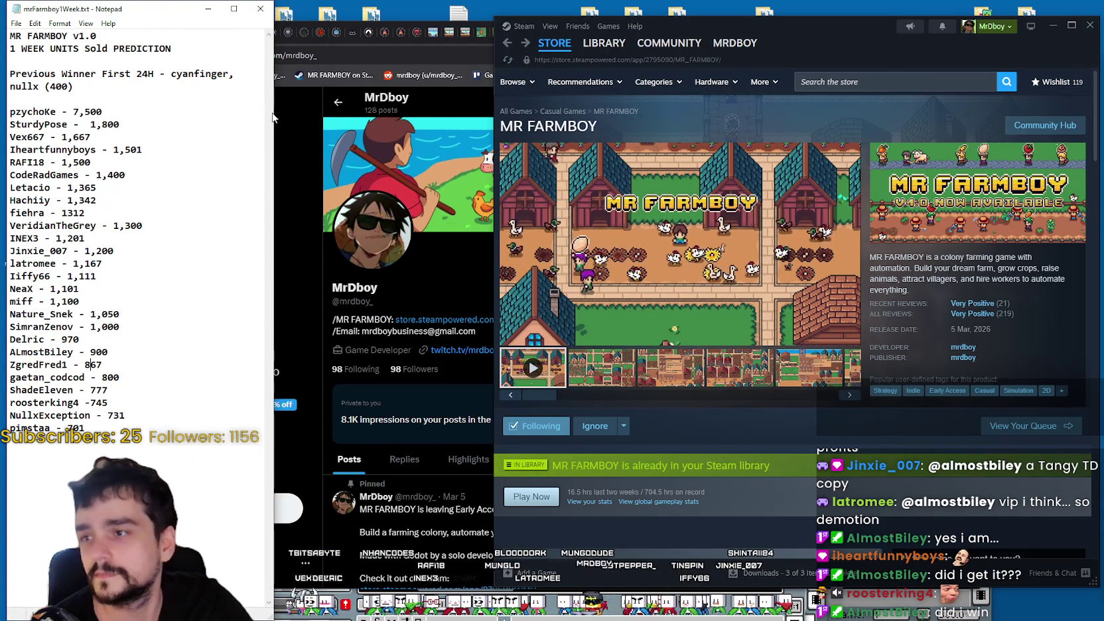
left_click_drag(272, 118, 284, 118)
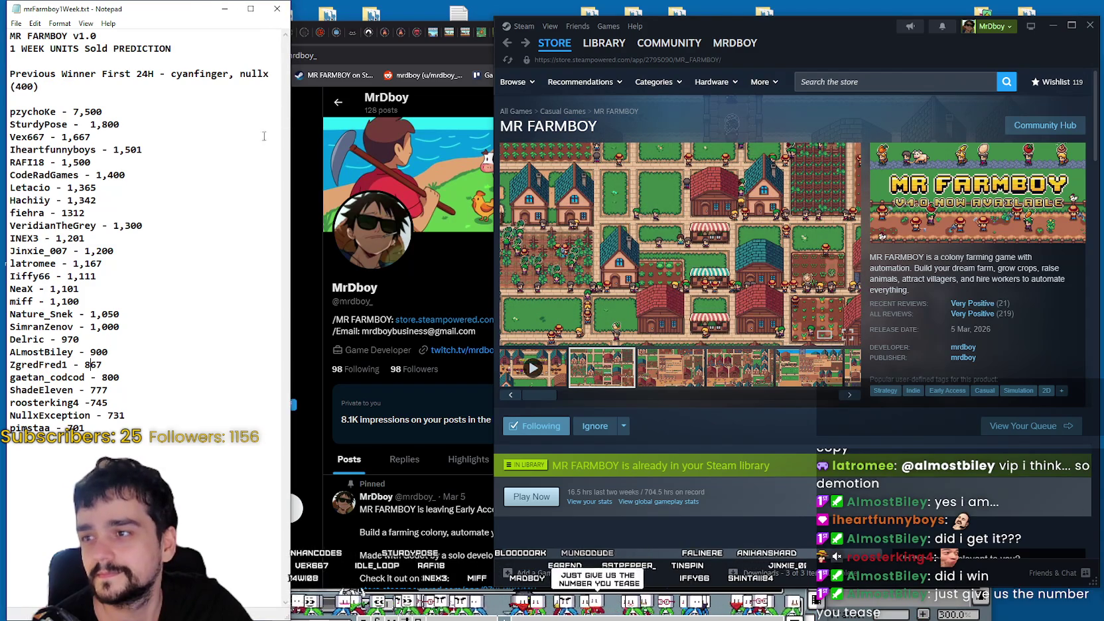
left_click_drag(132, 9, 133, 21)
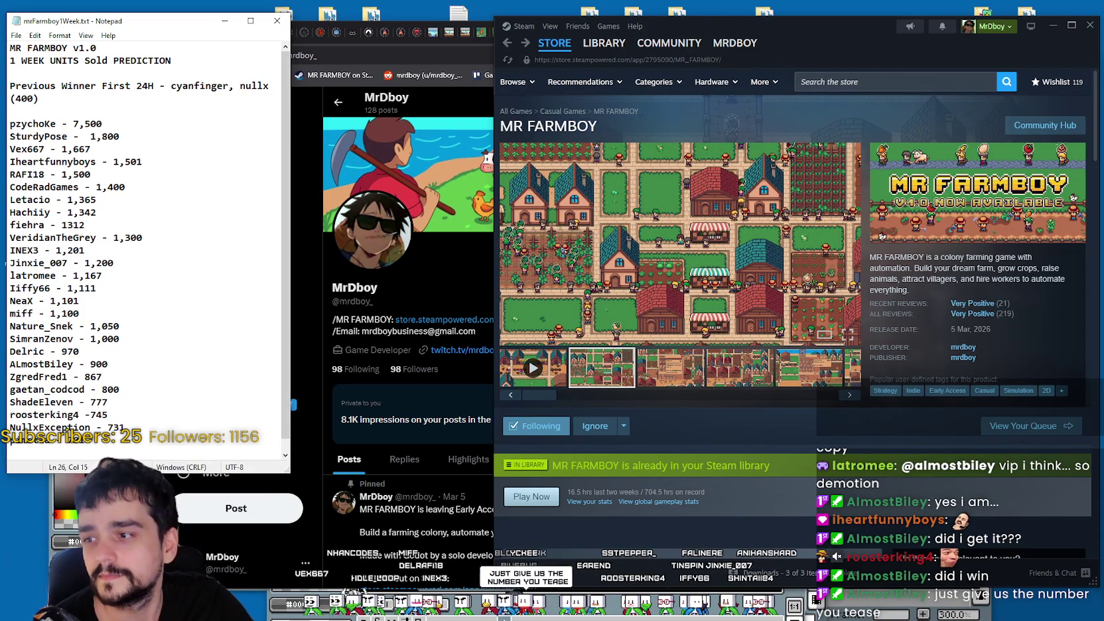
scroll(141, 165, "up", 1)
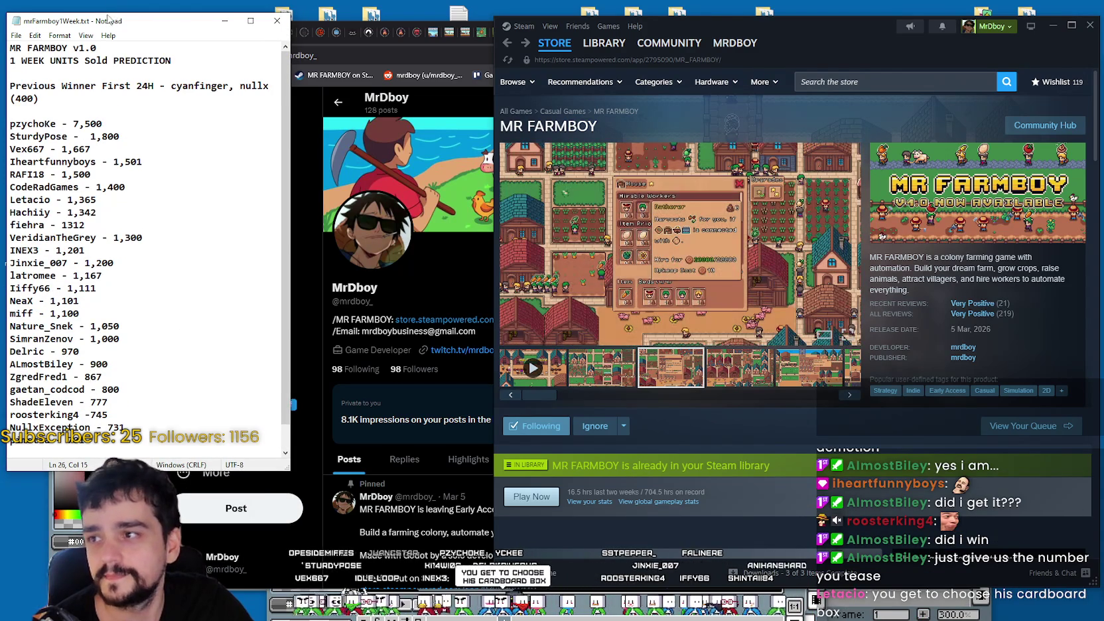
left_click_drag(106, 15, 104, 9)
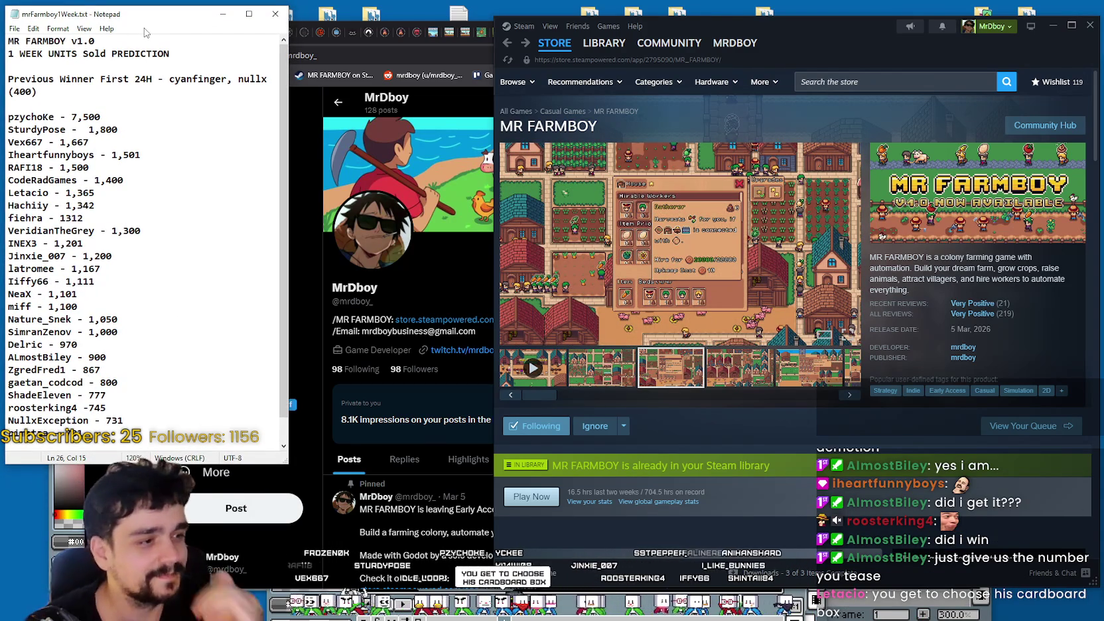
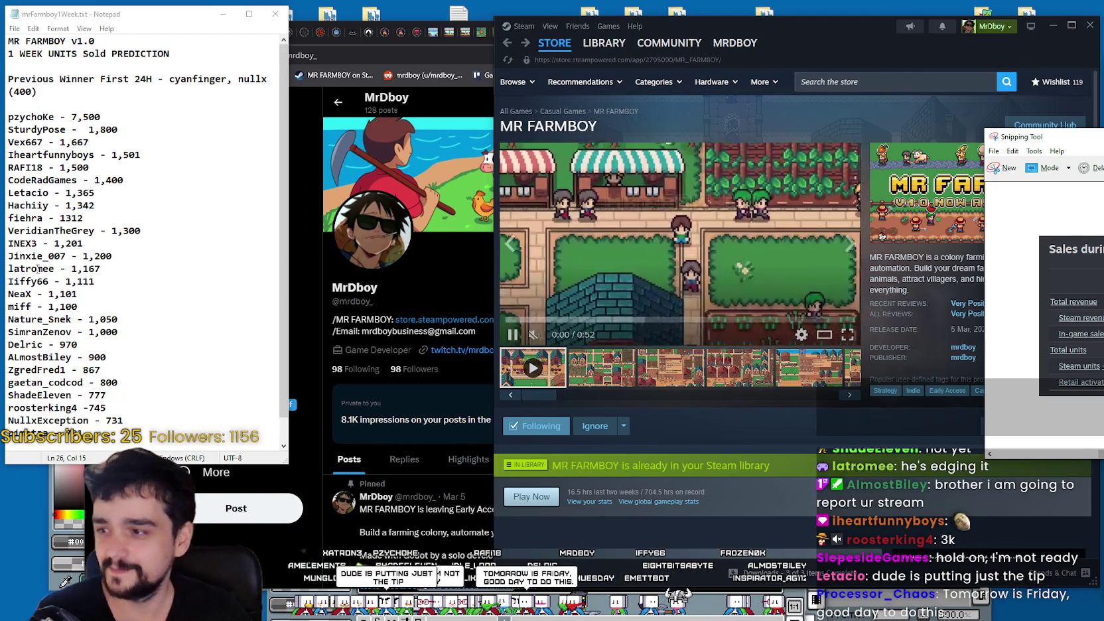
- Replace the 745 guess in the prediction list with 3,000
scroll(90, 375, "down", 1)
double_click(98, 382)
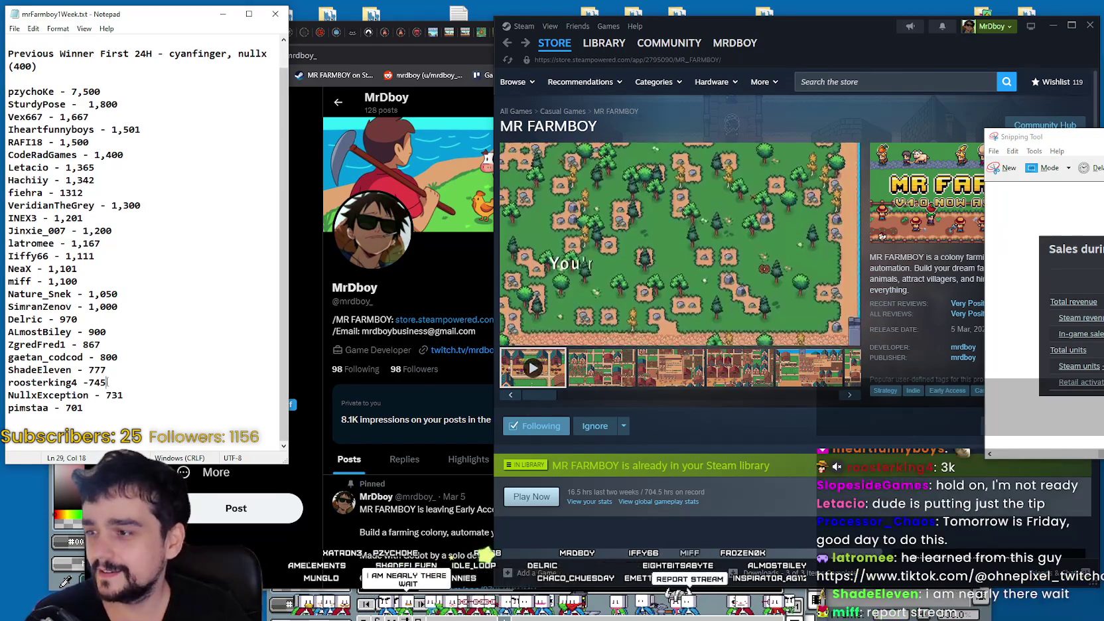
type("3,000")
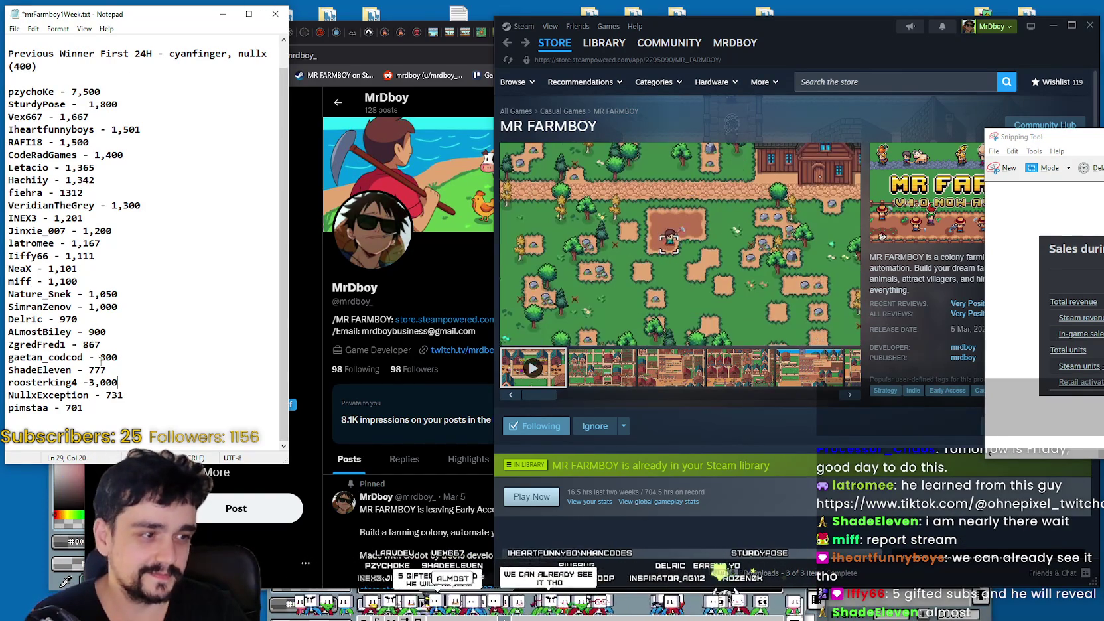
- Move the 3,000 entry up to second place, right after the 7,500 guess
key("shift+Home")
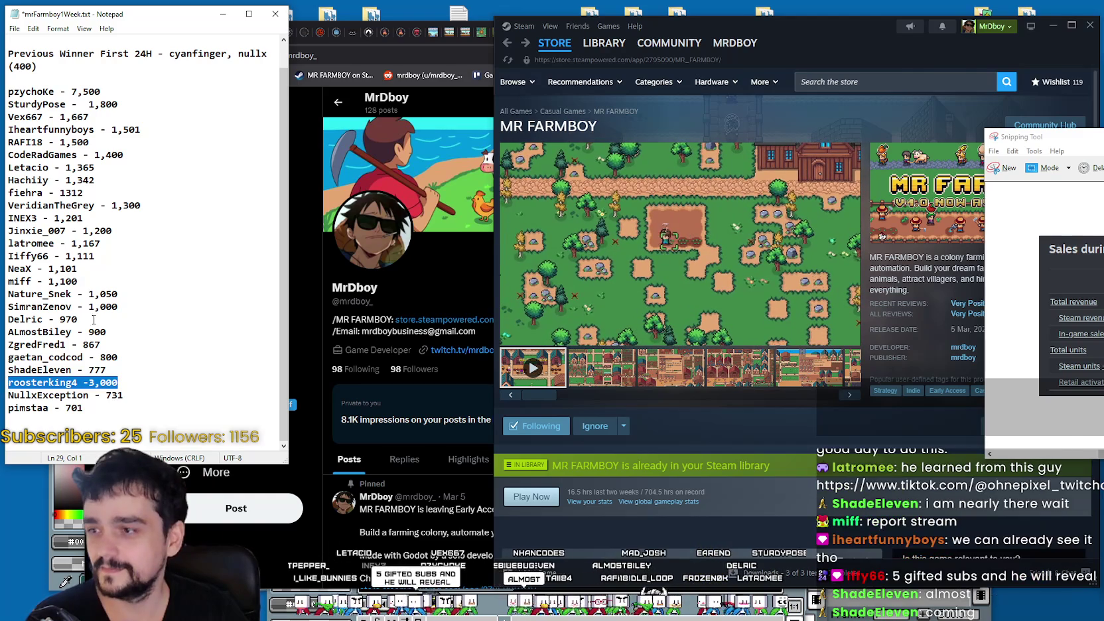
key("BackSpace")
key("BackSpace")
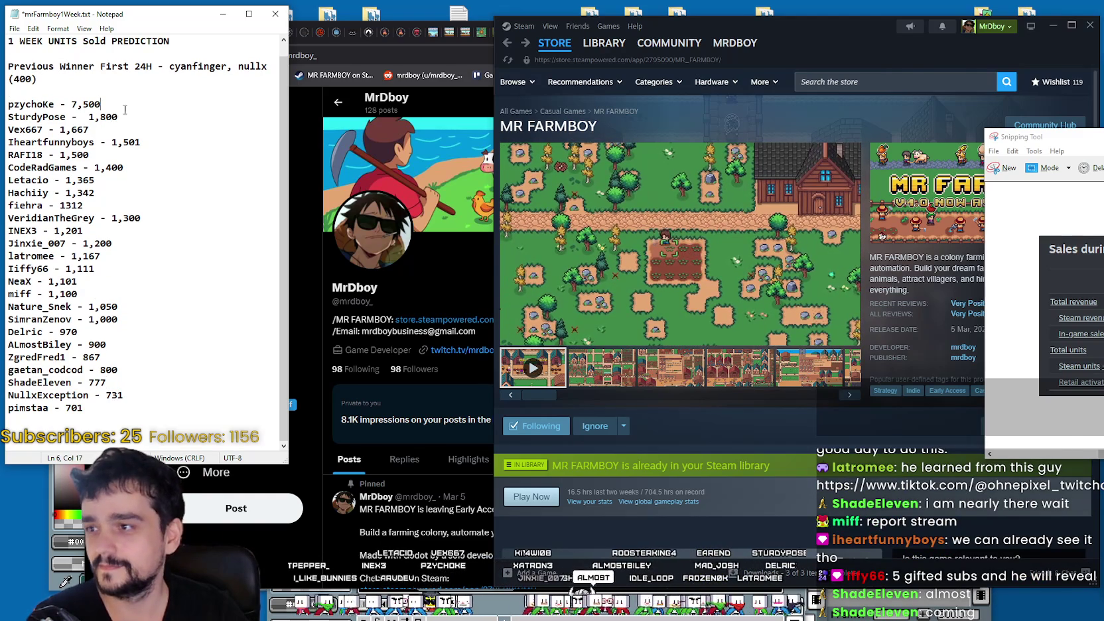
left_click(136, 109)
key("Return")
key("ctrl+v")
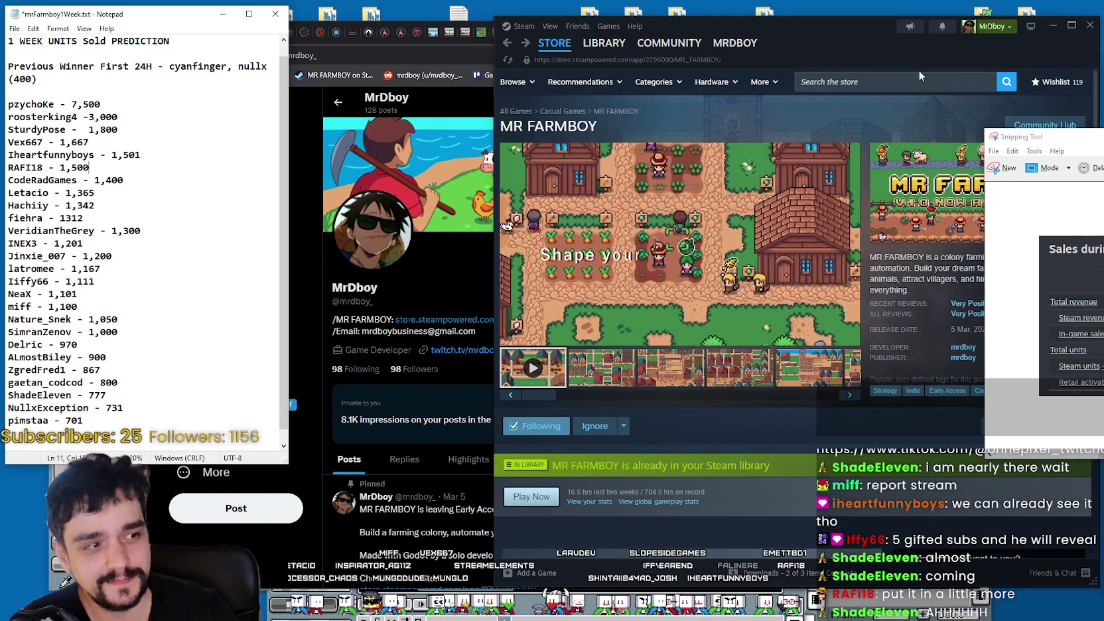
left_click_drag(1062, 136, 1049, 135)
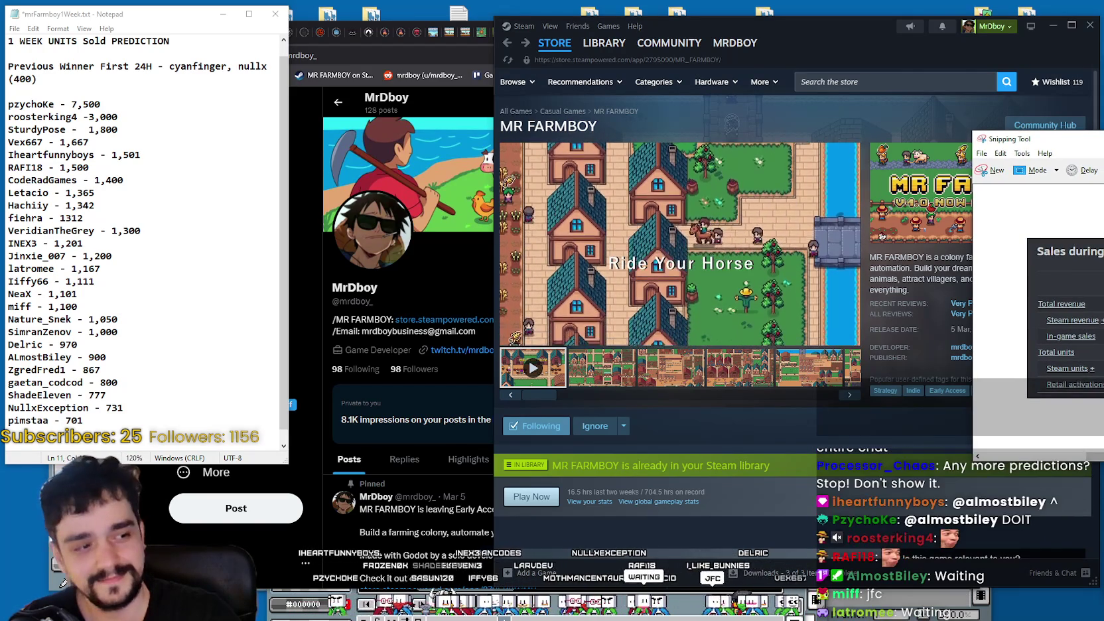
mouse_move(1103, 146)
left_mouse_down()
mouse_move(1082, 126)
mouse_move(786, 87)
mouse_move(806, 32)
left_mouse_up()
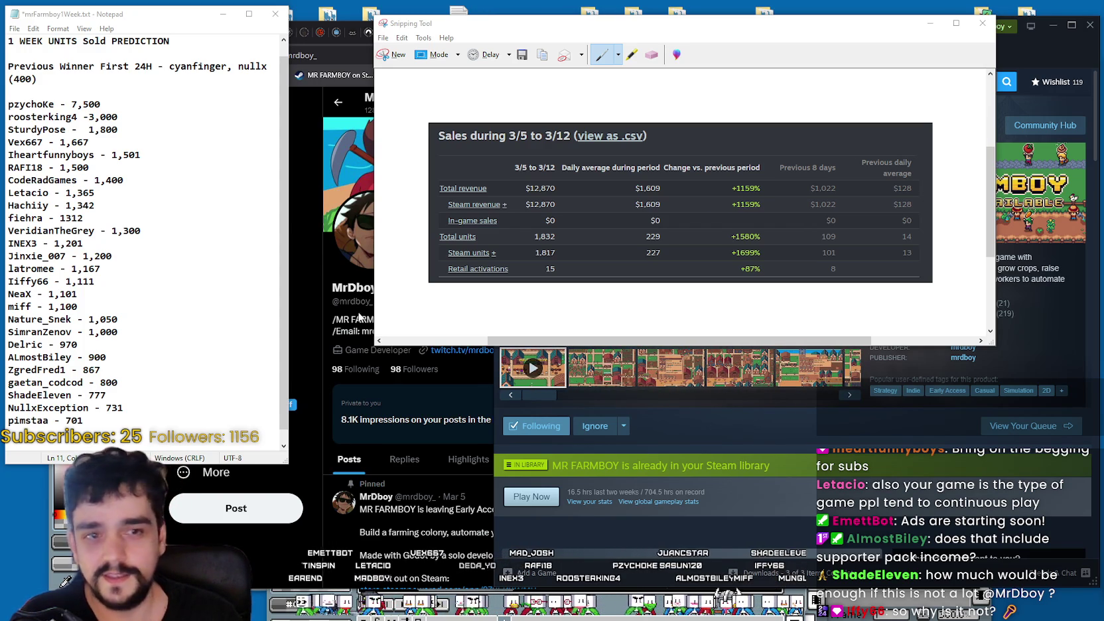
- Shrink the Snipping Tool sales capture and circle the 1,832 total units figure in red
left_click_drag(515, 29, 517, 29)
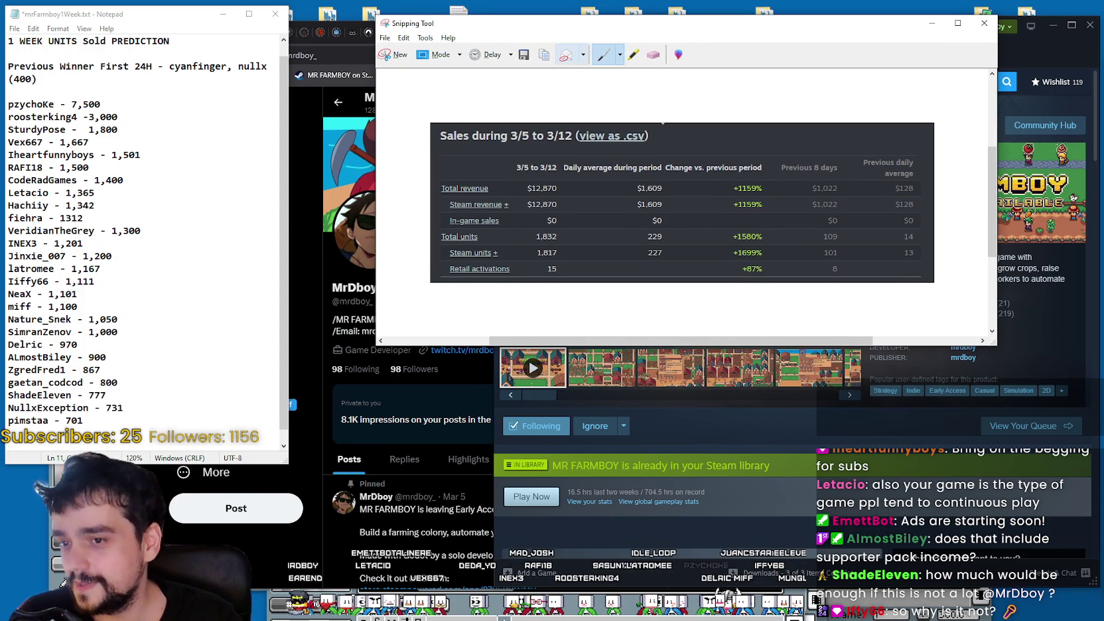
left_click_drag(993, 325, 943, 293)
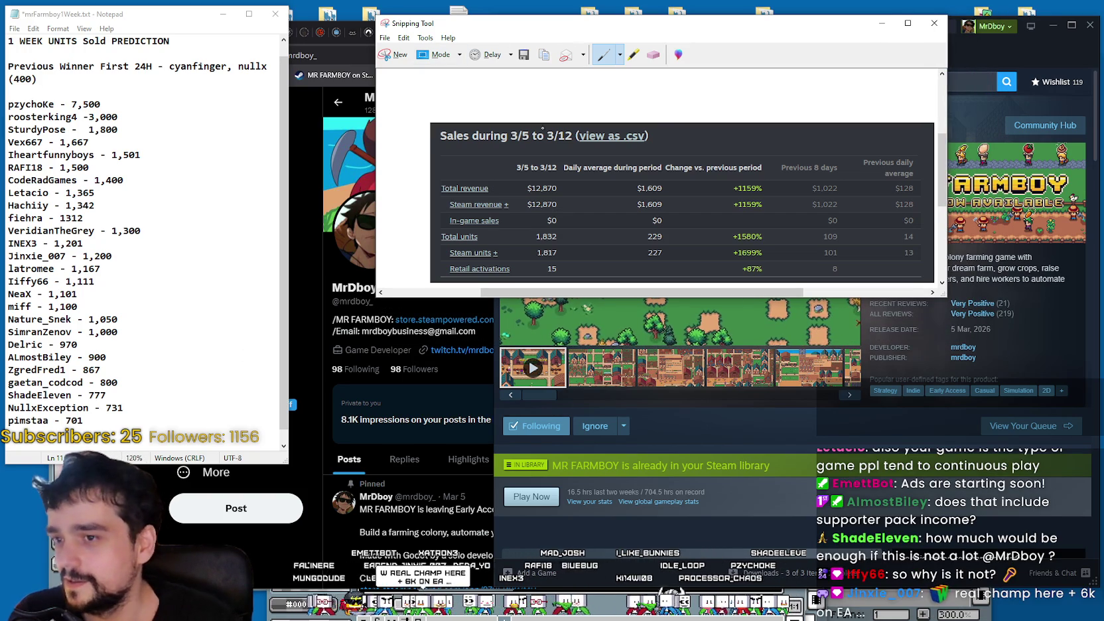
left_click_drag(561, 251, 549, 246)
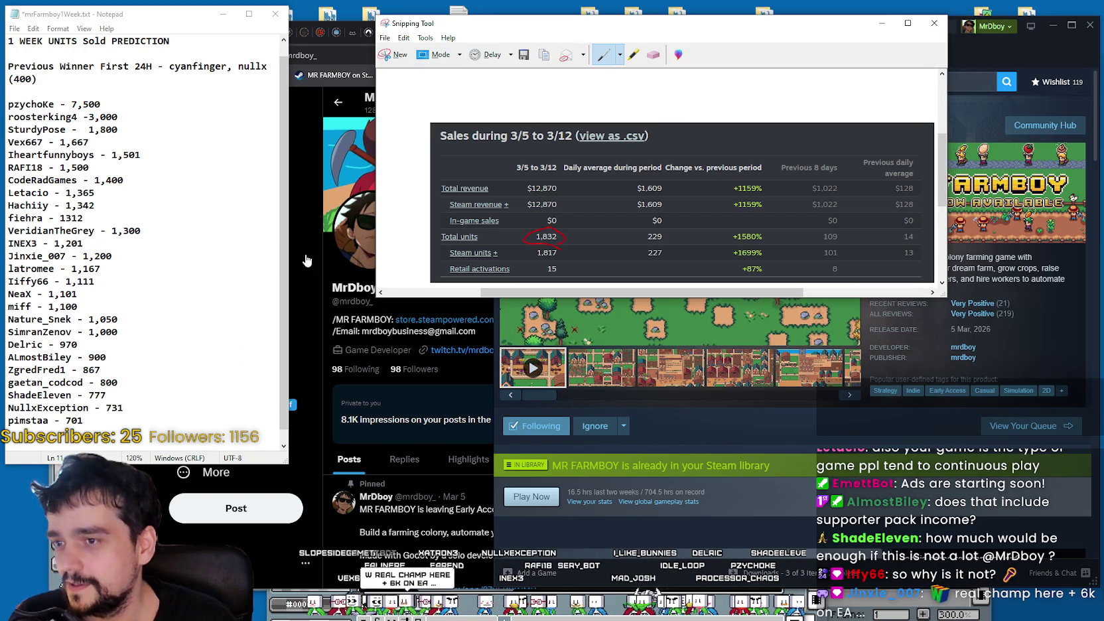
- Highlight the 1,800 guess in Notepad as the one closest to 1,832
left_click_drag(118, 130, 8, 130)
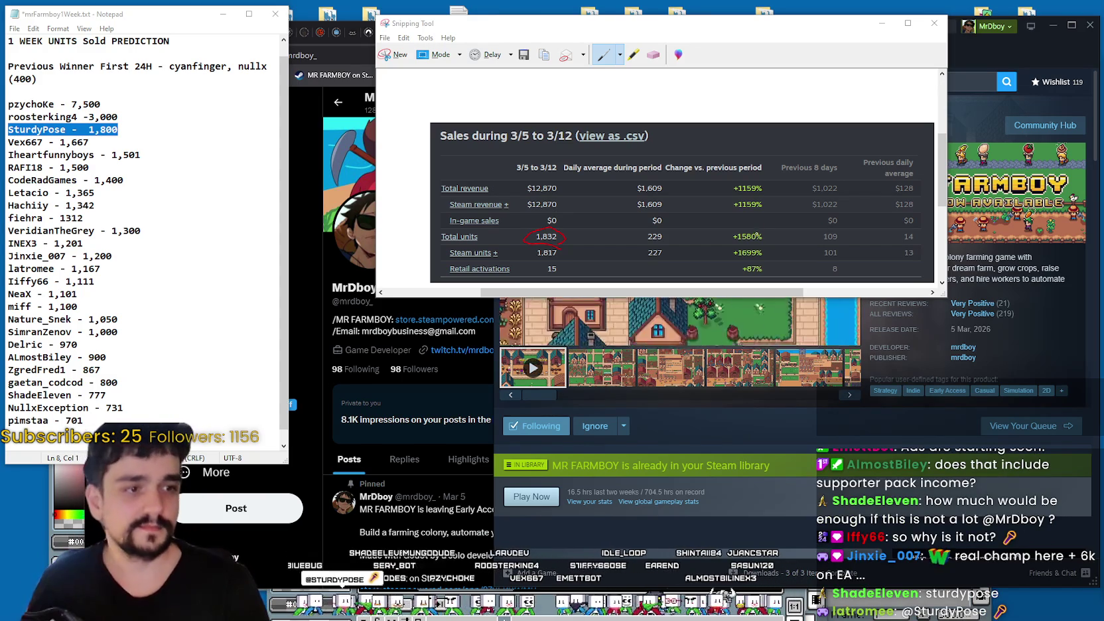
left_click_drag(123, 130, 10, 114)
left_click(126, 130)
left_click_drag(128, 131, 3, 133)
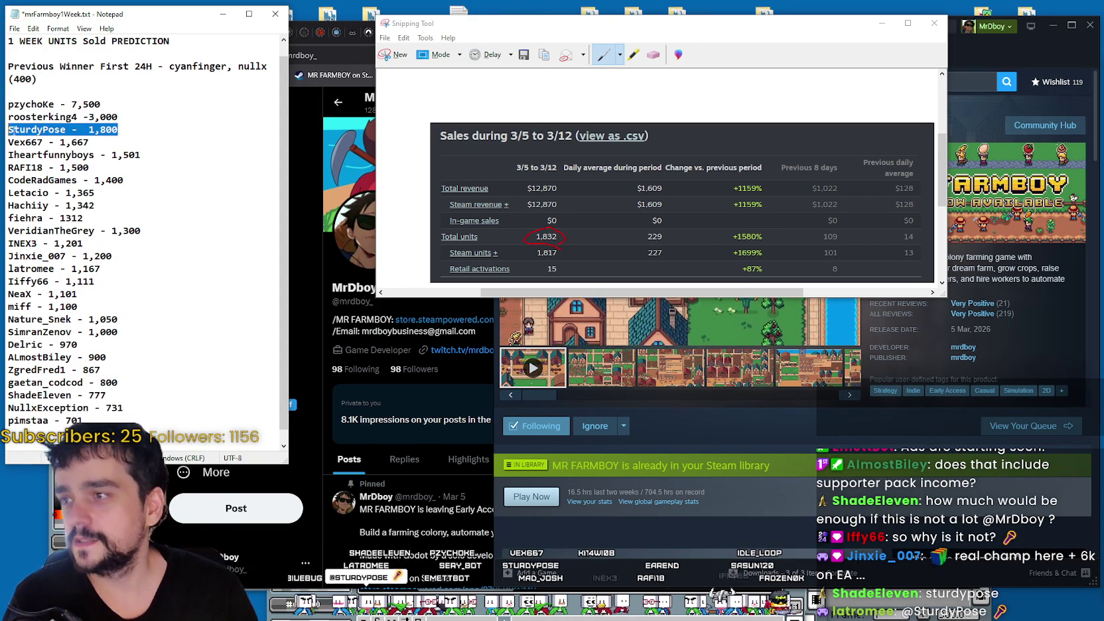
left_click(74, 79)
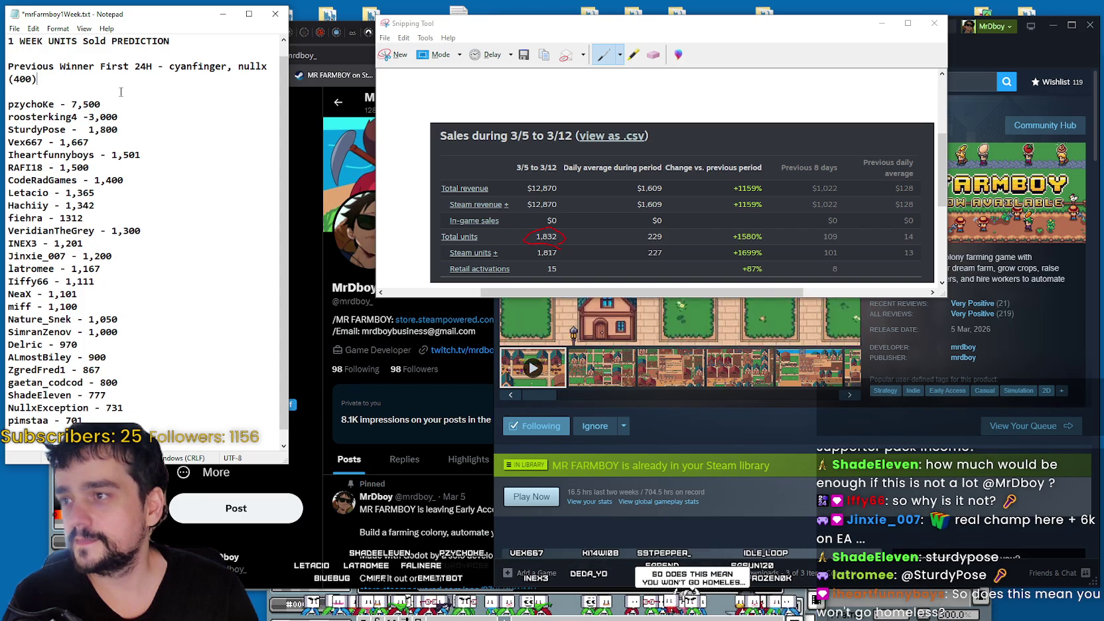
- Add a 'WINNER of 1 Week Units sold' line with the 1,800 guesser's username, then save
key("Return")
key("Return")
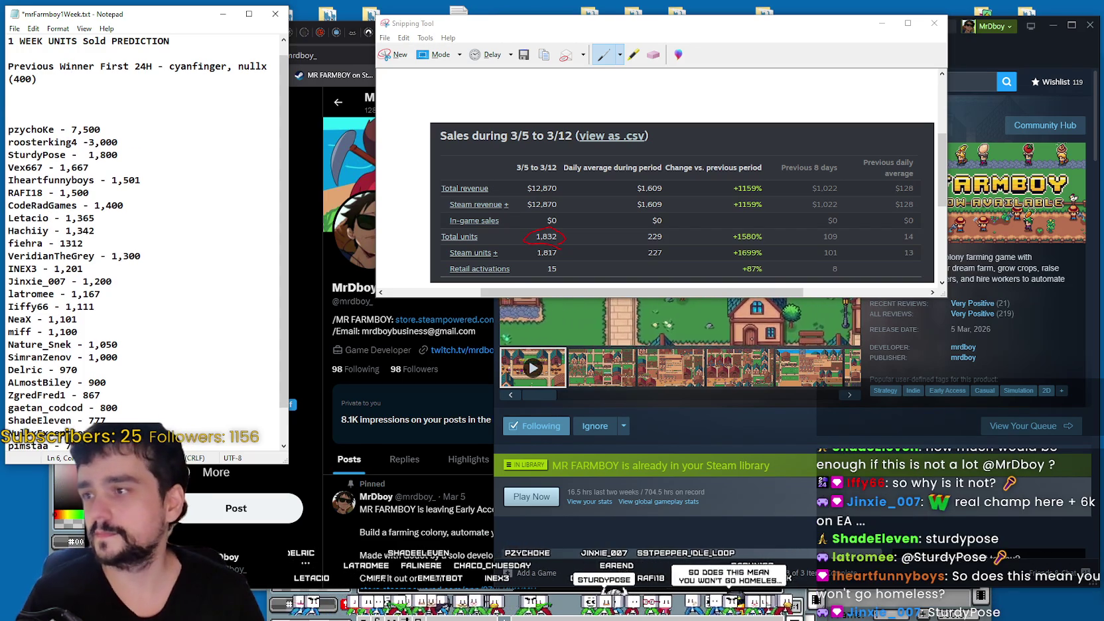
type("WINNER of 1 Week Units s")
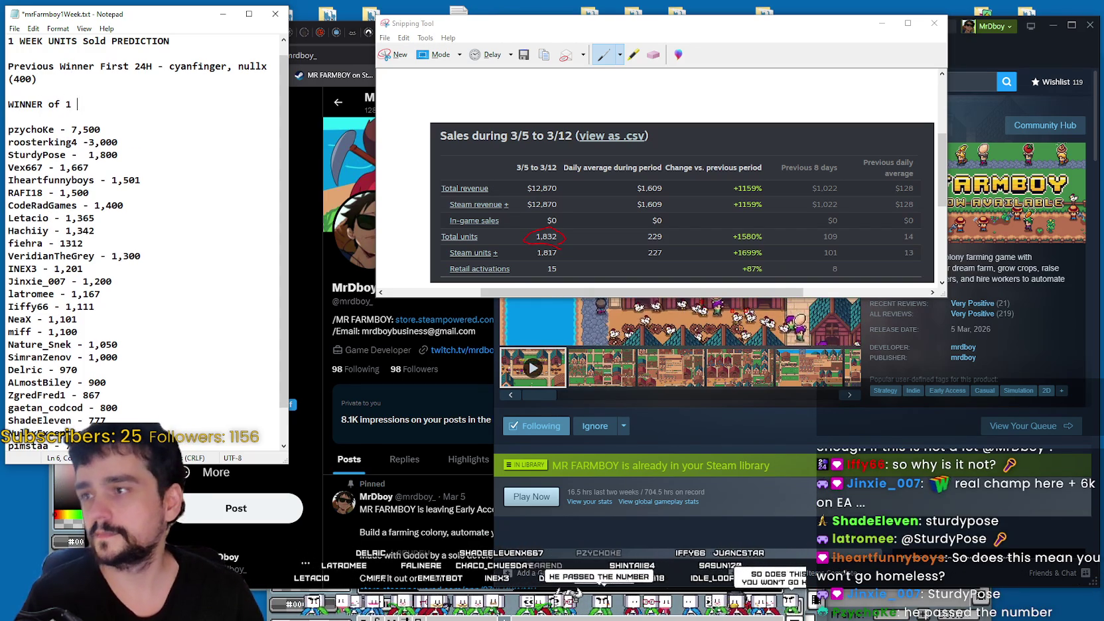
type("old")
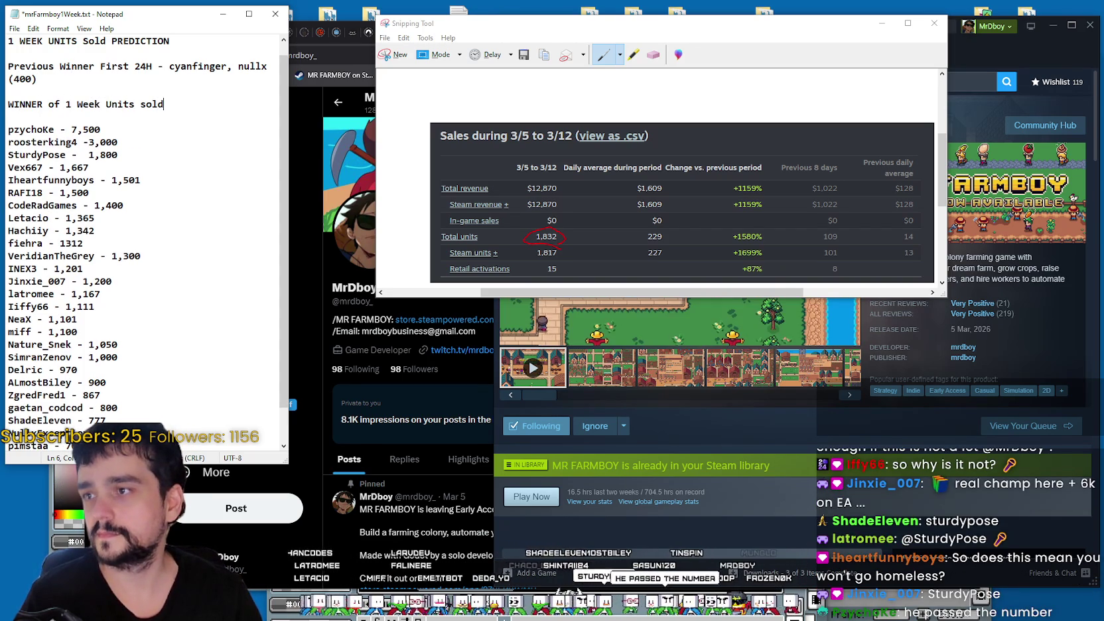
type(" - Stu")
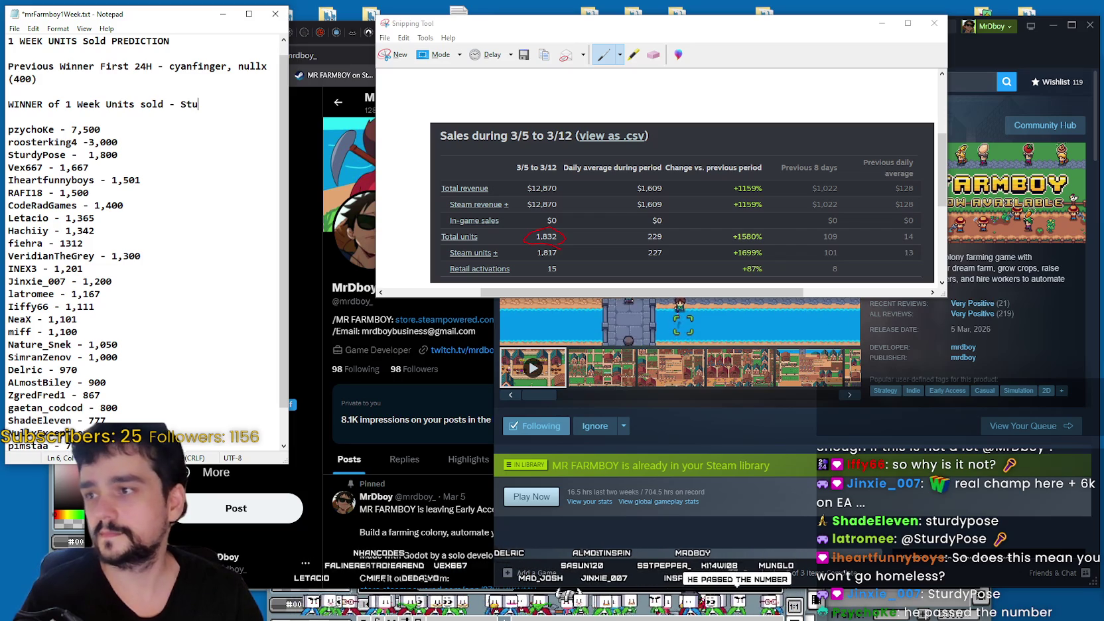
type("rdyPose!")
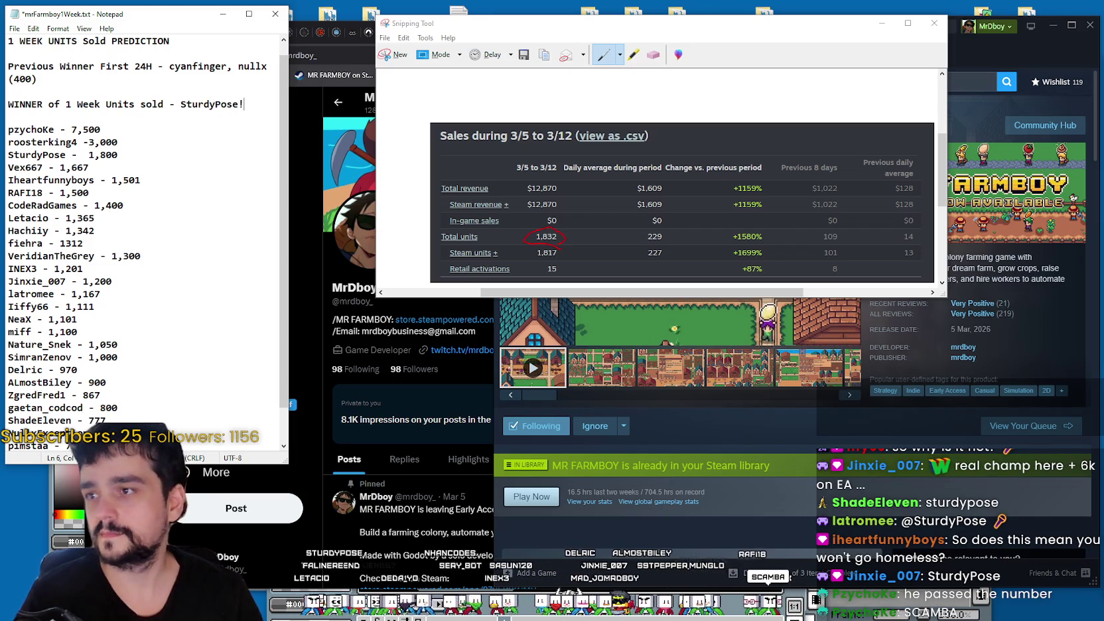
key("ctrl+s")
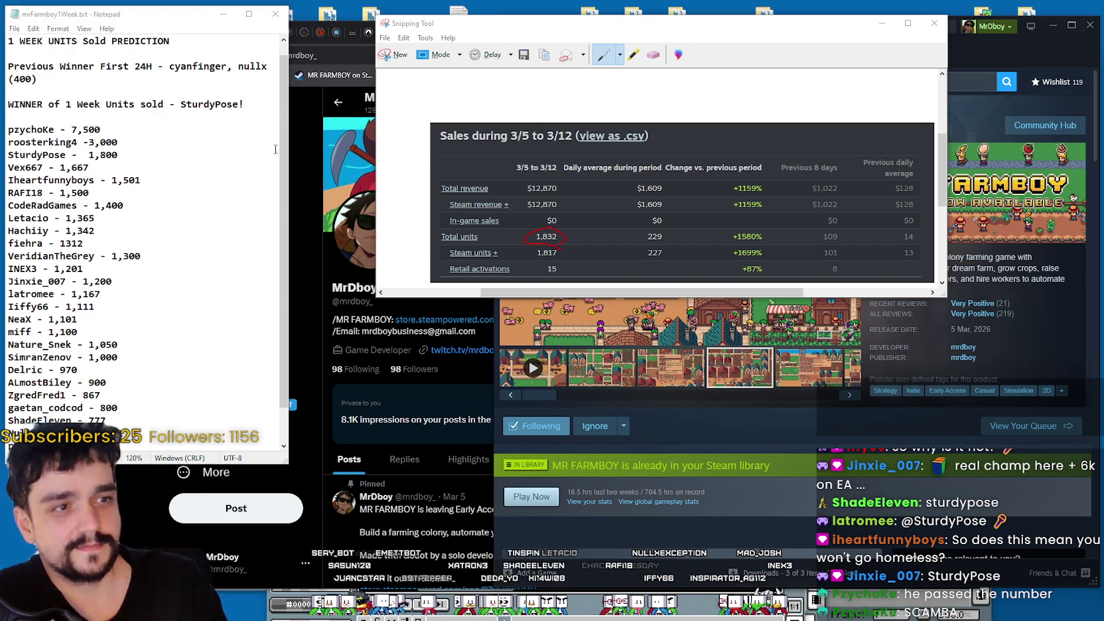
left_click_drag(802, 32, 778, 86)
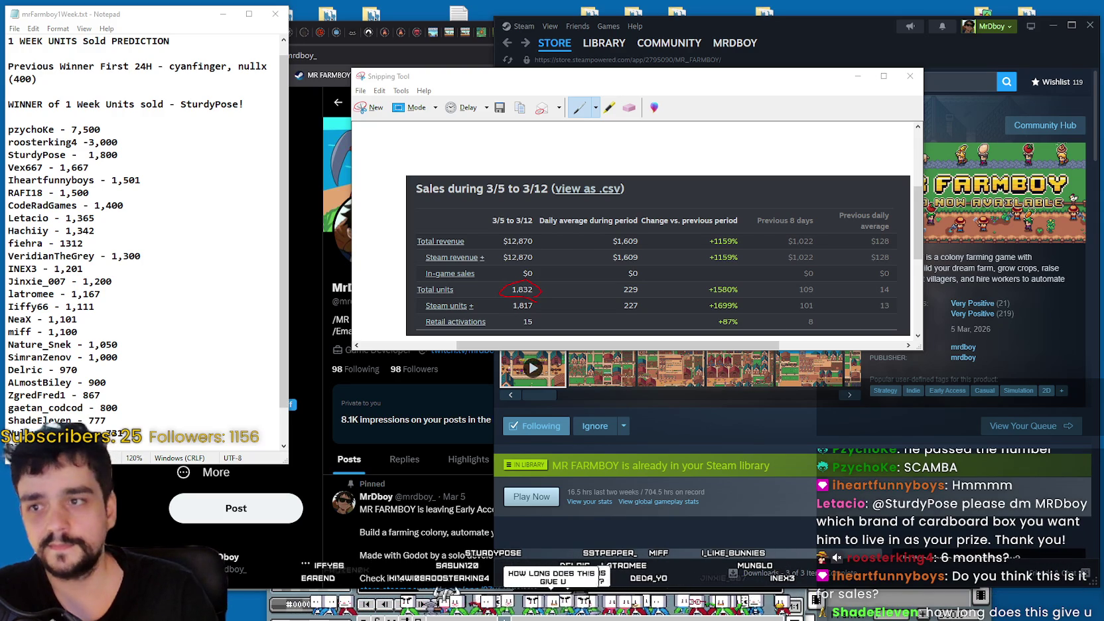
left_click_drag(825, 83, 848, 59)
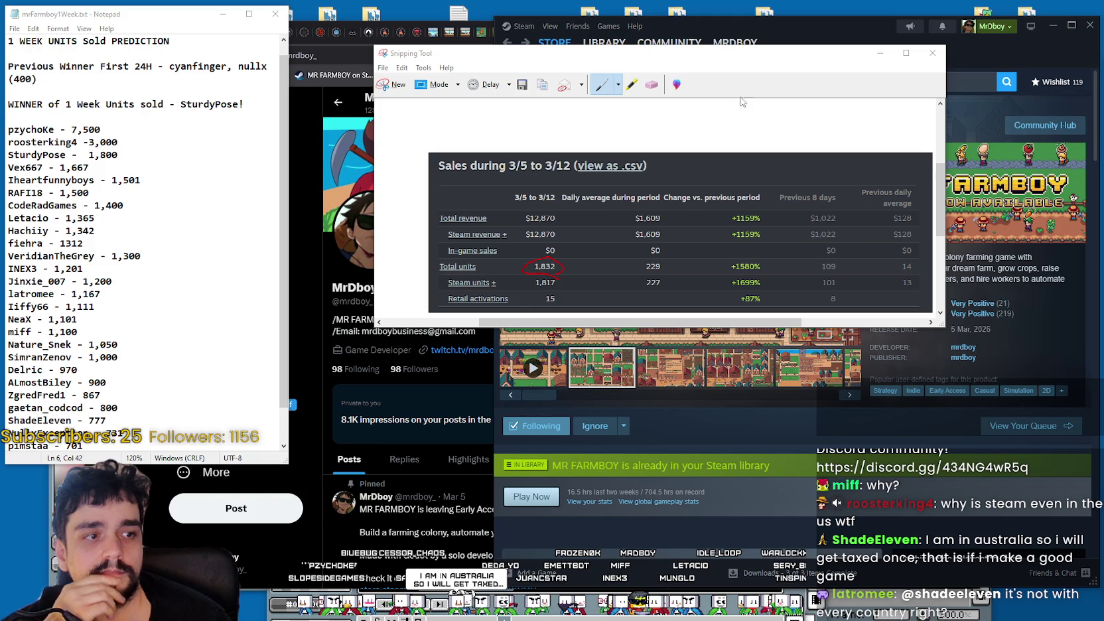
- Close the circled sales snip, bringing up the save-changes prompt
left_click(932, 53)
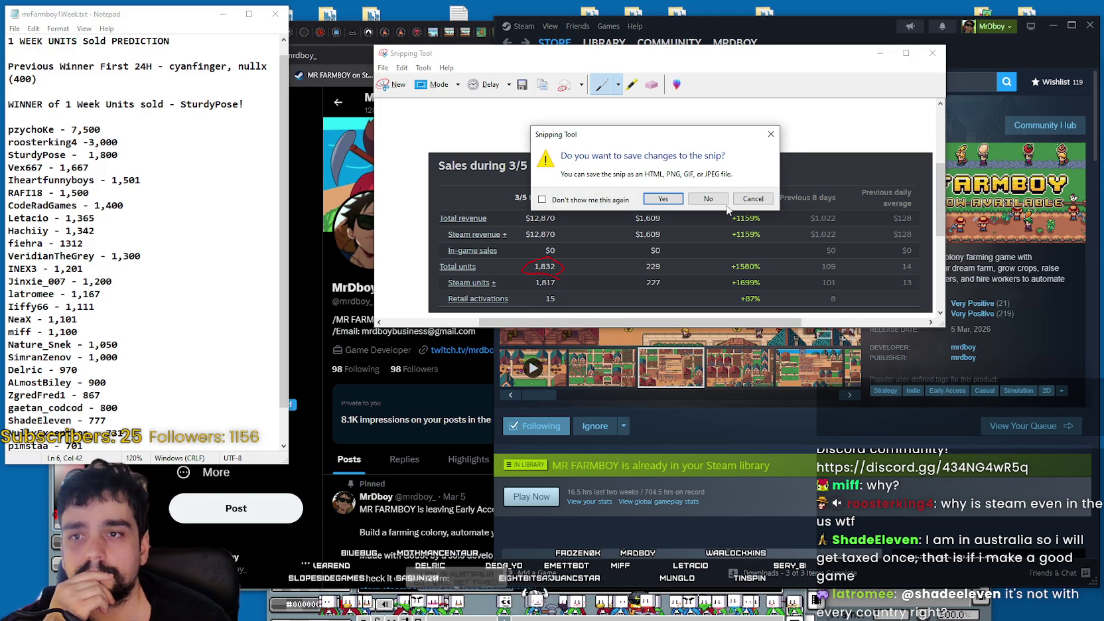
- Discard the sales snip without saving and show the game's second Steam store screenshot
left_click(707, 198)
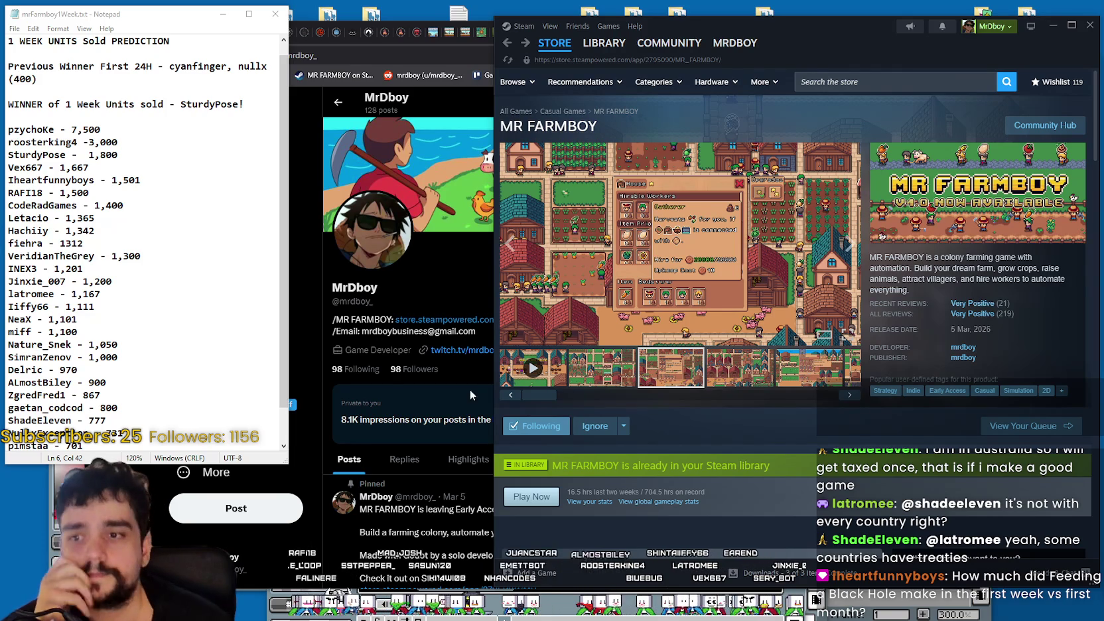
left_click(601, 367)
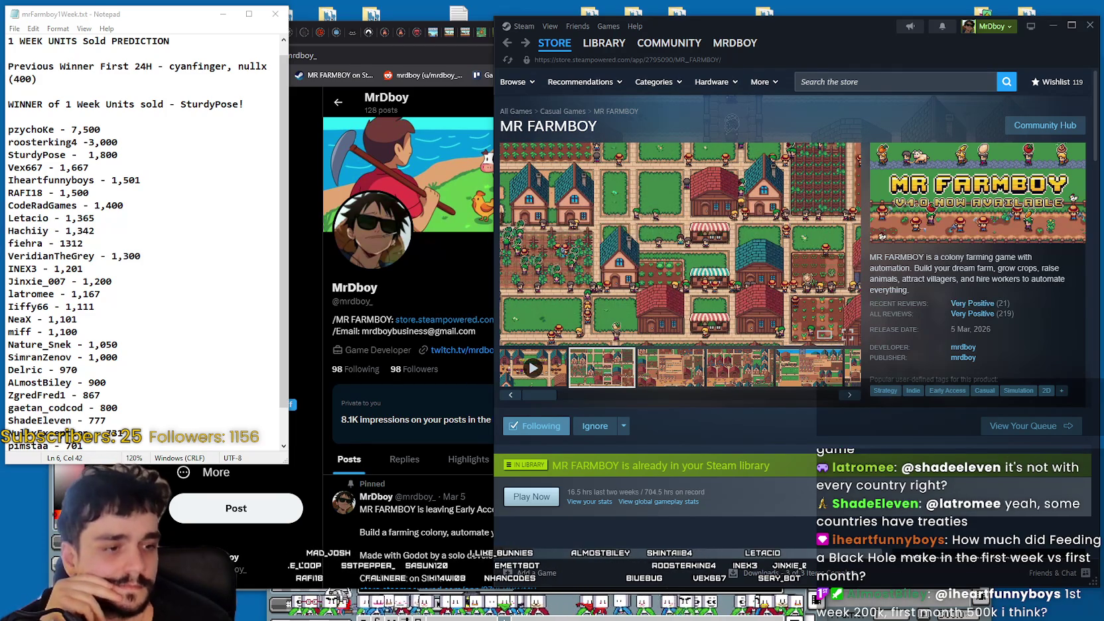